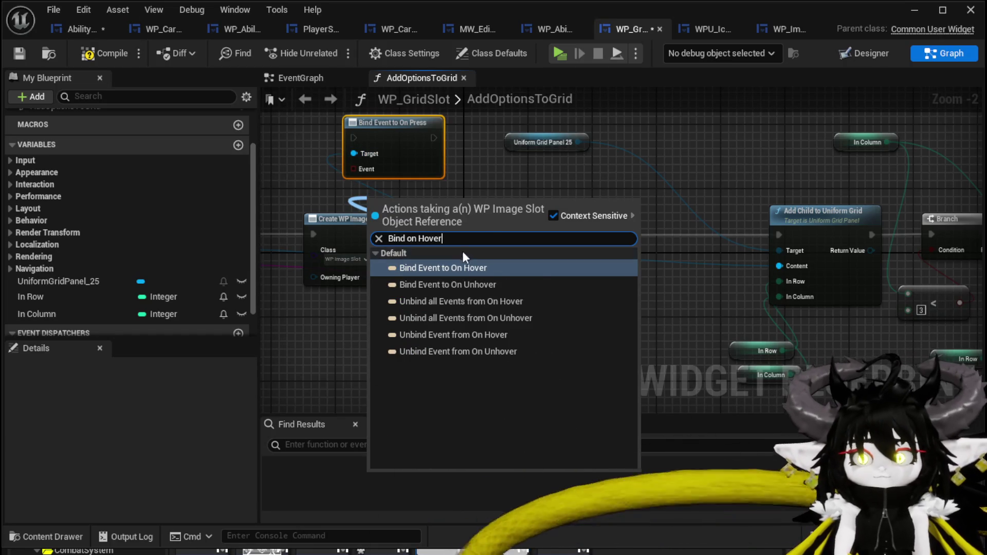
Step: Add a Bind Event to On Hover node and shift the creation and Set Data nodes left for room
left_click(469, 263)
mouse_move(439, 195)
left_mouse_down()
mouse_move(748, 131)
mouse_move(885, 131)
left_mouse_up()
left_click_drag(467, 300, 746, 183)
left_click(746, 183)
mouse_move(381, 178)
left_mouse_down()
mouse_move(525, 257)
mouse_move(821, 272)
left_mouse_up()
left_click_drag(777, 192, 551, 193)
Step: Add a Bind Event to On Unhover node and line up all three bind nodes on the exec line
left_click_drag(450, 228, 692, 297)
type("Bind on Unh")
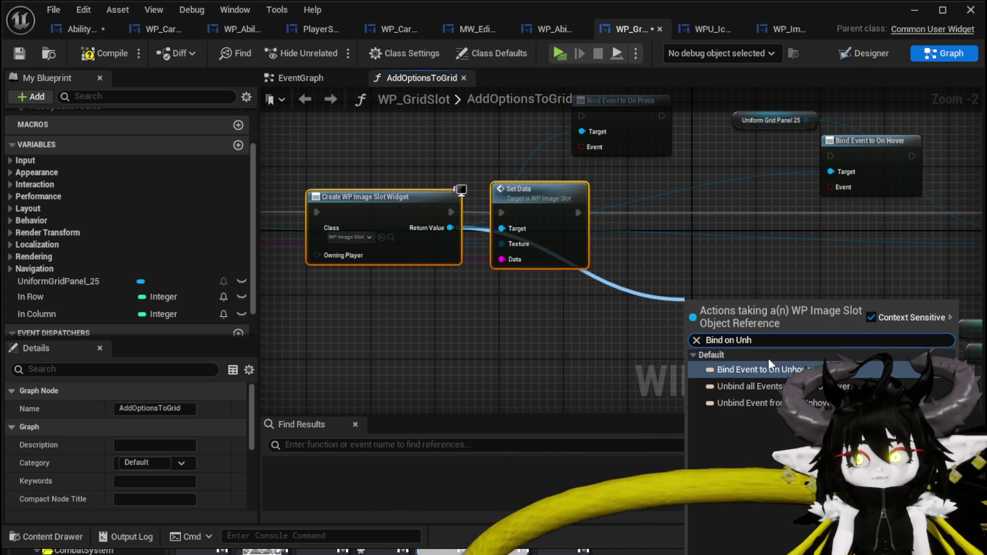
key("Return")
left_click_drag(580, 337, 738, 249)
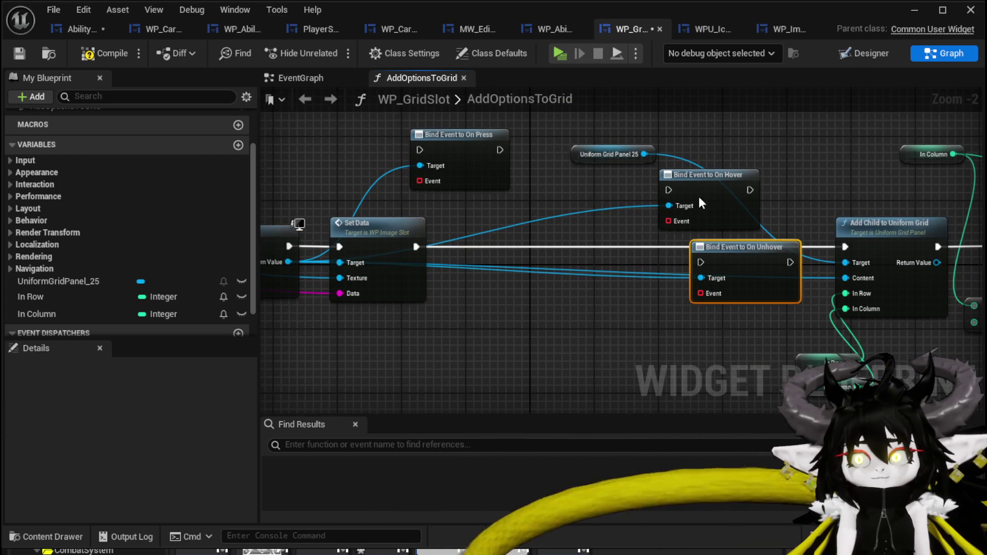
left_click_drag(699, 195, 610, 259)
left_click_drag(435, 135, 482, 240)
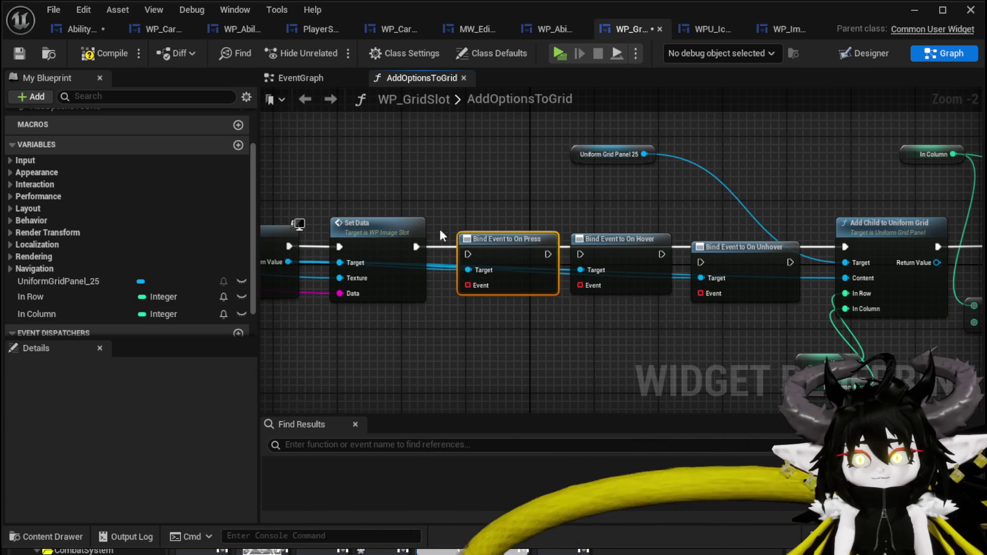
Step: Wire the exec chain Set Data → On Press → On Hover → On Unhover → Add Child to Uniform Grid
mouse_move(416, 247)
left_mouse_down()
mouse_move(481, 255)
mouse_move(468, 254)
left_mouse_up()
left_click_drag(548, 254, 581, 254)
mouse_move(662, 254)
left_mouse_down()
mouse_move(682, 262)
mouse_move(701, 254)
left_mouse_up()
left_click(742, 250)
left_click_drag(791, 254, 845, 247)
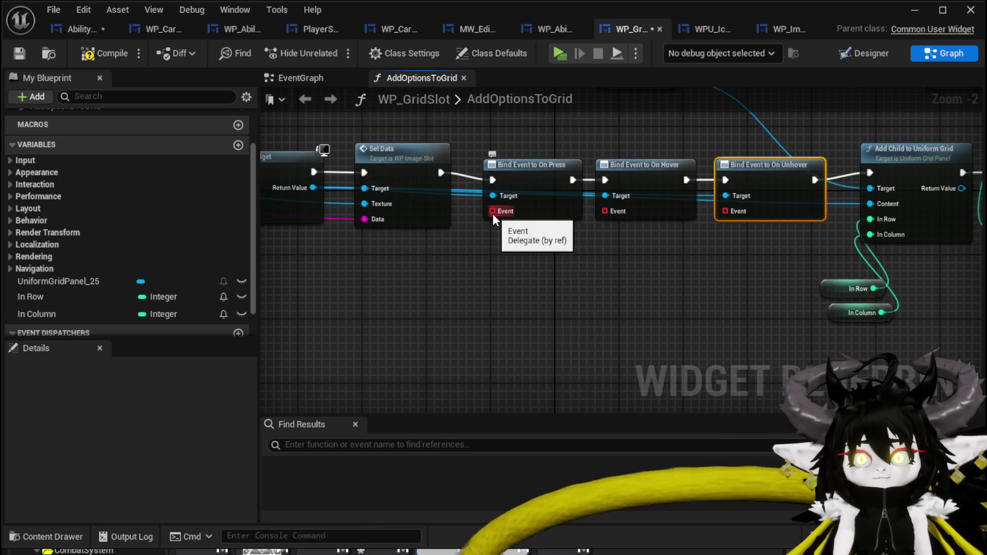
left_click_drag(492, 212, 509, 257)
Step: Give On Press a Create Event with a matching function renamed SelectButton
type("Crea")
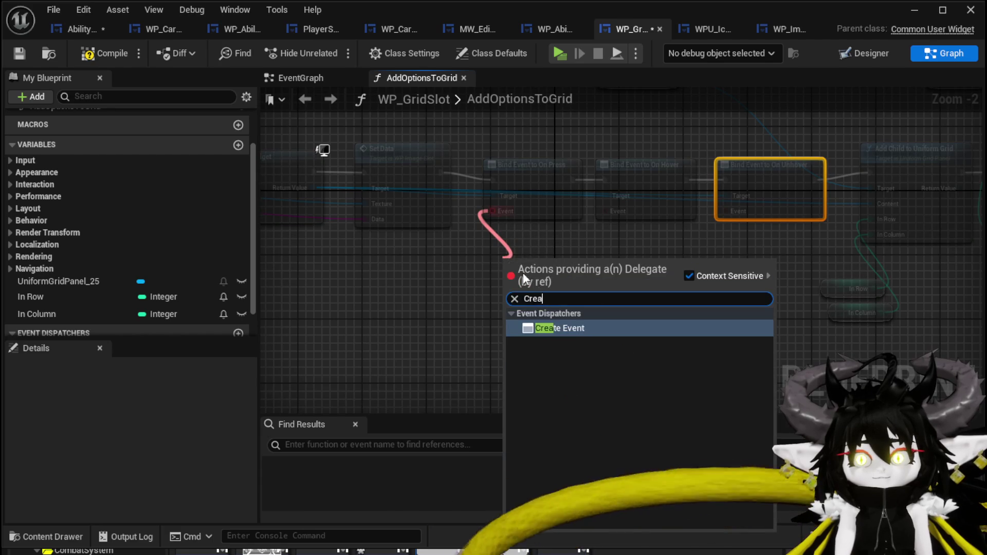
left_click(572, 328)
left_click(478, 308)
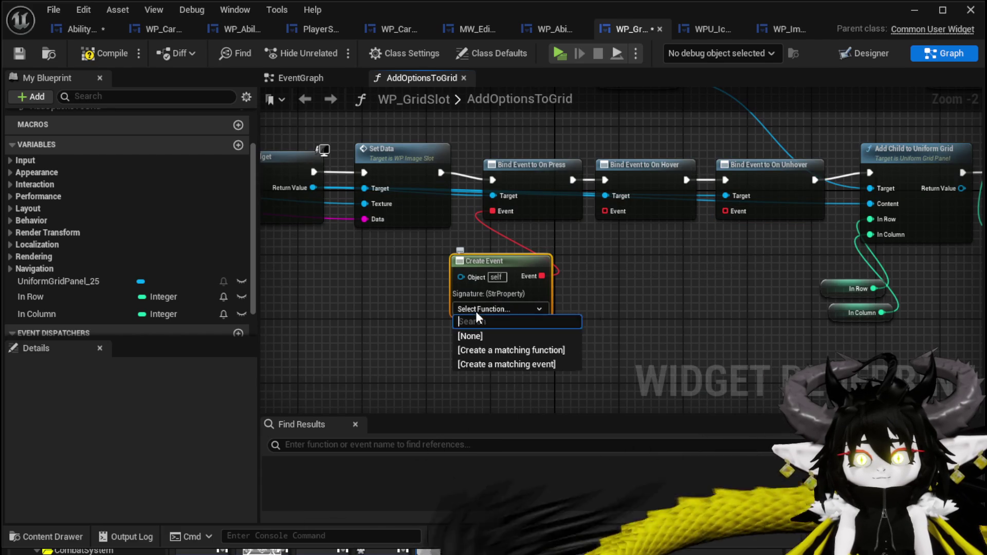
left_click(524, 350)
scroll(108, 149, "up", 3)
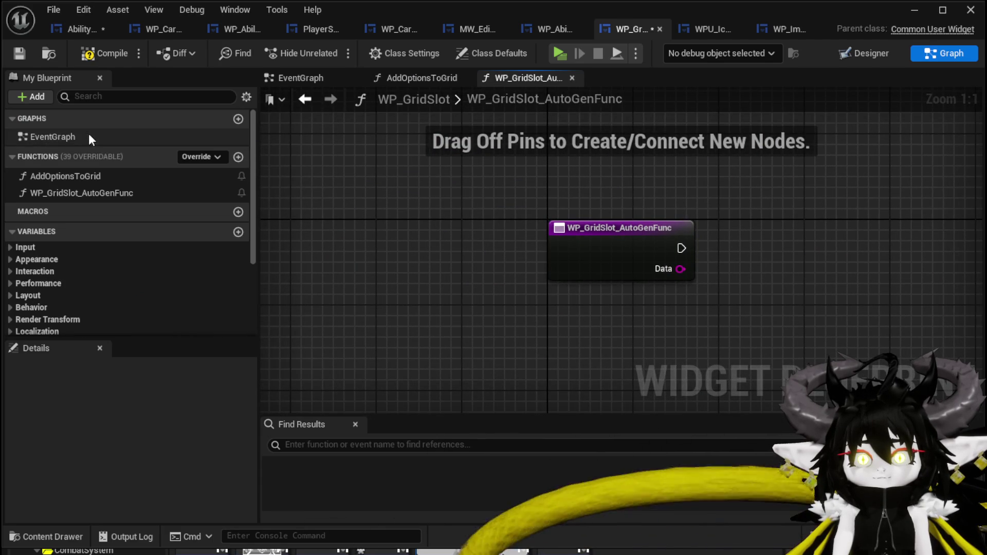
right_click(56, 197)
left_click(100, 253)
type("SelectButt")
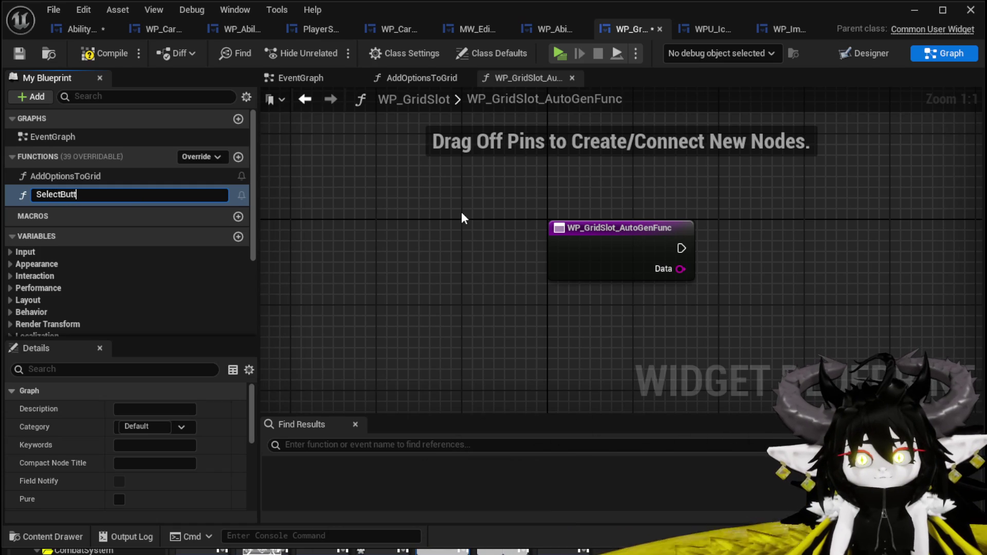
type("on")
key("Return")
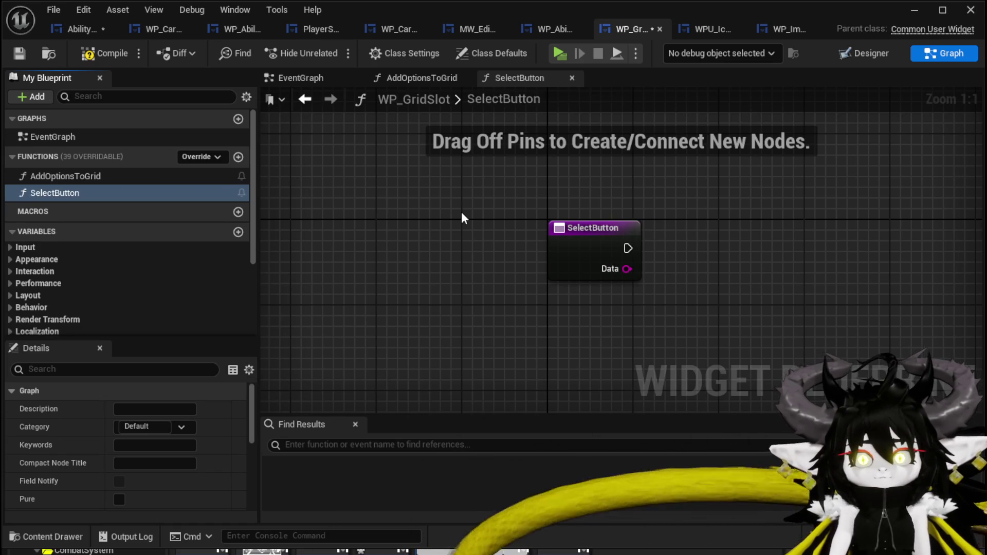
Step: Add an OnSelectButton event dispatcher and place a call to it in the SelectButton graph
scroll(153, 304, "down", 5)
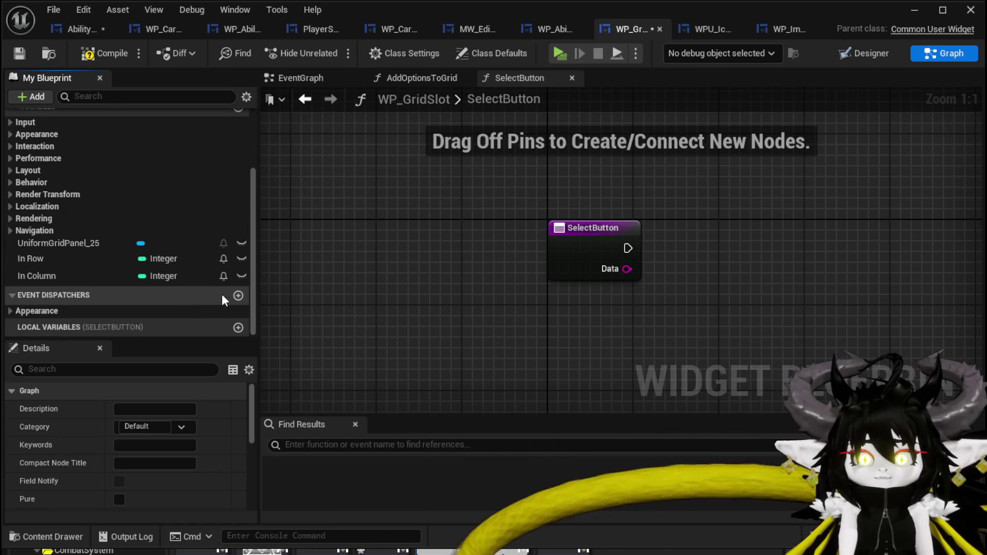
left_click(238, 295)
type("OnSelectBu")
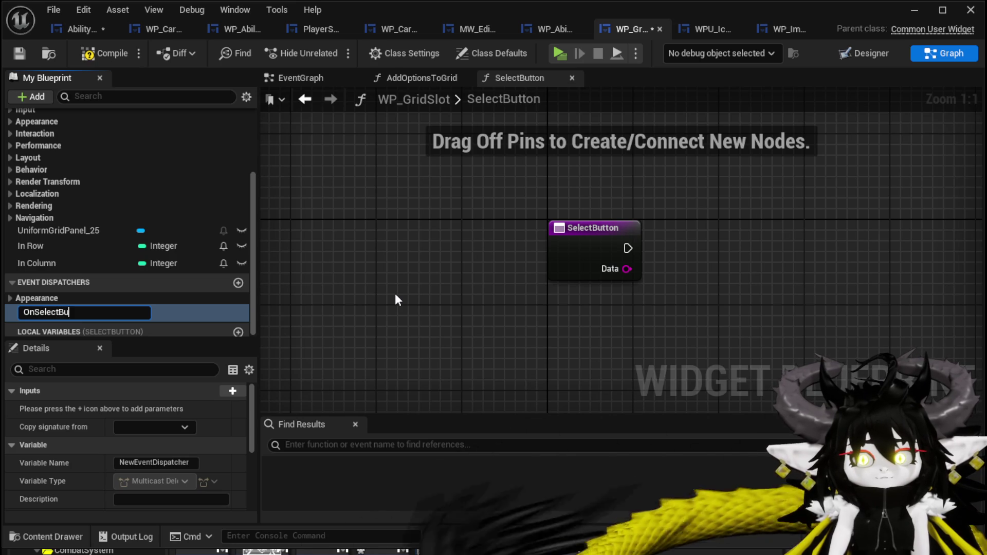
type("tton")
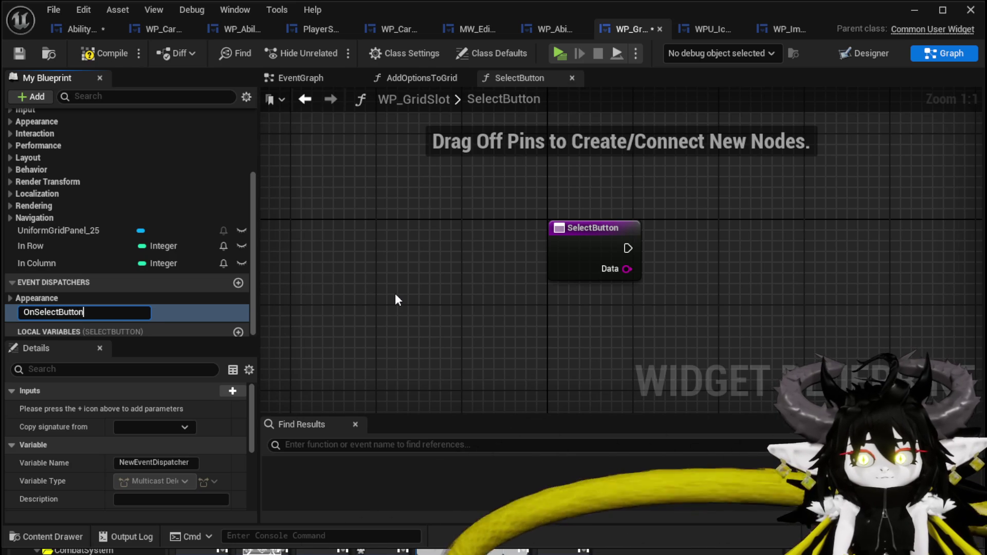
key("Return")
mouse_move(93, 311)
left_mouse_down()
mouse_move(683, 218)
mouse_move(698, 227)
left_mouse_up()
left_click(720, 253)
Step: Give the OnSelectButton dispatcher a String input named Data
left_click(47, 310)
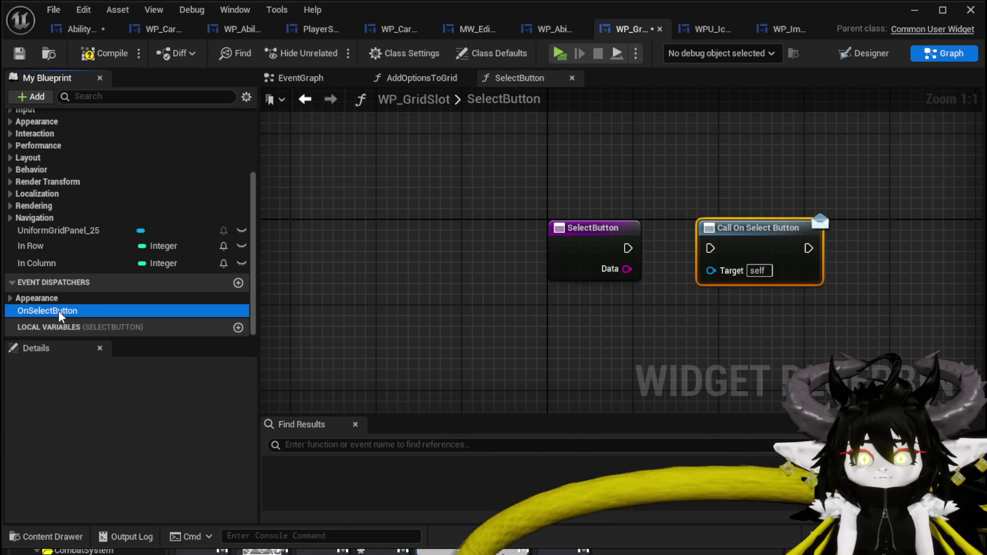
left_click(233, 391)
left_click(149, 409)
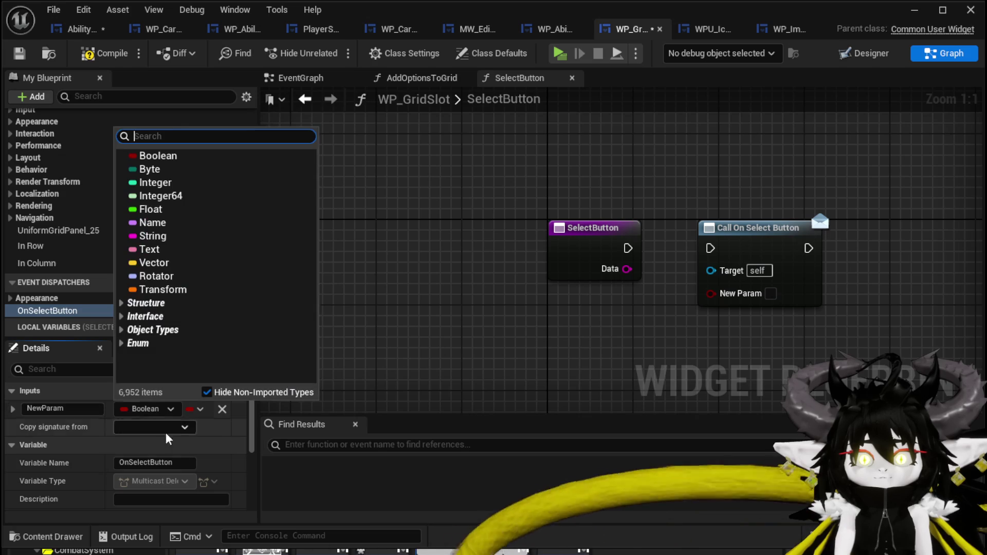
left_click(188, 239)
left_click(75, 409)
type("Data")
key("Return")
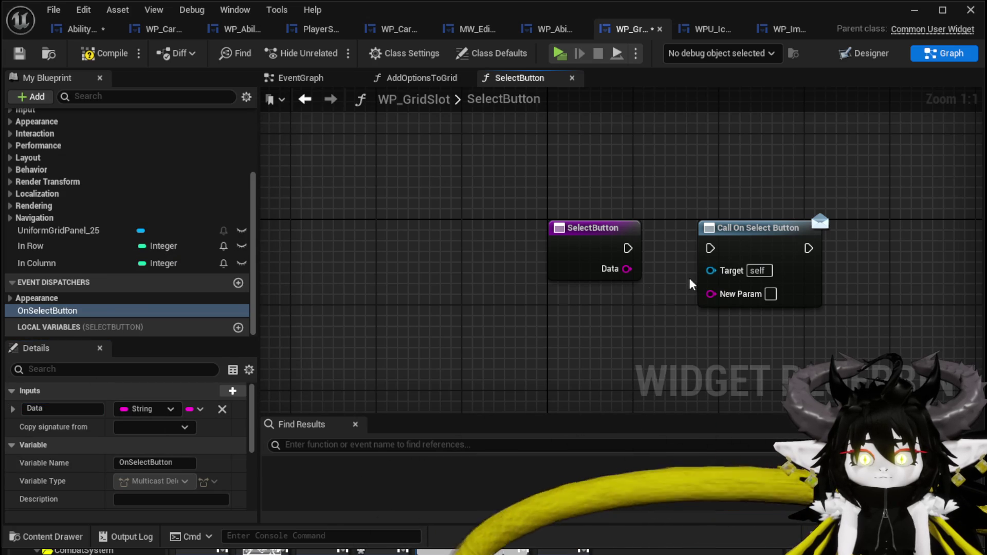
Step: Run the dispatcher call from SelectButton passing its Data, then compile and inspect the On Unhover error
left_click_drag(628, 248, 728, 251)
right_click(728, 251)
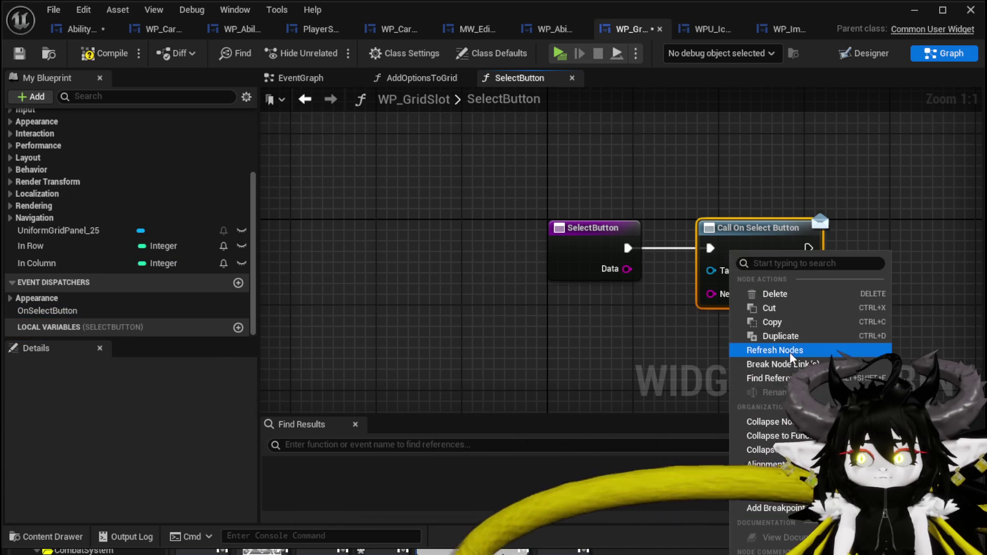
left_click(774, 350)
left_click_drag(628, 269, 713, 292)
left_click(105, 53)
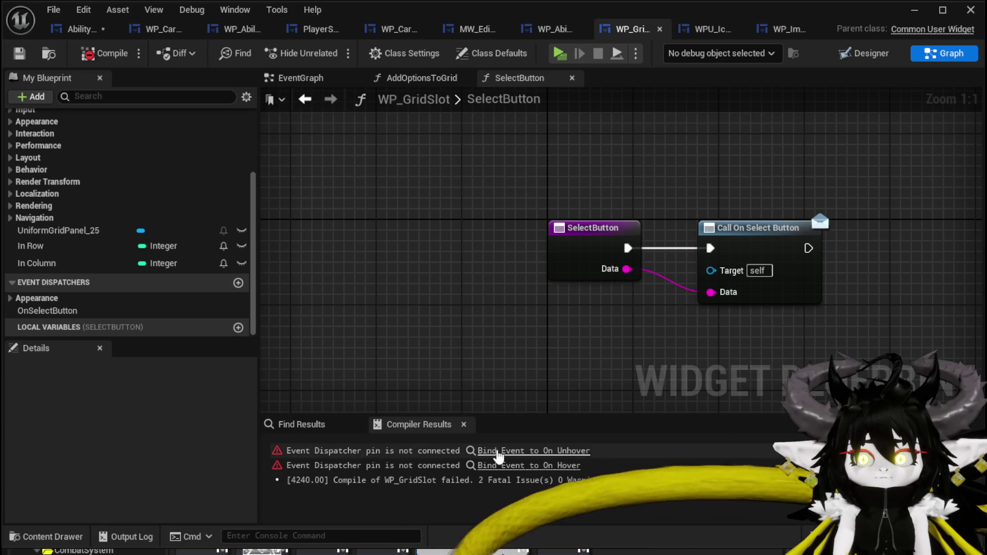
left_click(497, 451)
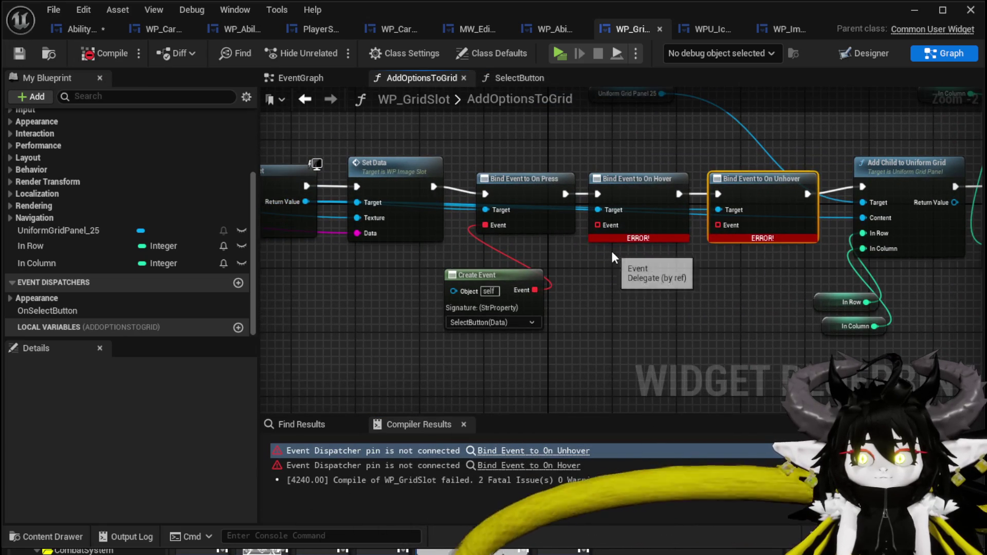
Step: Give On Hover a Create Event with a matching function renamed HoverButton
left_click_drag(597, 225, 615, 301)
type("Create")
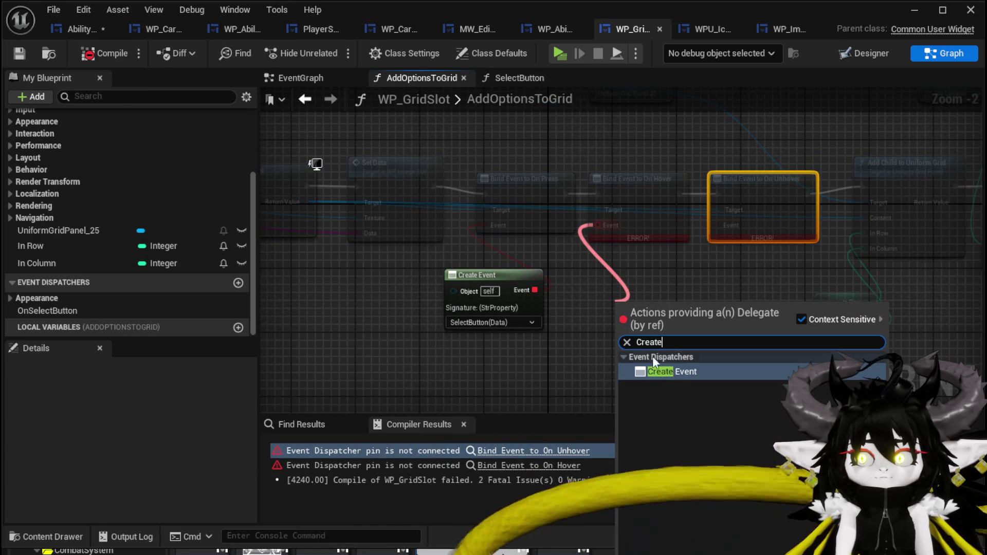
left_click(657, 370)
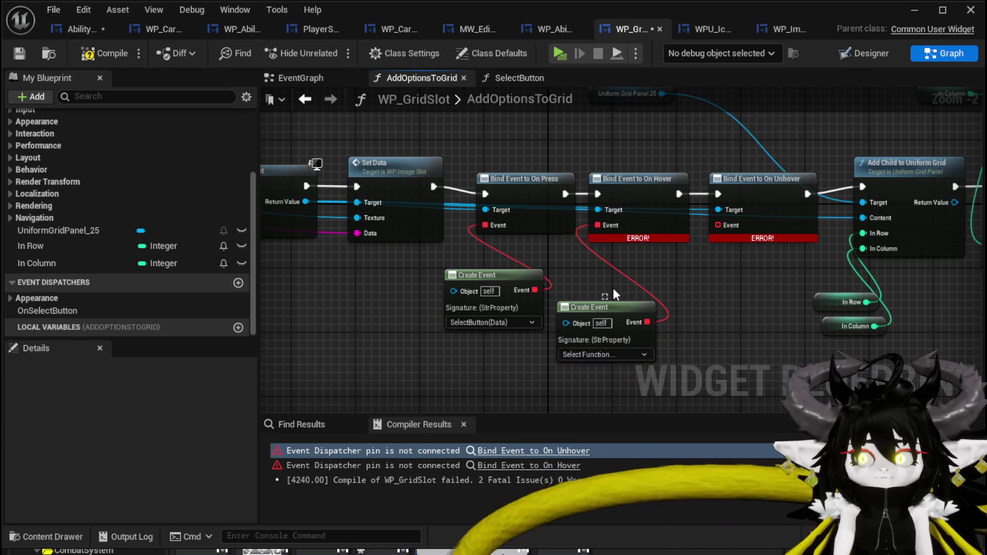
left_click_drag(592, 312, 614, 287)
left_click(606, 330)
left_click(659, 372)
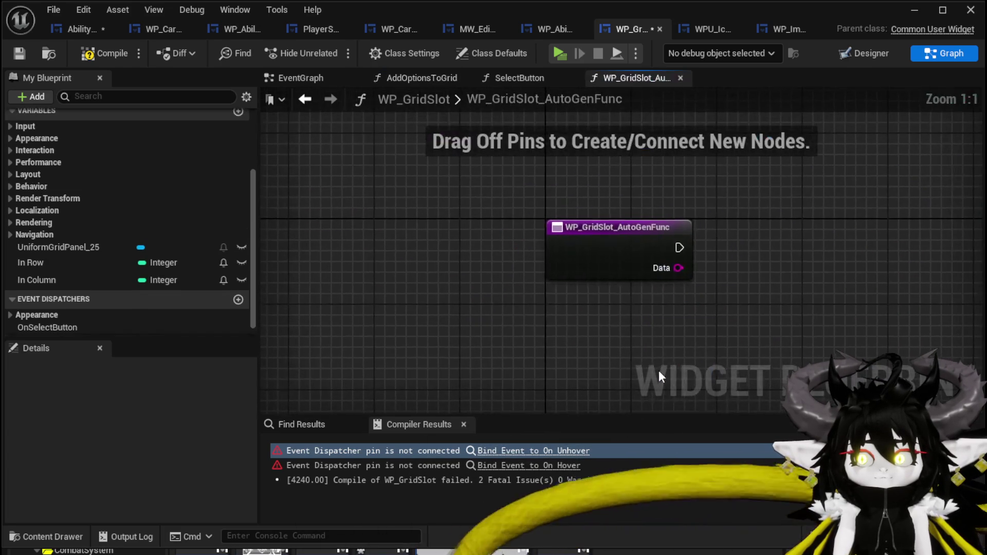
right_click(438, 268)
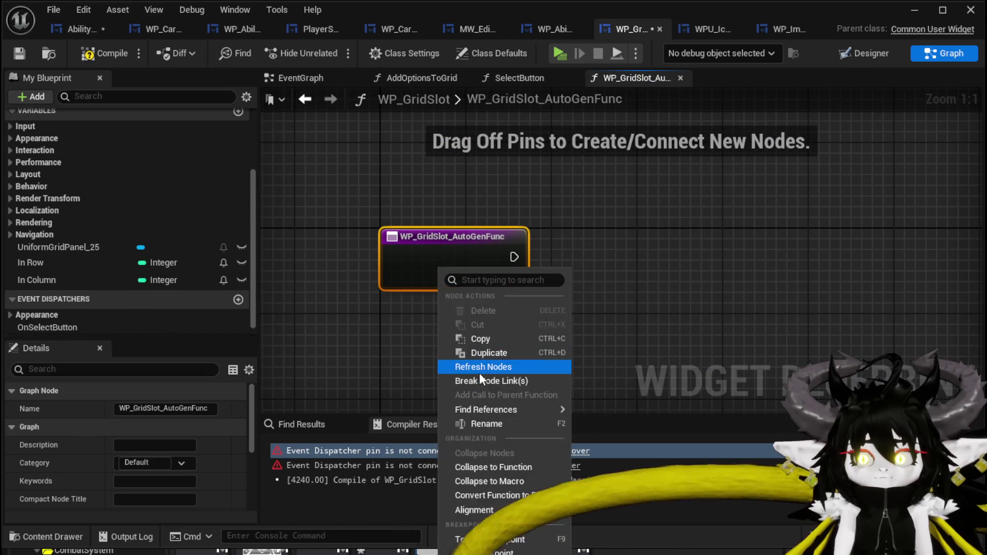
left_click(485, 423)
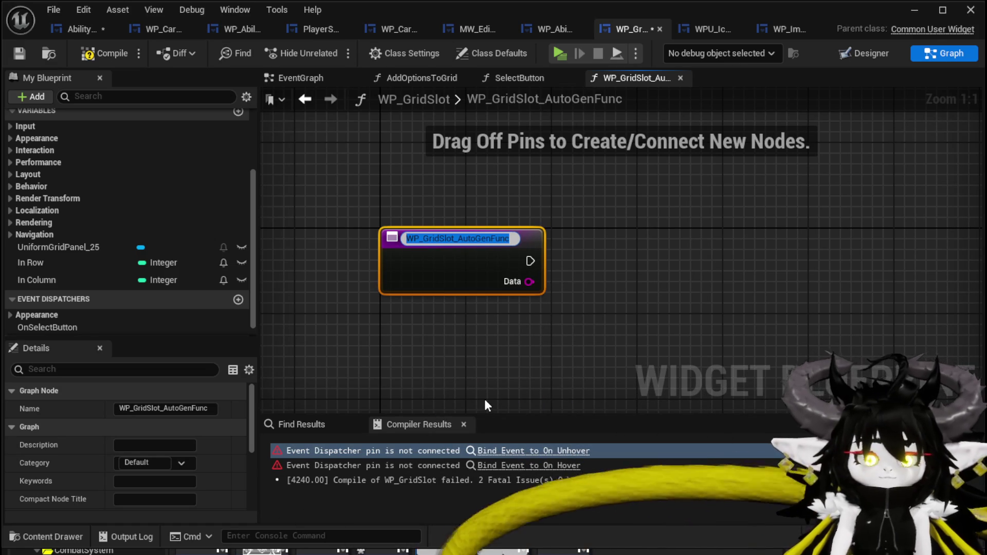
type("Hover")
scroll(175, 233, "up", 5)
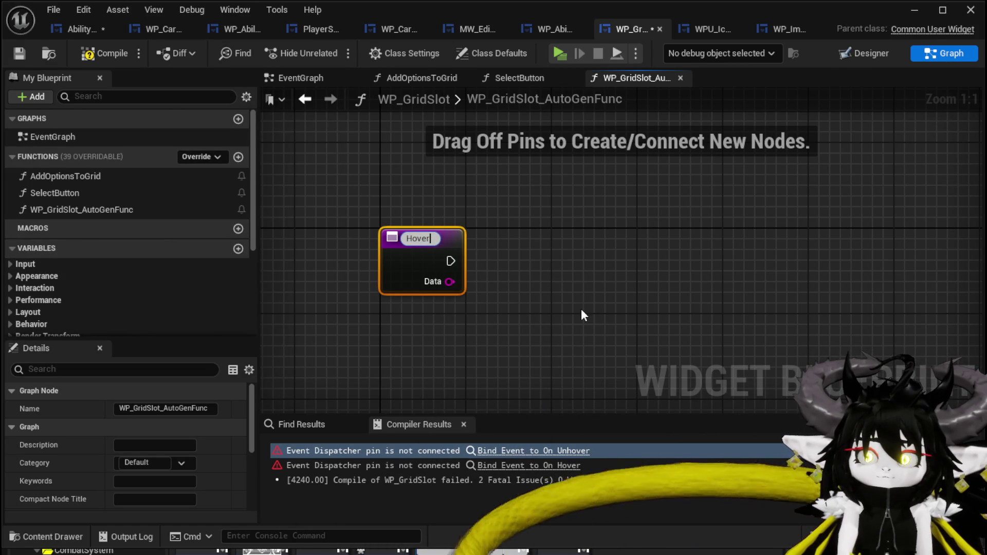
type("Button")
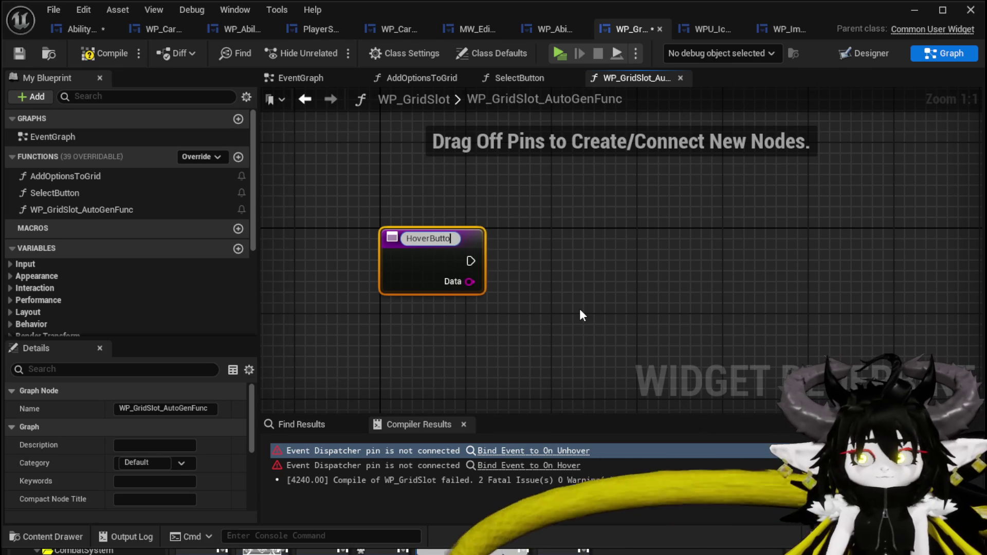
key("Return")
Step: Add an OnHoverButton dispatcher with a Data input and call it from HoverButton
scroll(264, 299, "down", 5)
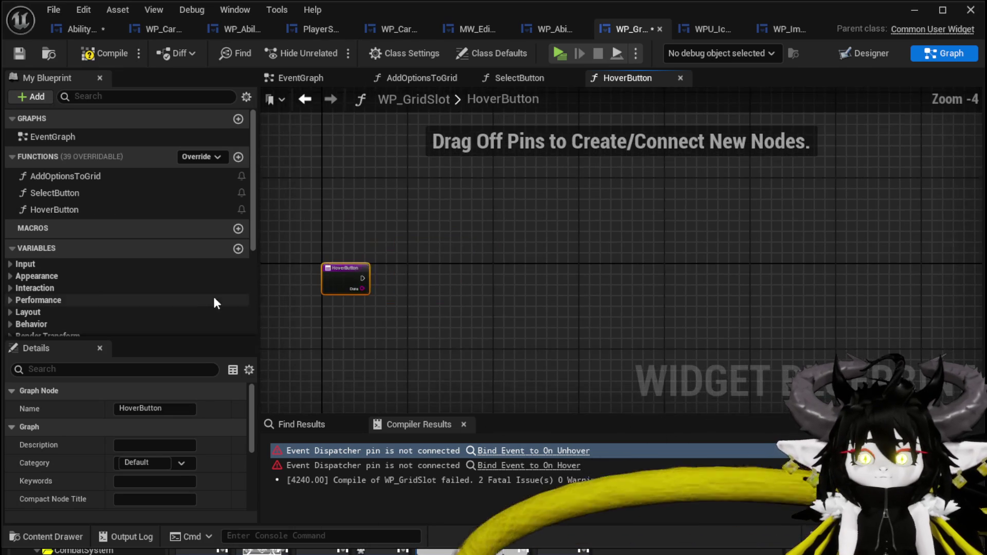
scroll(201, 297, "down", 5)
left_click(238, 284)
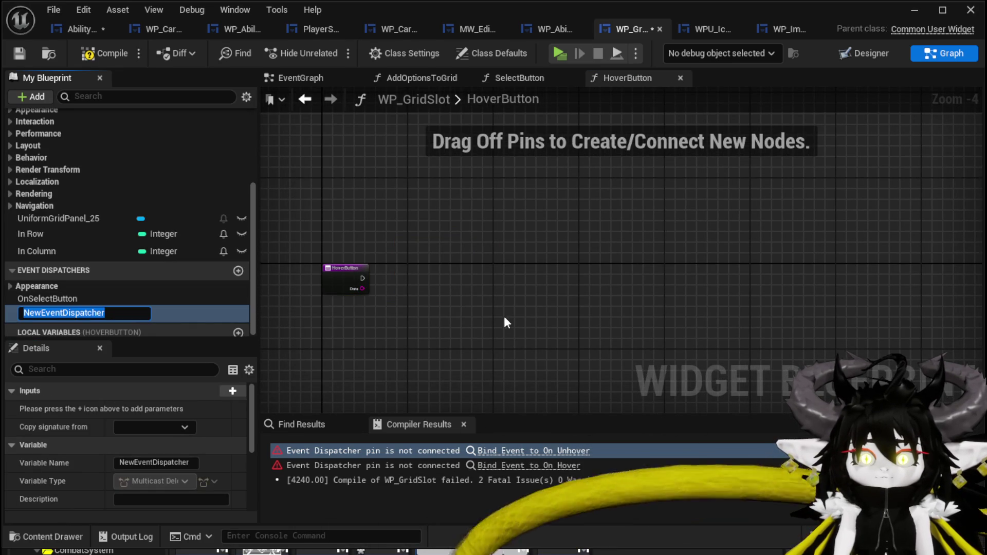
type("OnHo")
type("verButton")
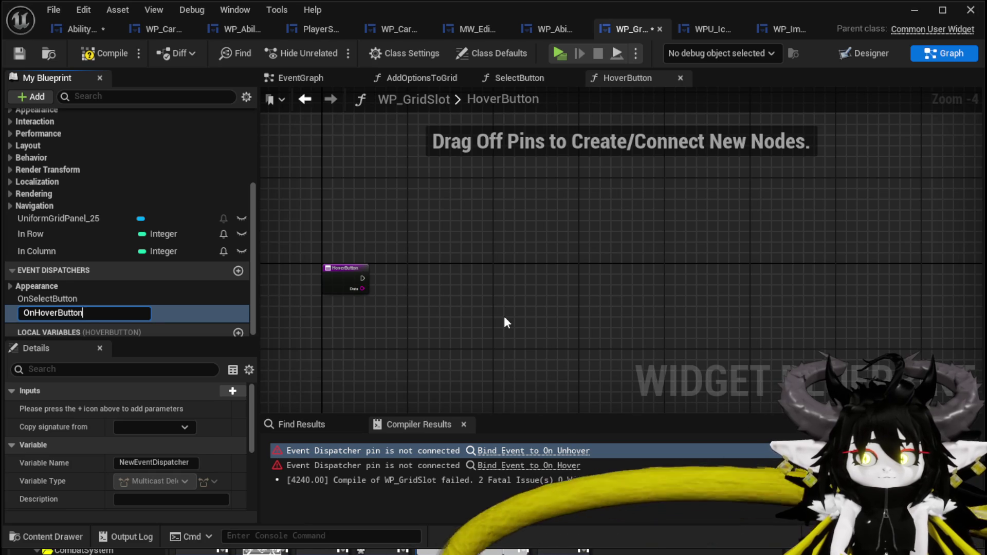
key("Return")
left_click(232, 390)
double_click(75, 408)
type("Data")
key("Return")
mouse_move(33, 313)
left_mouse_down()
mouse_move(431, 263)
mouse_move(407, 282)
mouse_move(362, 283)
mouse_move(398, 278)
mouse_move(391, 298)
mouse_move(411, 303)
left_mouse_up()
left_click(411, 301)
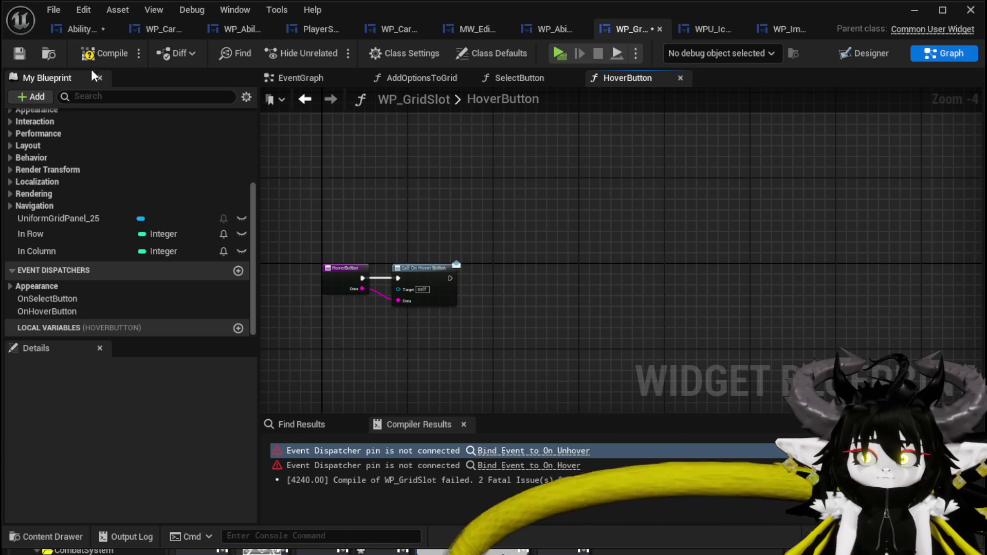
Step: Save and compile, then start a Create Event search from the erroring On Unhover pin
left_click(19, 54)
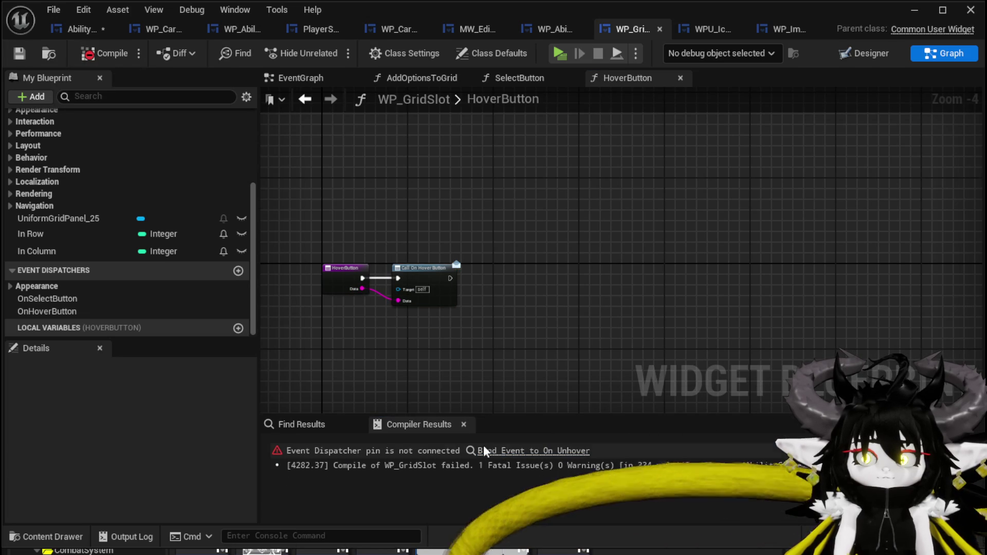
left_click(535, 451)
scroll(568, 313, "up", 2)
left_click_drag(561, 273, 599, 360)
type("Crte")
key("BackSpace")
key("BackSpace")
Step: Give On Unhover a Create Event with a matching function renamed UnHoverButton
type("eate")
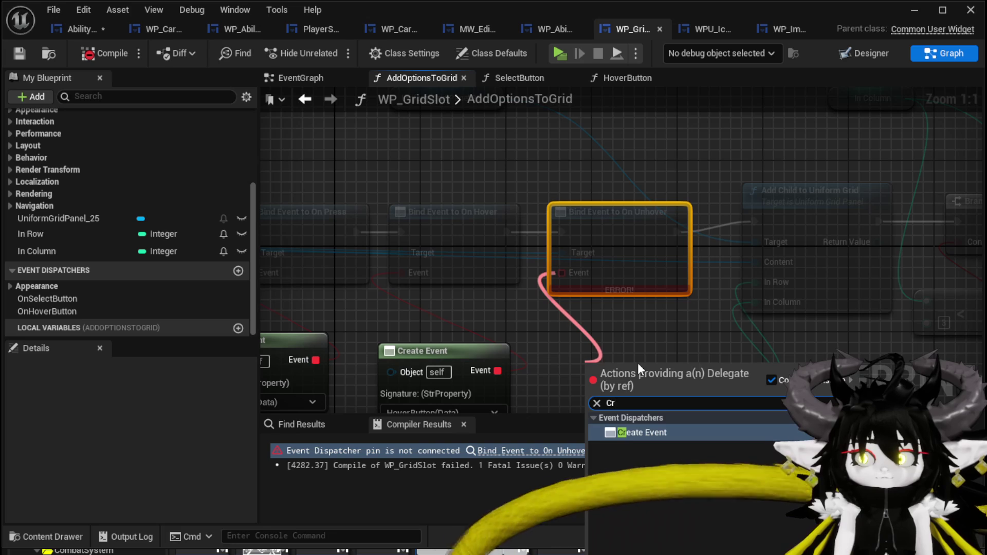
left_click(643, 431)
left_click_drag(615, 364, 623, 271)
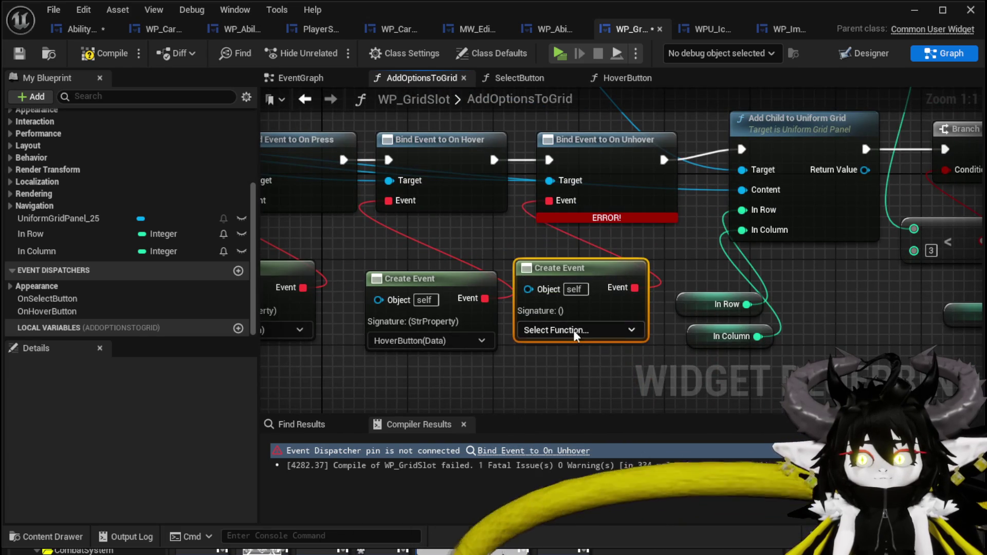
left_click(577, 330)
left_click(577, 377)
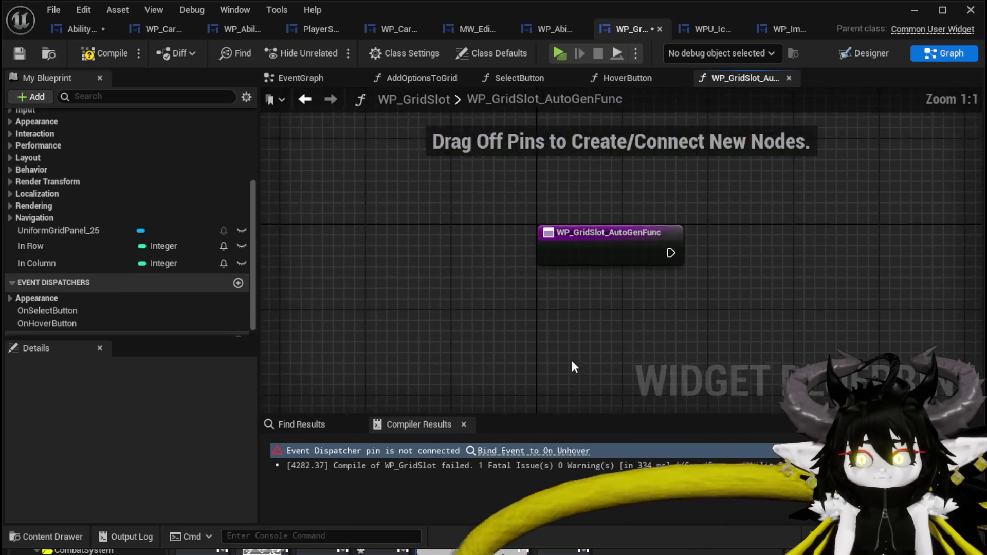
scroll(71, 245, "up", 3)
right_click(129, 206)
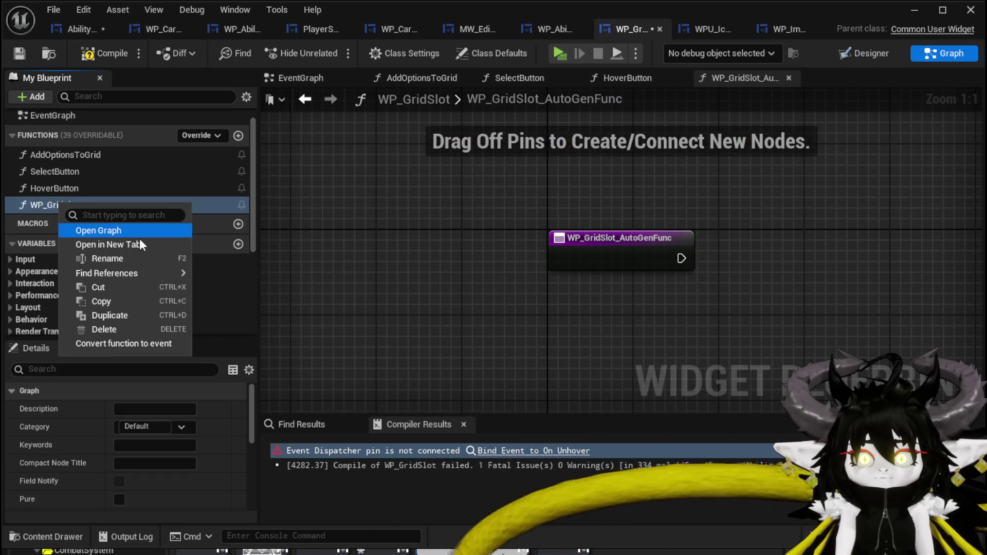
left_click(155, 257)
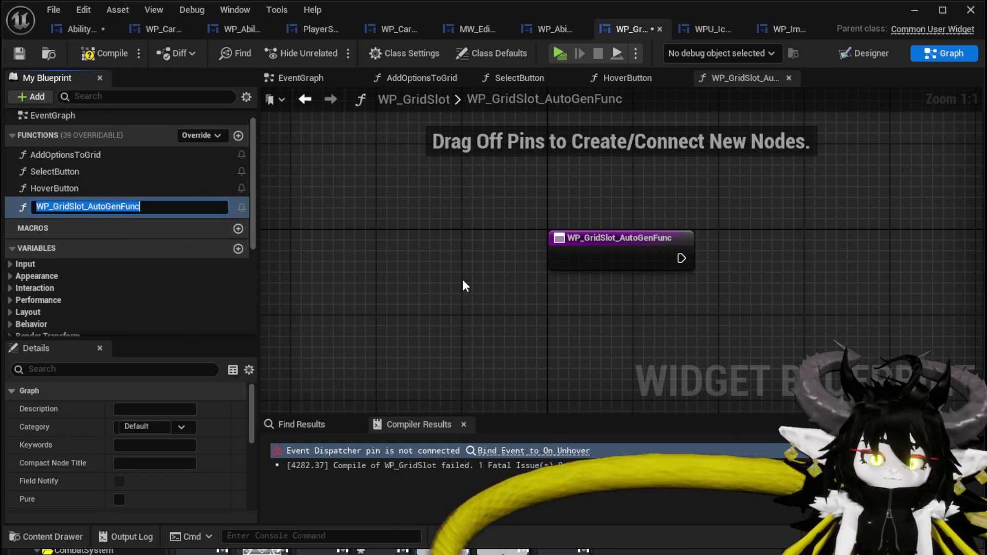
type("U")
type("nHoverButton")
key("Return")
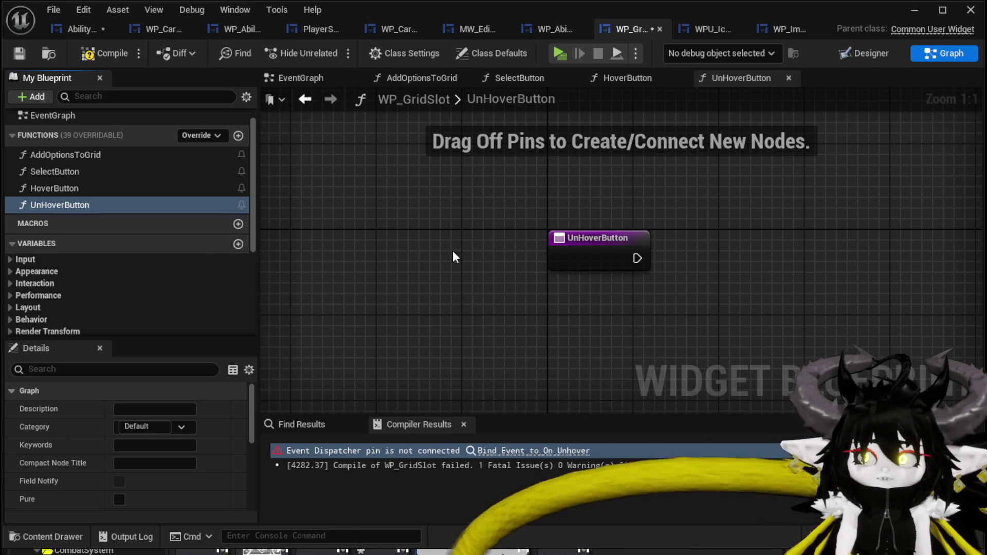
Step: Add an OnUnHoverButton dispatcher, call it from UnHoverButton, then save AbilityWorkBenchUI
scroll(82, 299, "down", 5)
left_click(238, 270)
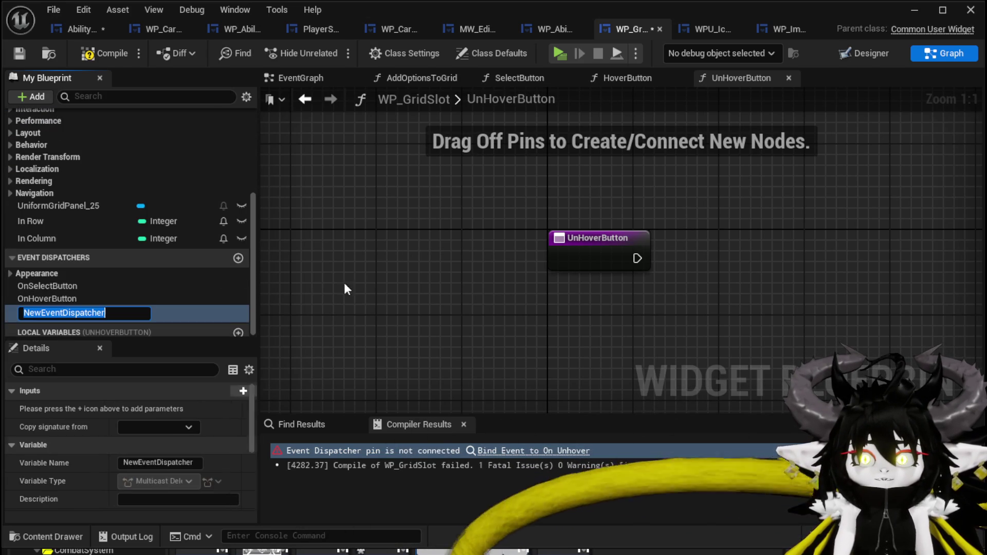
type("OnUnHover")
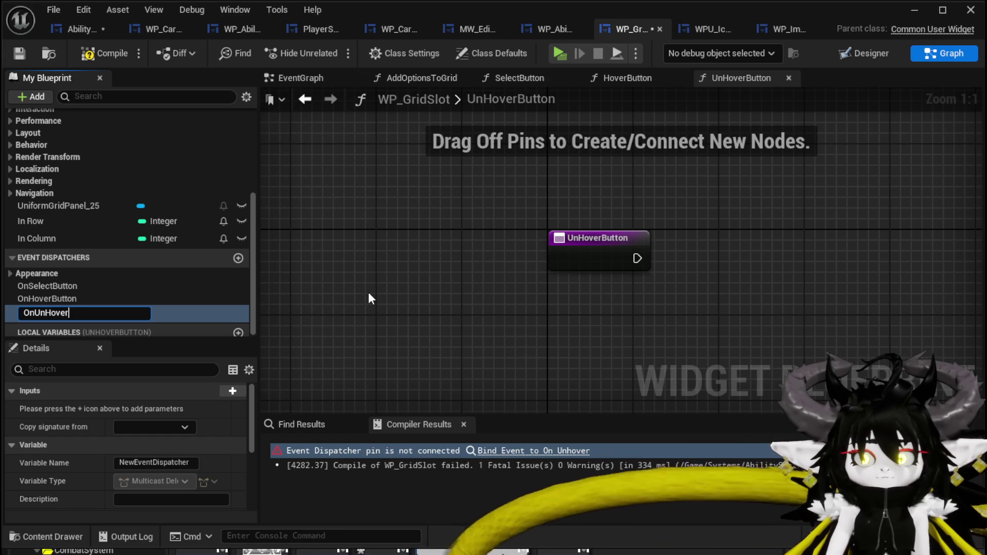
type("Button")
key("Return")
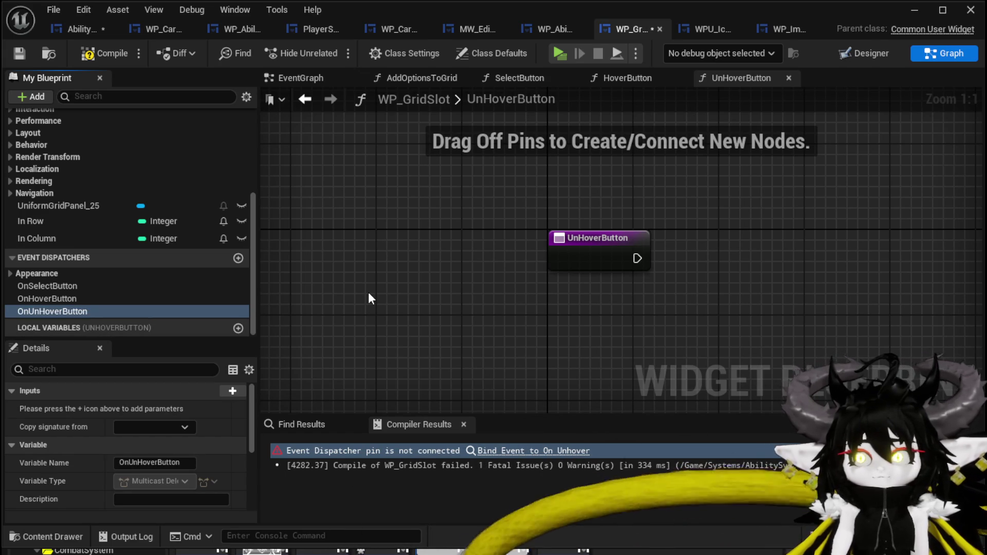
mouse_move(69, 315)
left_mouse_down()
mouse_move(668, 241)
mouse_move(679, 268)
mouse_move(713, 257)
left_mouse_up()
left_click(683, 271)
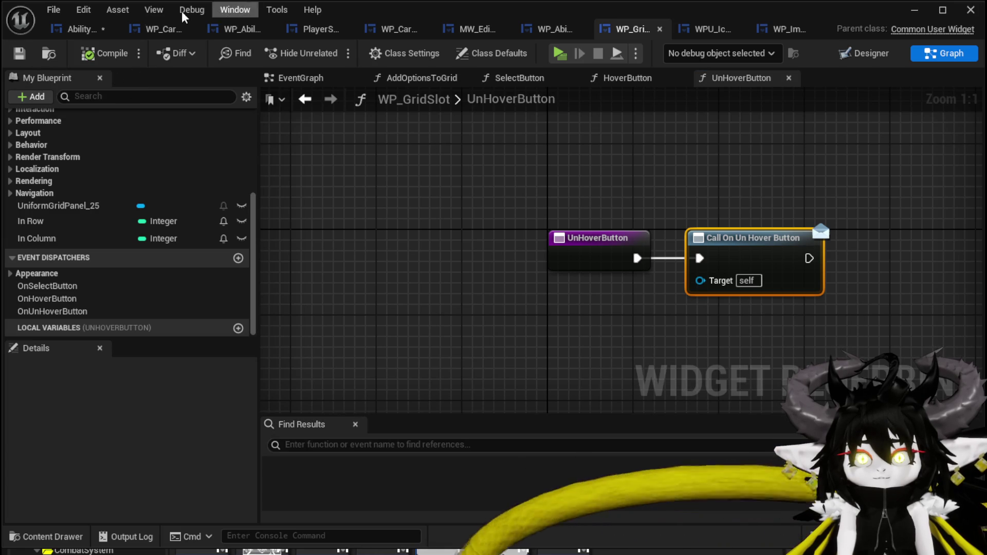
left_click(81, 29)
left_click(19, 53)
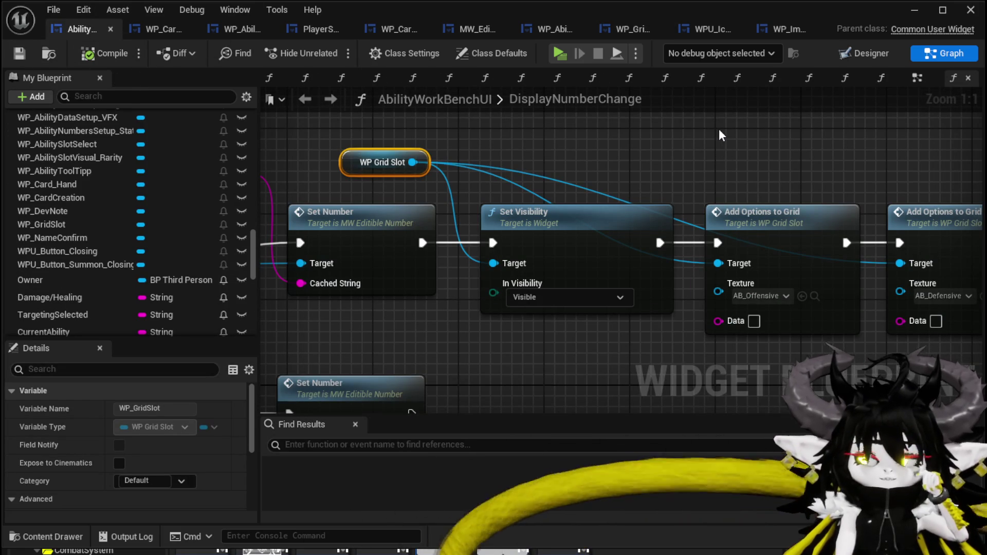
Step: Move the two Add Options to Grid nodes right to make room in the graph
left_click_drag(771, 177, 548, 153)
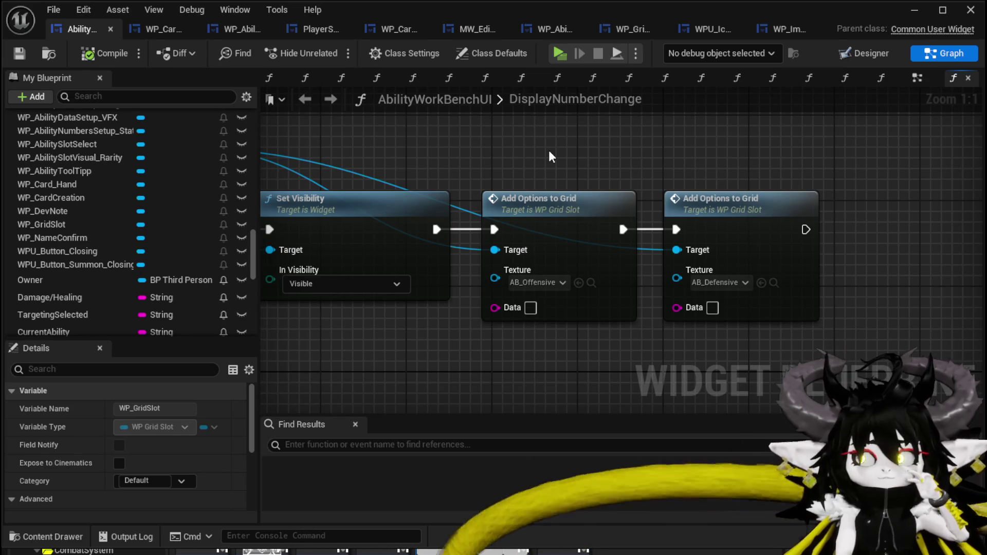
left_click_drag(549, 152, 720, 242)
left_click_drag(670, 264, 788, 265)
left_click(670, 187)
mouse_move(670, 188)
left_mouse_down()
mouse_move(459, 165)
mouse_move(665, 159)
left_mouse_up()
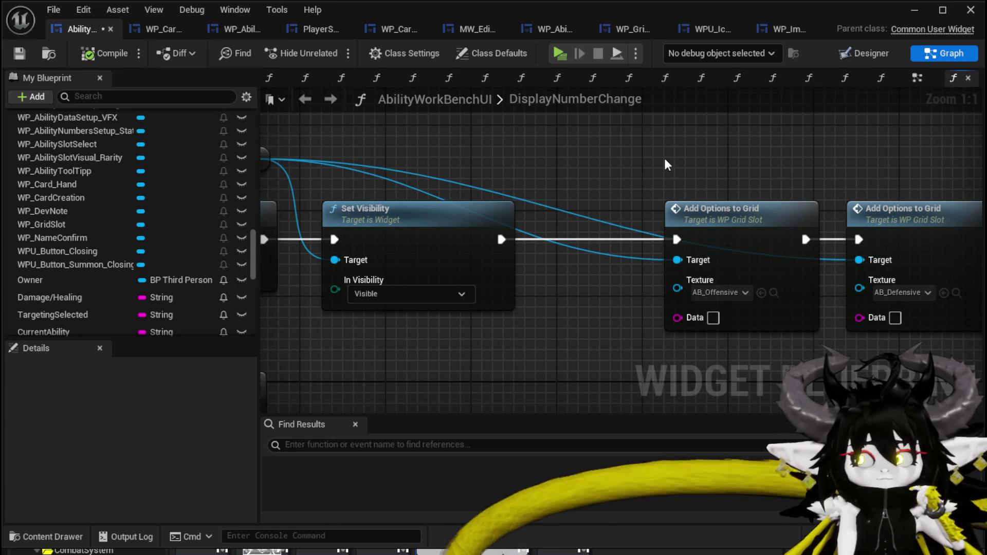
Step: Enter Data values 'Damage' and 'Healing' on the two calls and save the blueprint
left_click(714, 318)
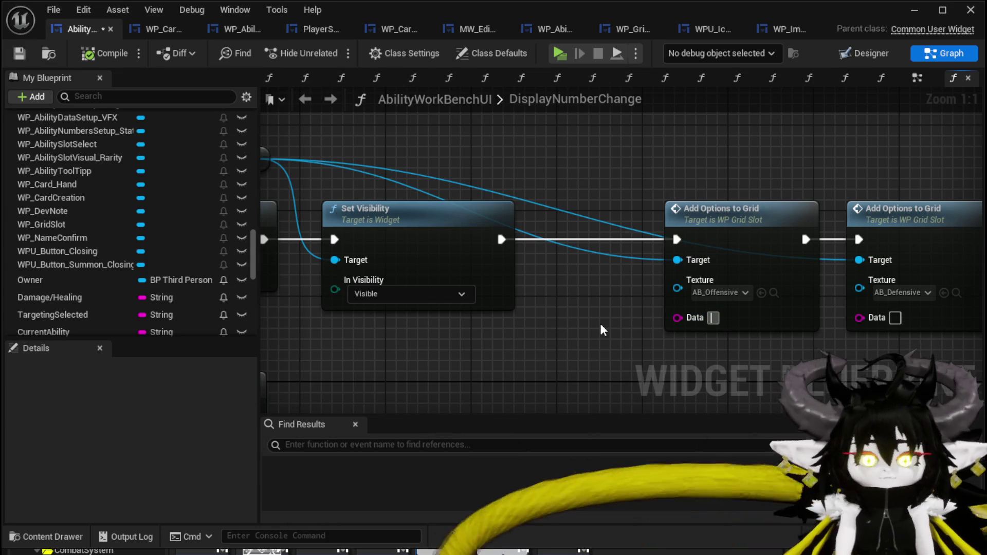
type("Offensive")
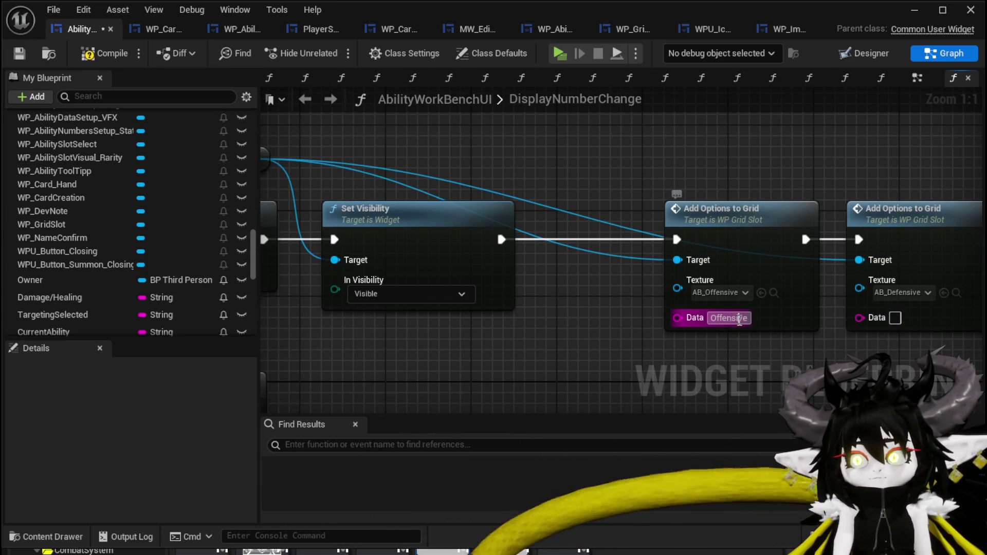
type("Damage")
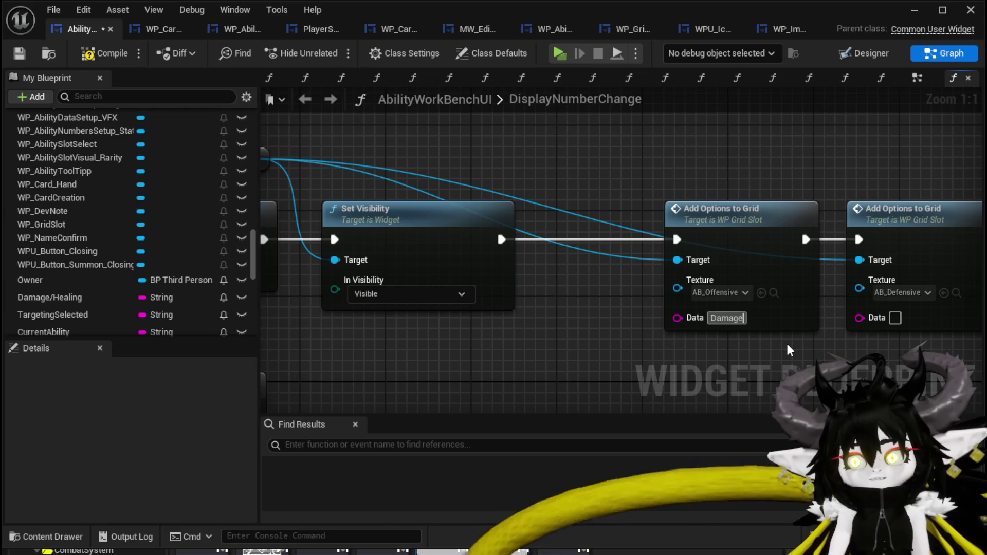
left_click(895, 318)
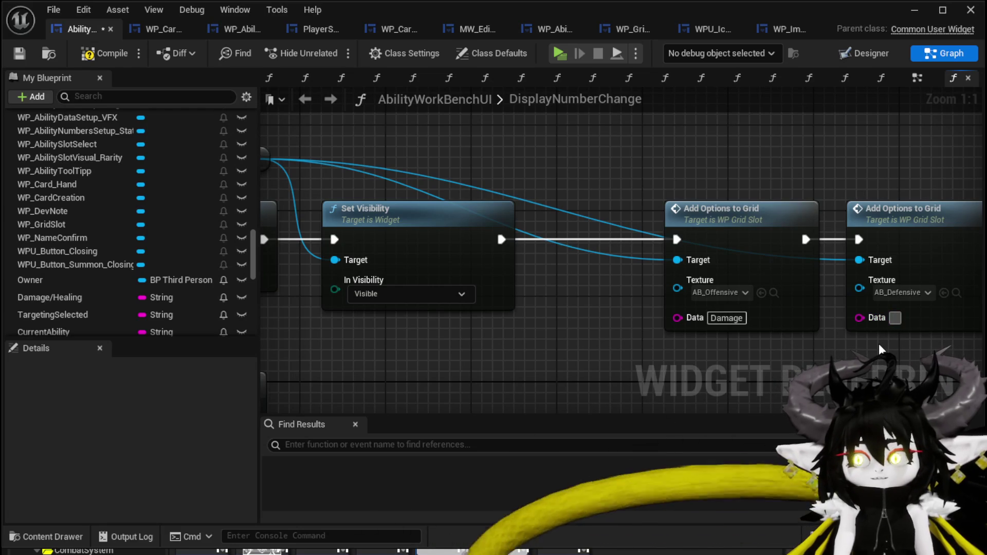
type("Healing")
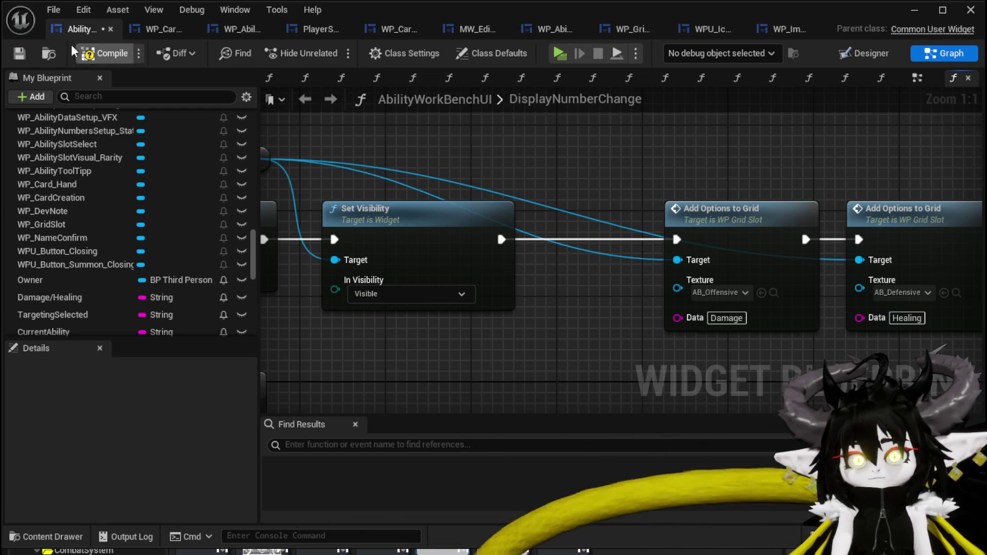
left_click(19, 53)
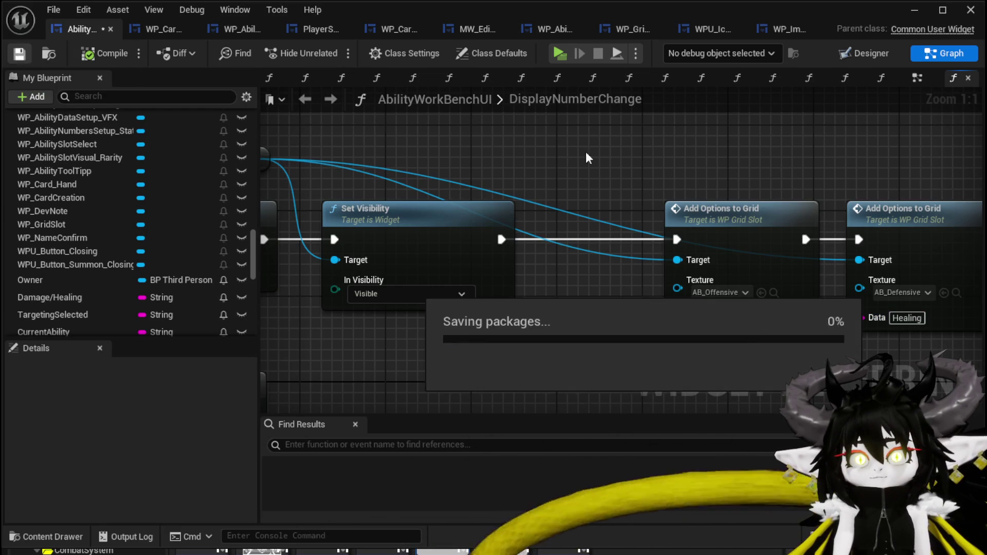
scroll(622, 153, "down", 2)
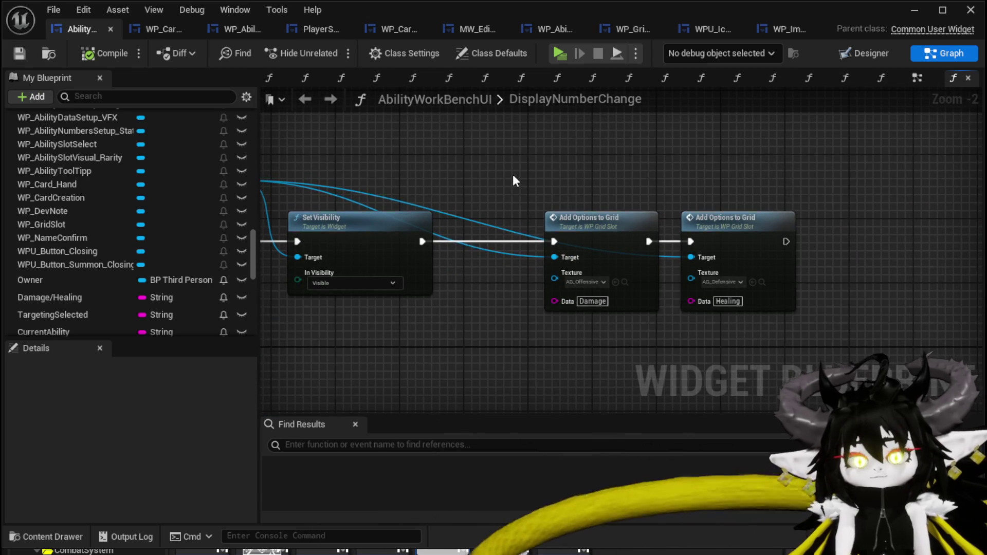
Step: Select the WP Grid Slot getter node and expand the Bind category in My Blueprint
left_click_drag(514, 176, 581, 168)
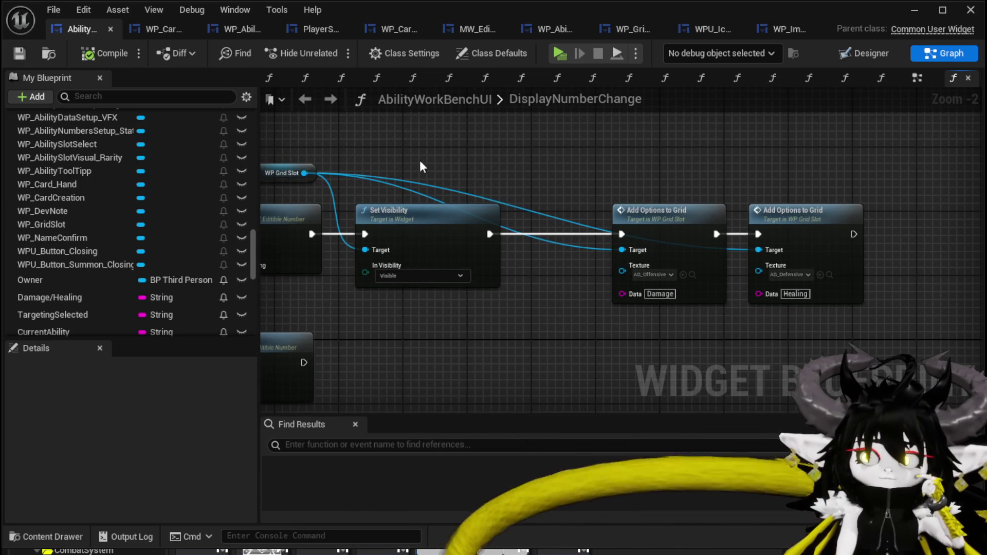
left_click_drag(360, 169, 498, 191)
left_click(417, 194)
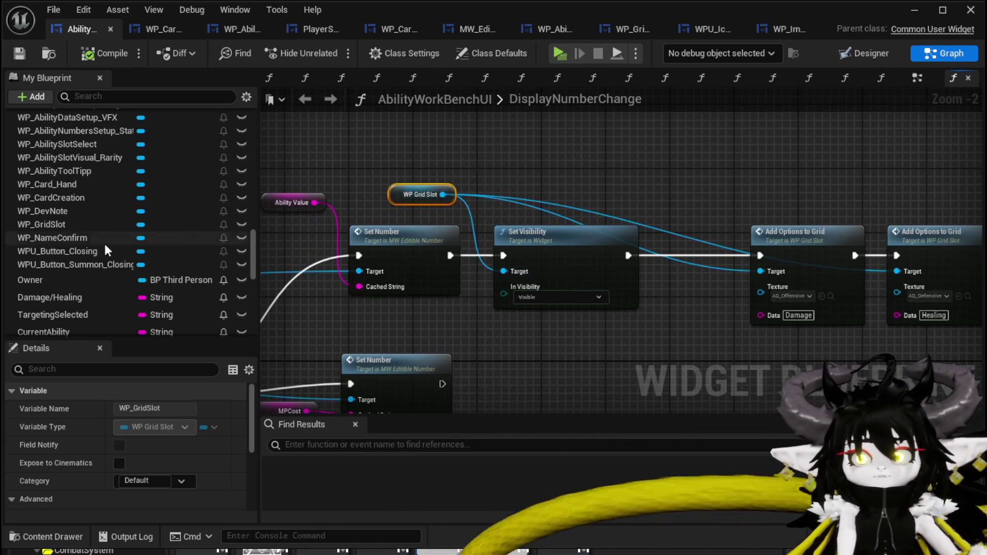
scroll(125, 187, "up", 15)
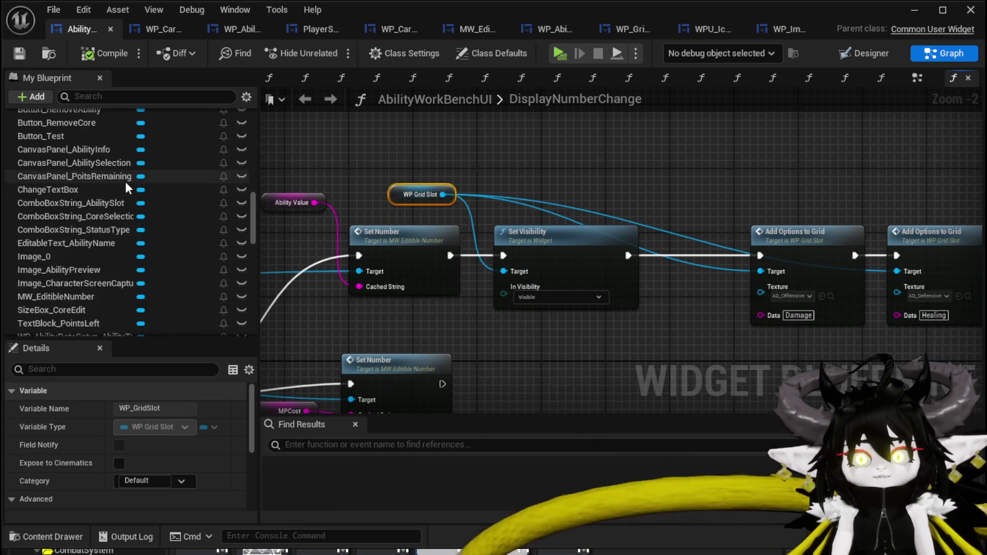
scroll(126, 181, "up", 15)
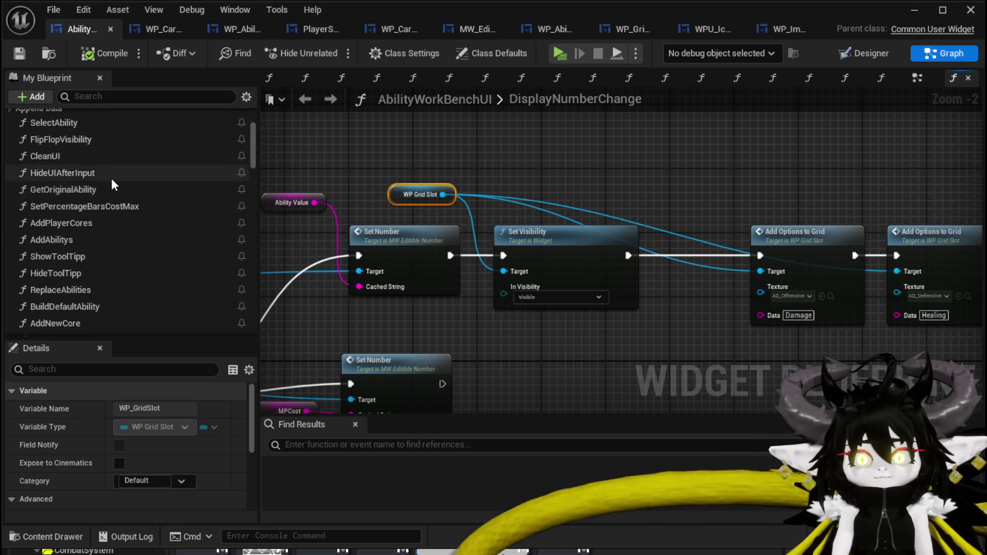
left_click(10, 180)
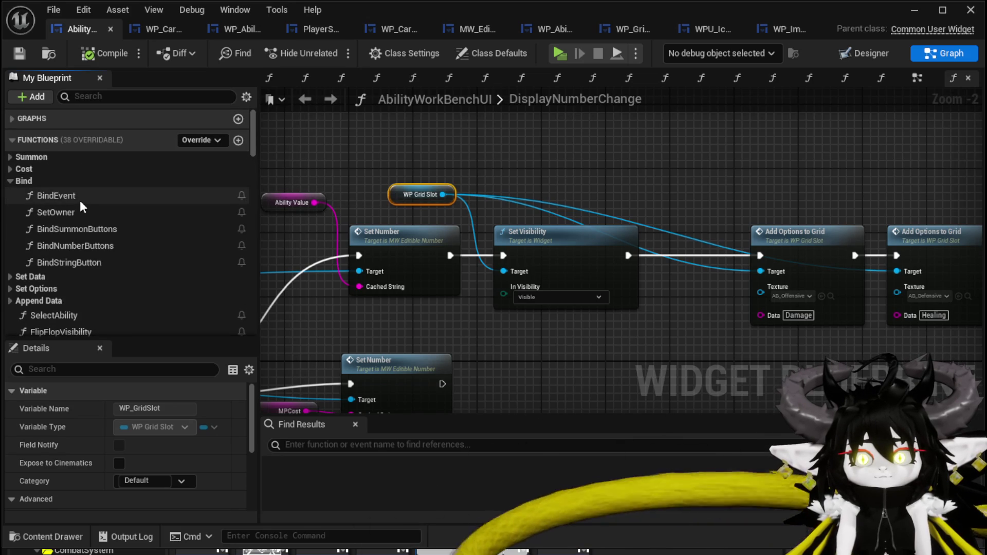
Step: In BindEvent, paste the WP Grid Slot getter and chain a Bind Event to On Select Button
double_click(79, 199)
scroll(533, 168, "down", 1)
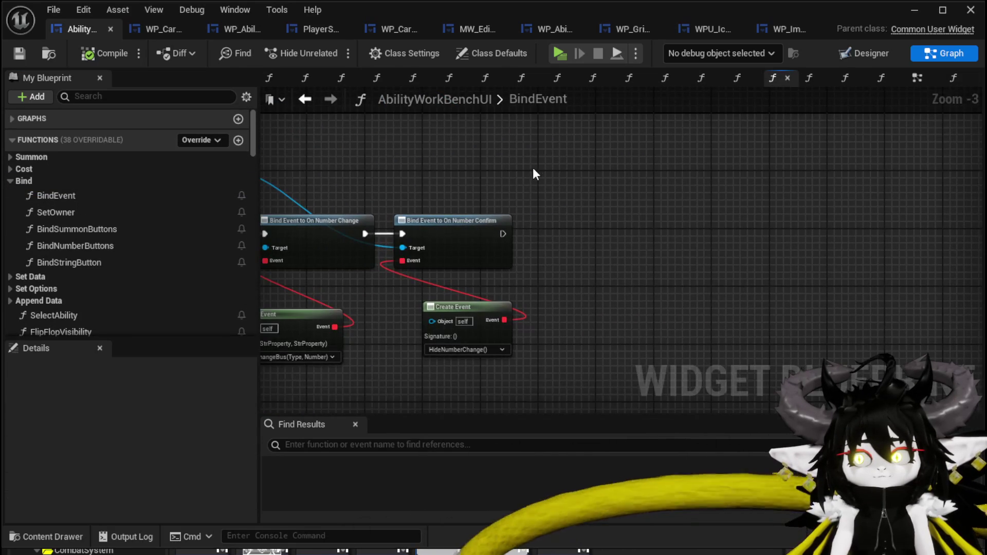
key("ctrl+v")
scroll(557, 151, "up", 3)
left_click_drag(566, 144, 637, 218)
type("B")
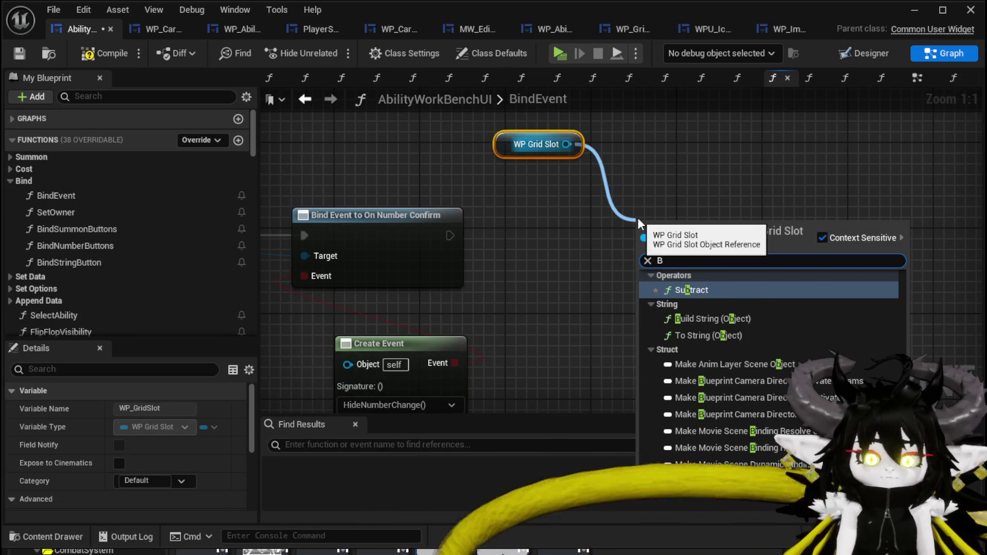
type("ind on Pr")
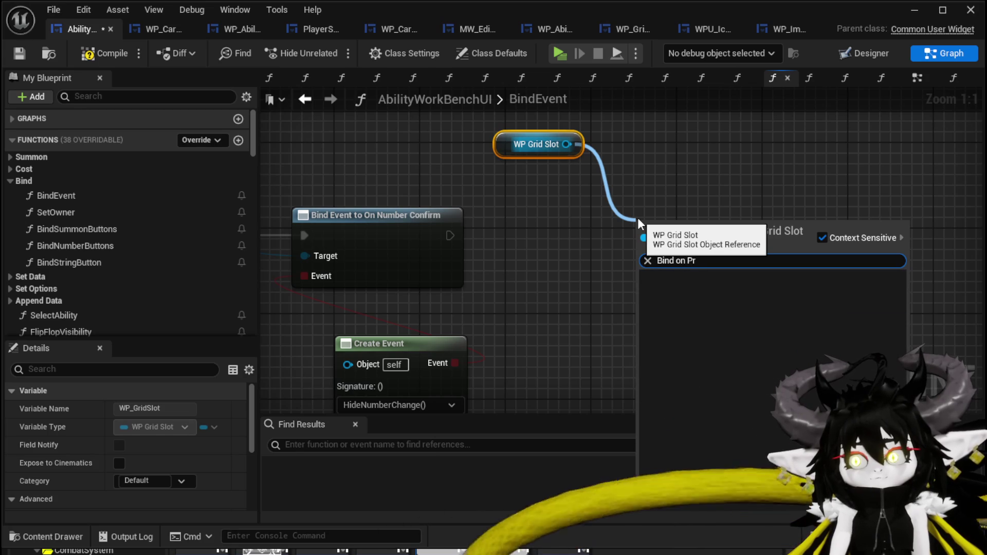
key("BackSpace")
key("BackSpace")
type("Sele")
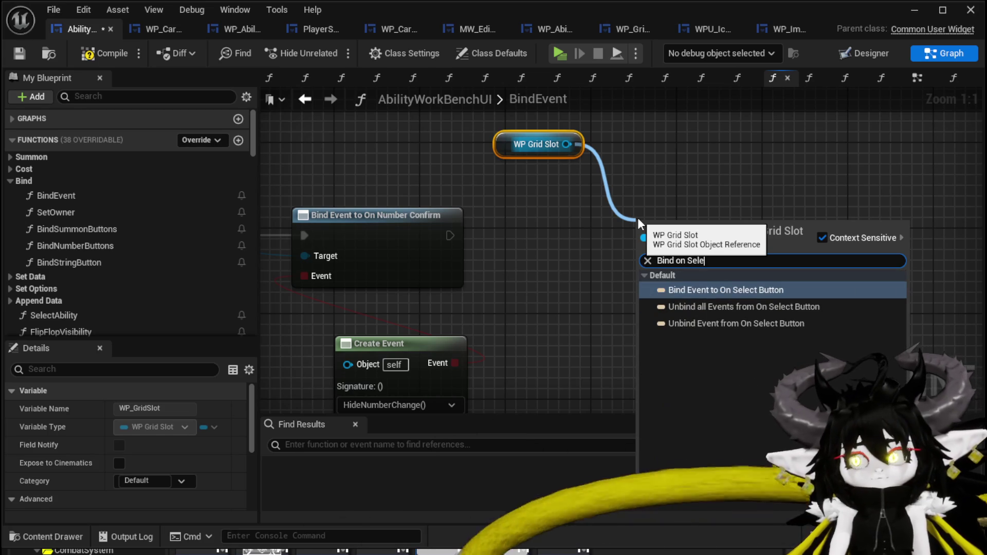
left_click(723, 288)
mouse_move(452, 234)
left_mouse_down()
mouse_move(647, 246)
mouse_move(695, 233)
left_mouse_up()
Step: Add a Create Event to the select binding and generate a matching function with a Data input
mouse_move(561, 233)
left_mouse_down()
mouse_move(569, 272)
mouse_move(631, 267)
mouse_move(610, 213)
mouse_move(620, 211)
mouse_move(597, 231)
left_mouse_up()
type("create")
left_click(622, 345)
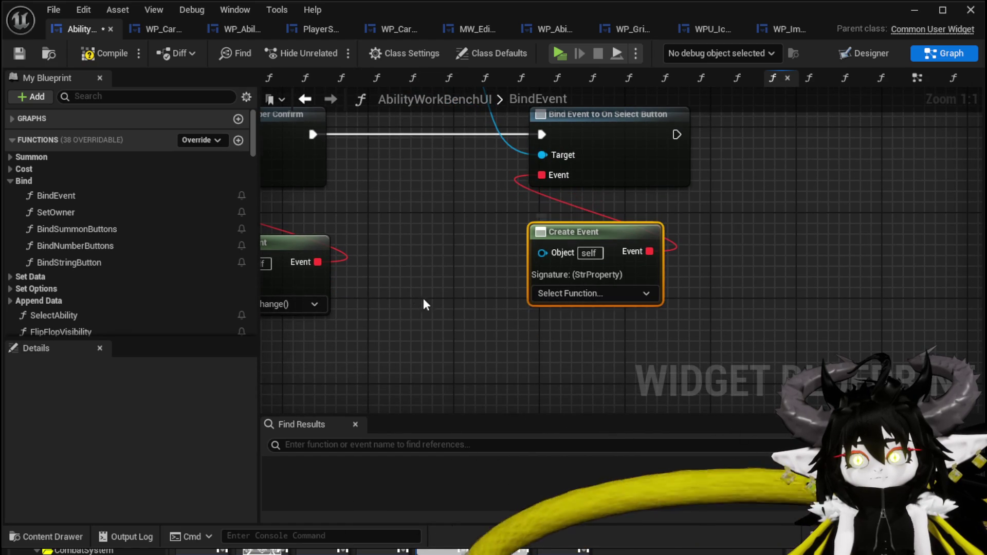
left_click(545, 293)
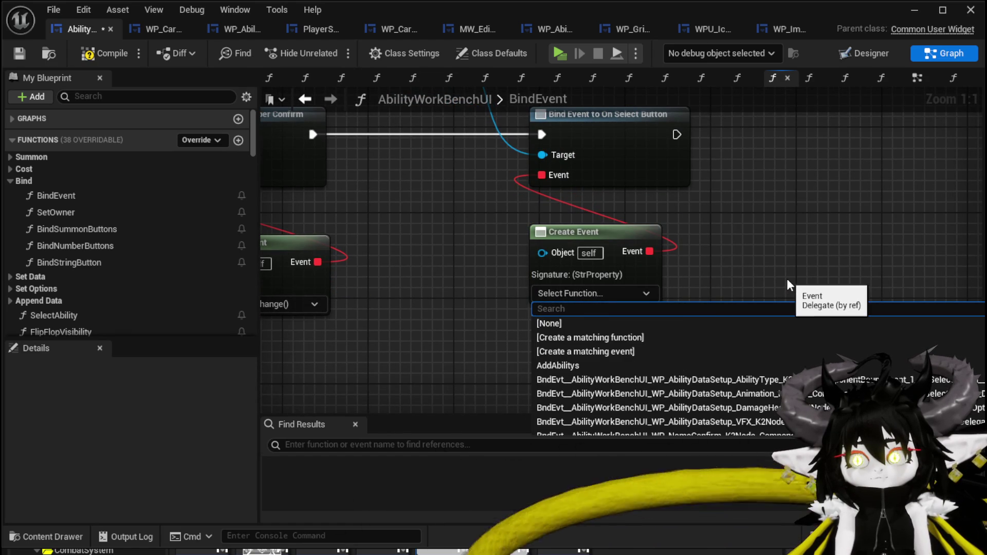
left_click(574, 339)
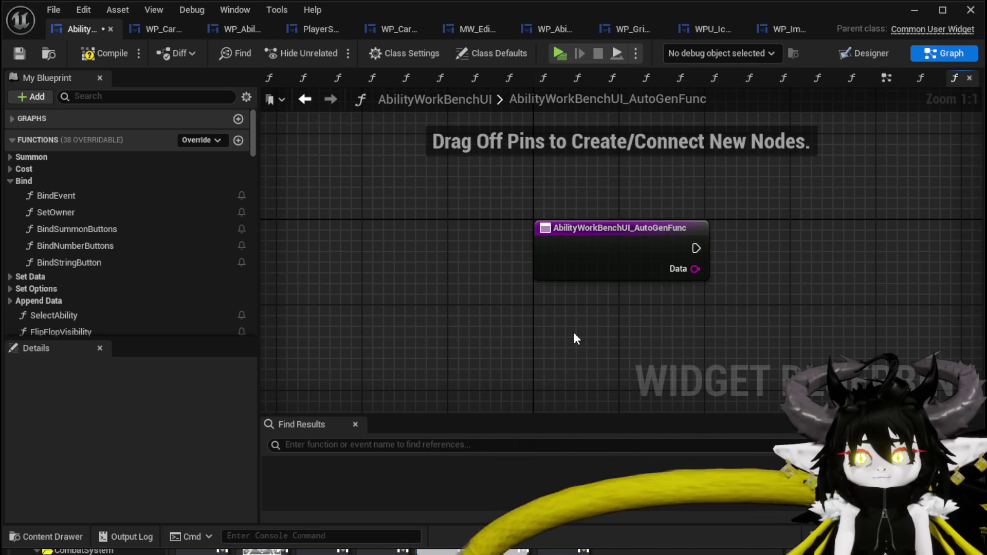
Step: Rename AbilityWorkBenchUI_AutoGenFunc to SelectButtonFromGrid and compile-save the widget blueprint
left_click(668, 255)
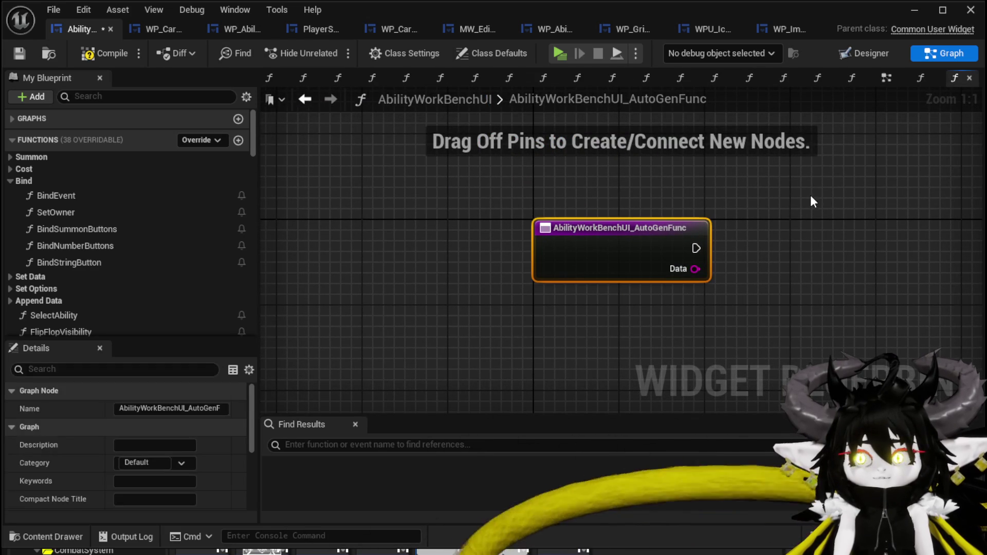
scroll(103, 249, "down", 10)
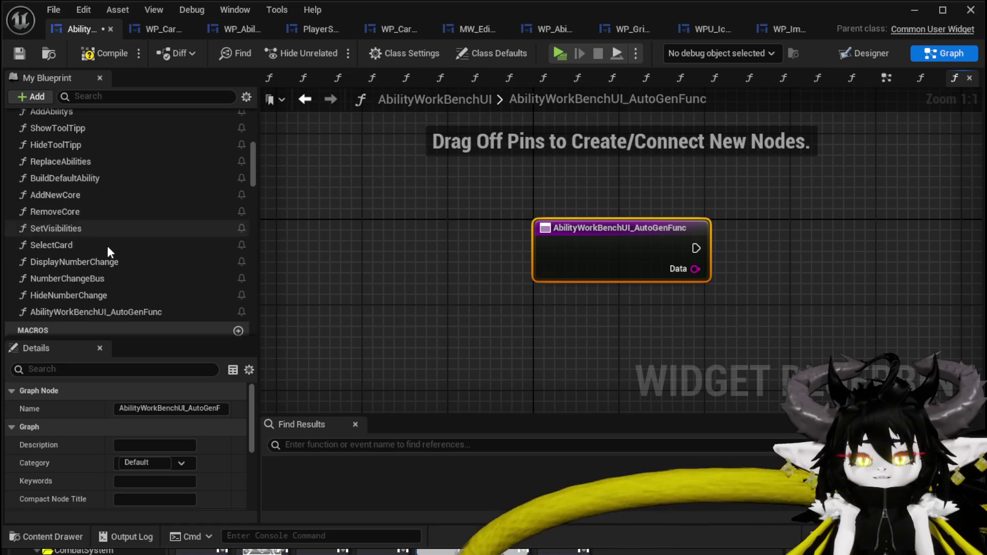
left_click(90, 208)
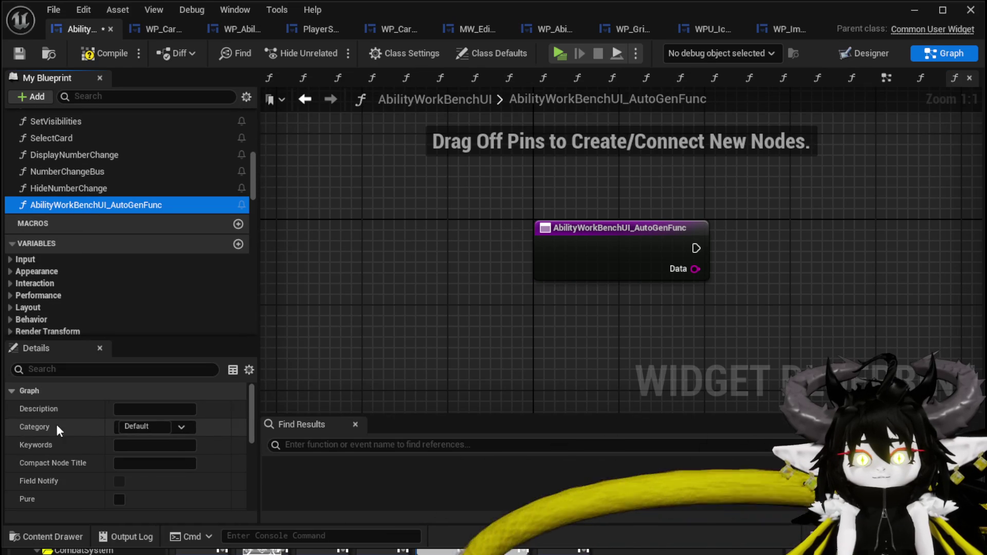
scroll(85, 412, "down", 5)
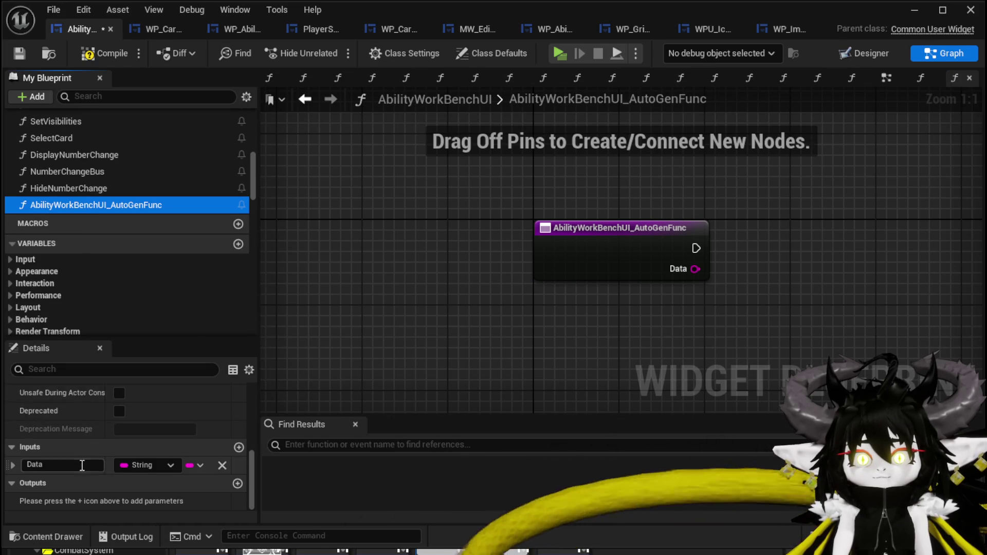
scroll(82, 453, "up", 5)
right_click(74, 210)
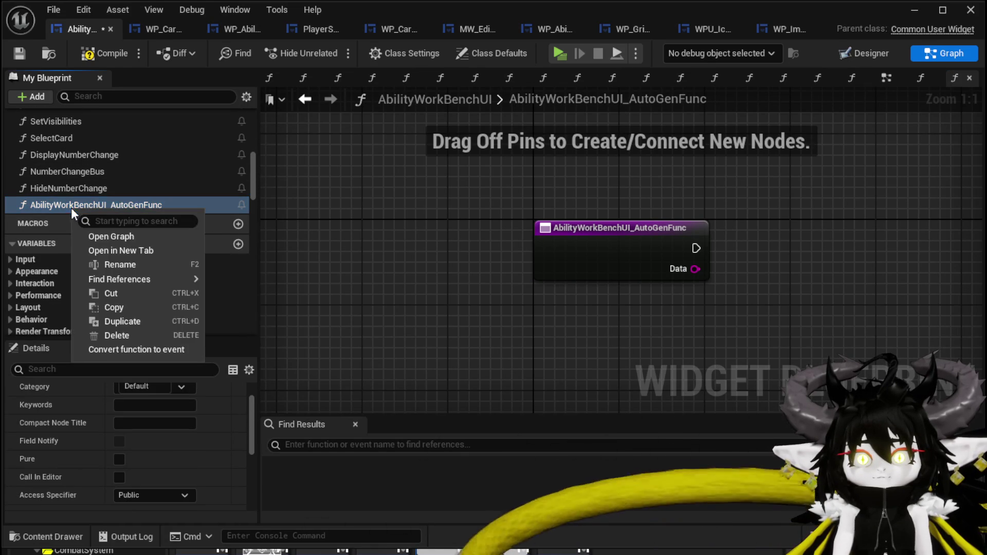
left_click(125, 262)
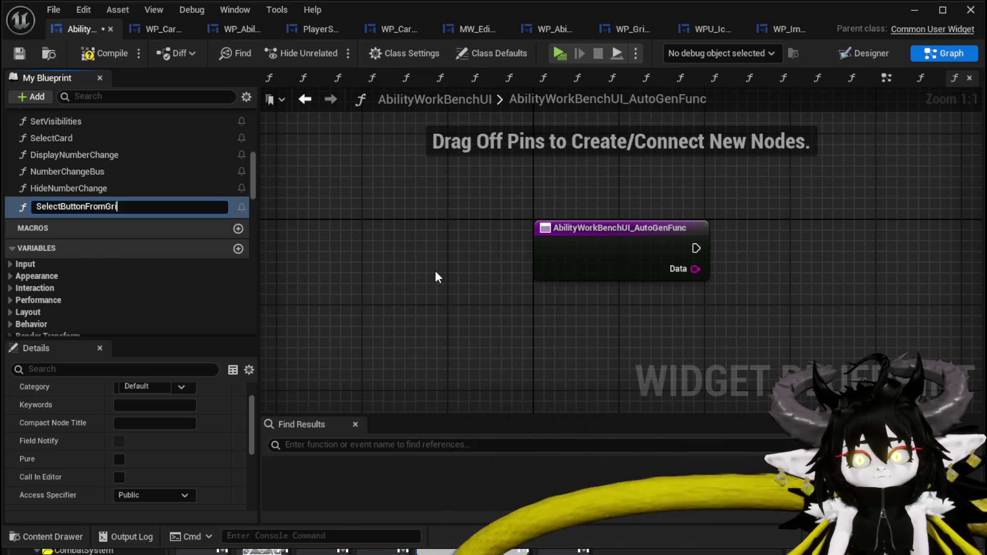
type("d")
key("Return")
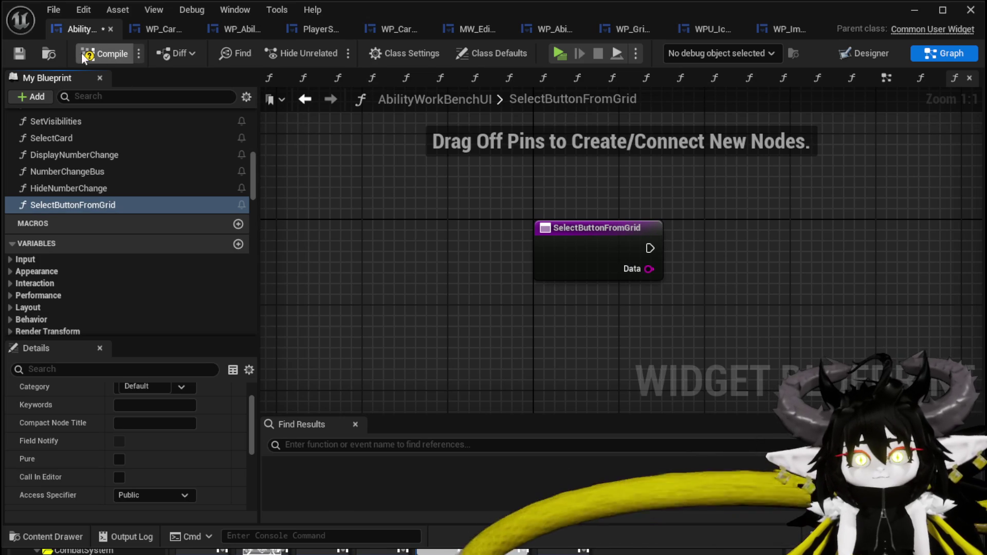
left_click(19, 54)
Step: Add a SET Damage/ Healing node fed by the function's Data input, then save
mouse_move(541, 272)
left_mouse_down()
mouse_move(493, 260)
mouse_move(415, 291)
left_mouse_up()
scroll(134, 230, "up", 5)
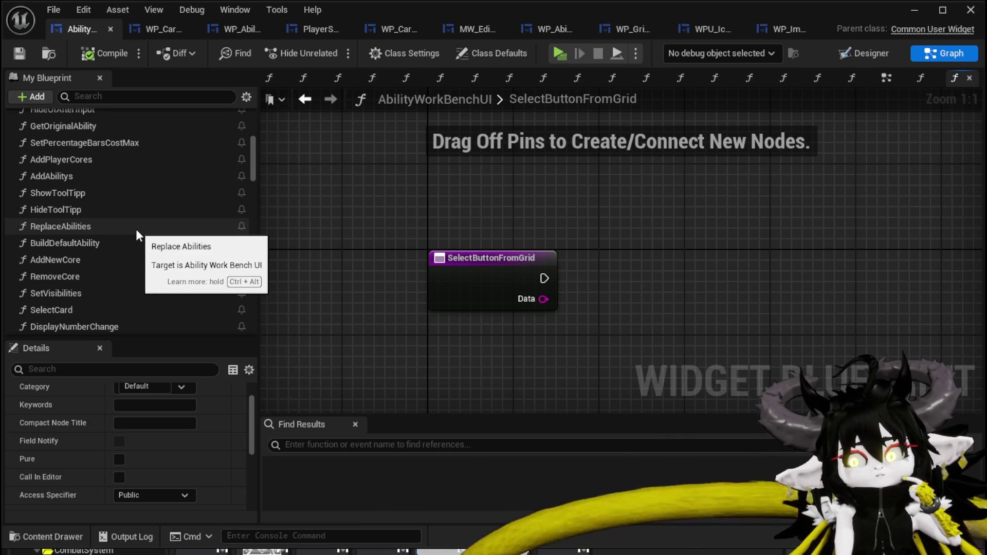
scroll(136, 229, "up", 3)
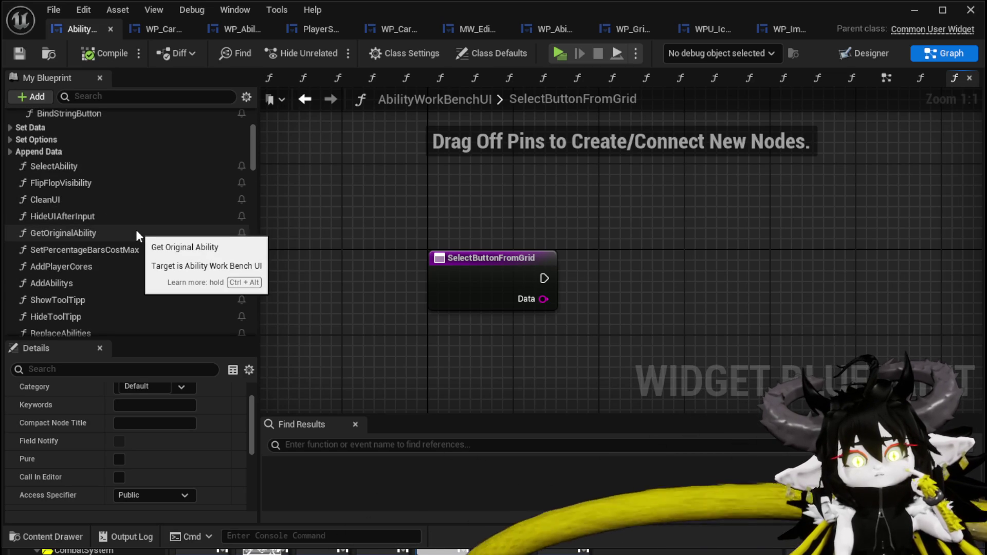
scroll(137, 231, "up", 3)
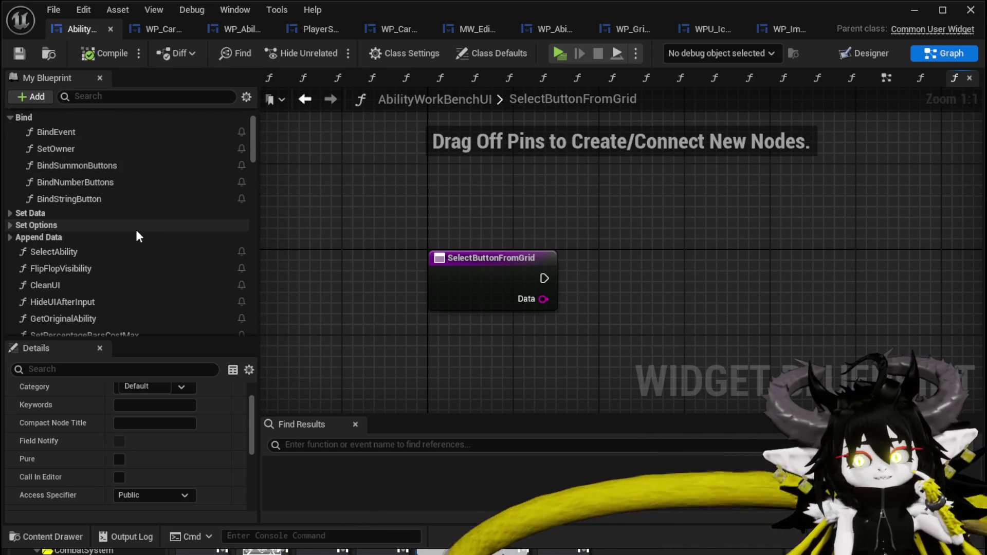
scroll(136, 236, "down", 3)
scroll(136, 230, "down", 3)
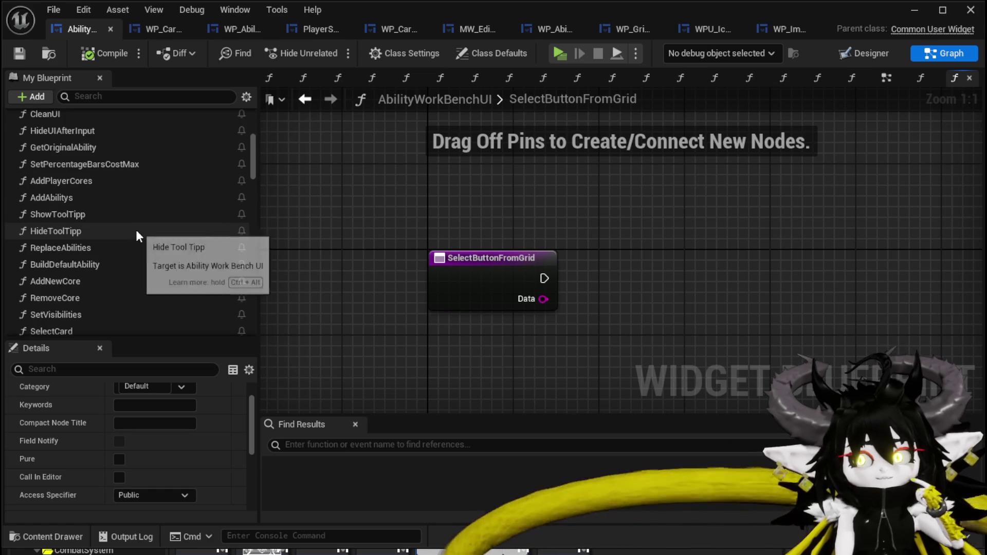
scroll(135, 230, "down", 5)
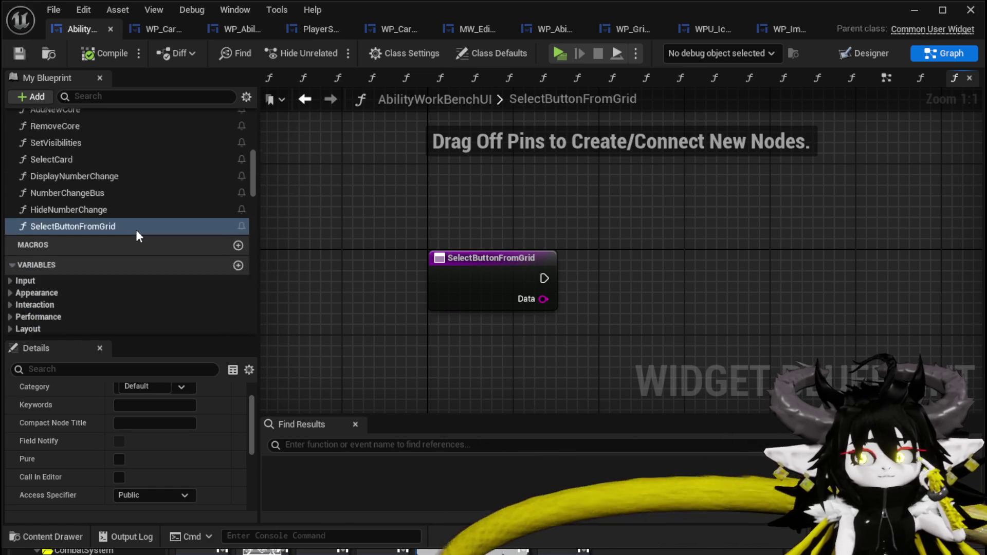
left_click_drag(517, 312, 412, 293)
scroll(153, 246, "up", 3)
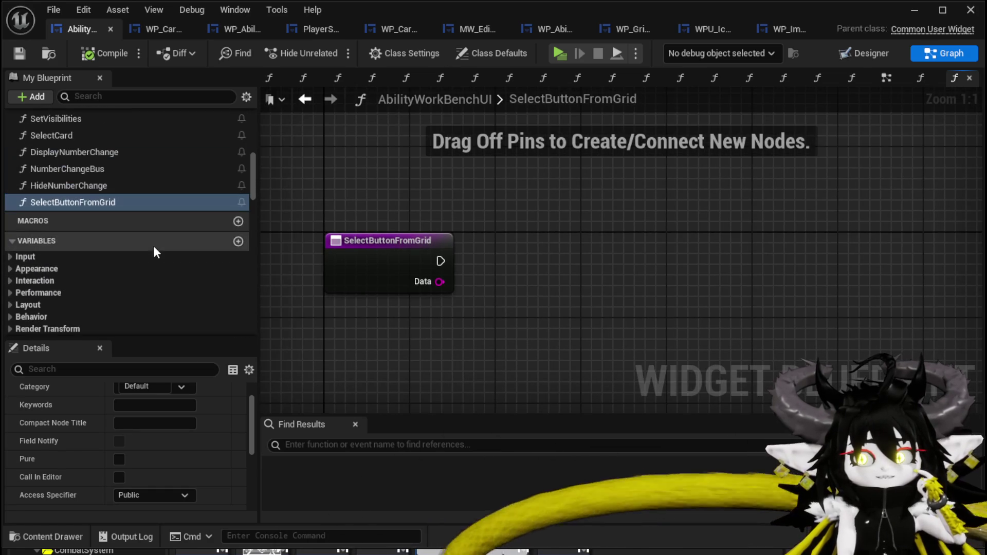
right_click(522, 211)
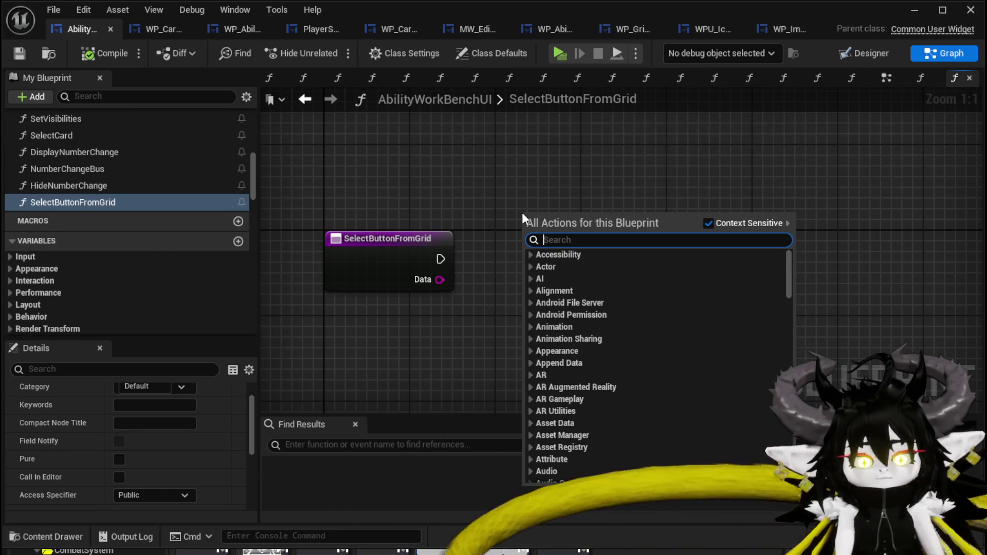
type("Set Damage")
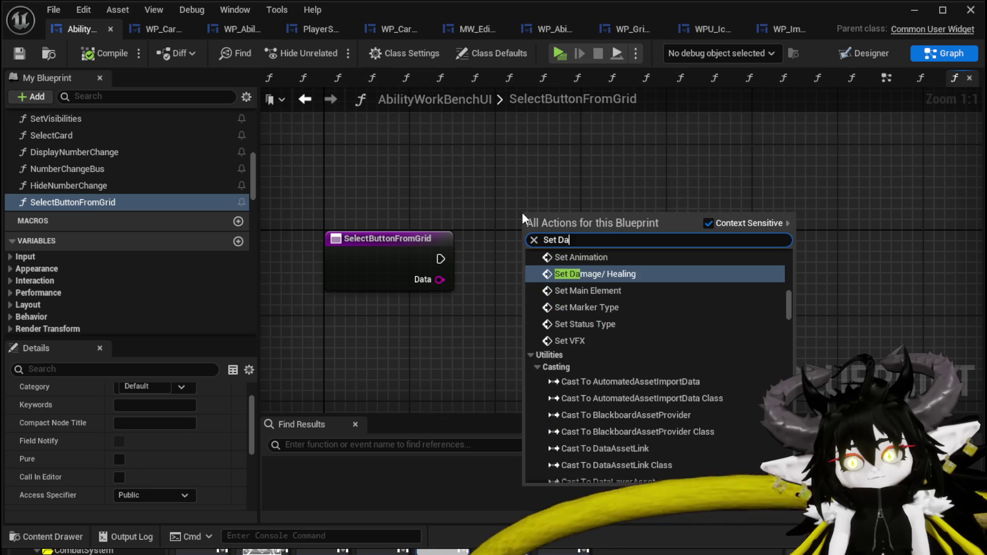
left_click(599, 447)
mouse_move(439, 279)
left_mouse_down()
mouse_move(545, 251)
mouse_move(533, 250)
left_mouse_up()
left_click_drag(637, 250, 504, 225)
left_click(341, 203)
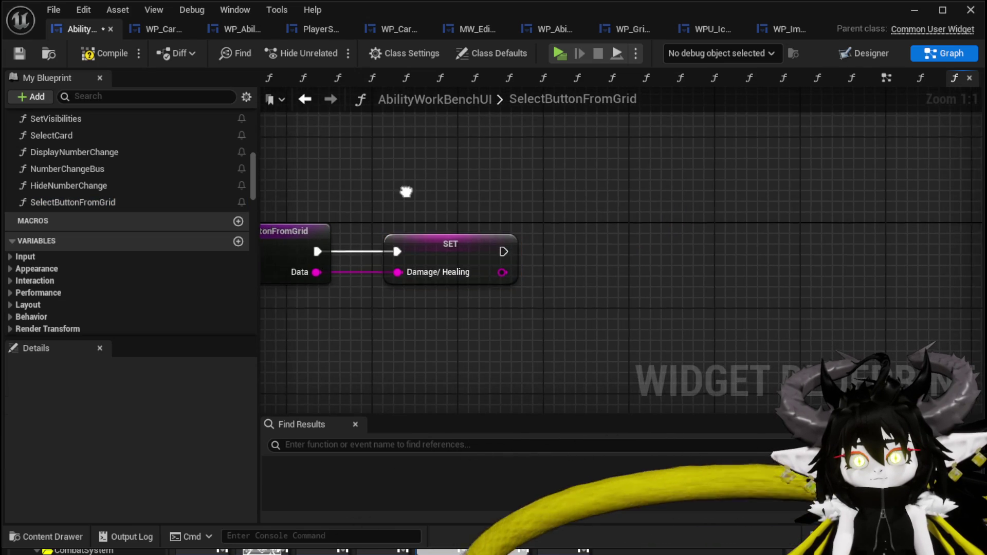
left_click(19, 53)
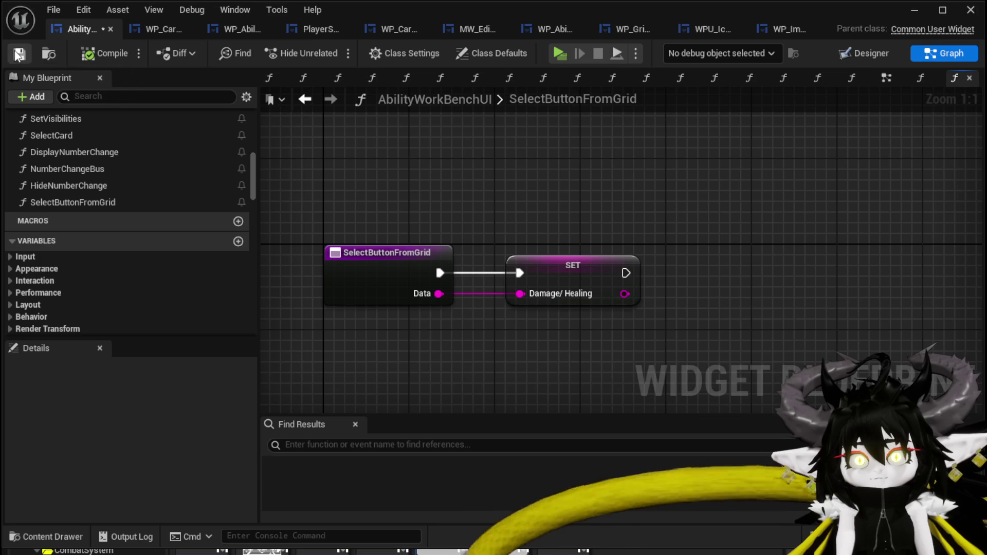
Step: Add a WP_CardCreation reference to the SelectButtonFromGrid graph
left_click_drag(584, 168, 565, 172)
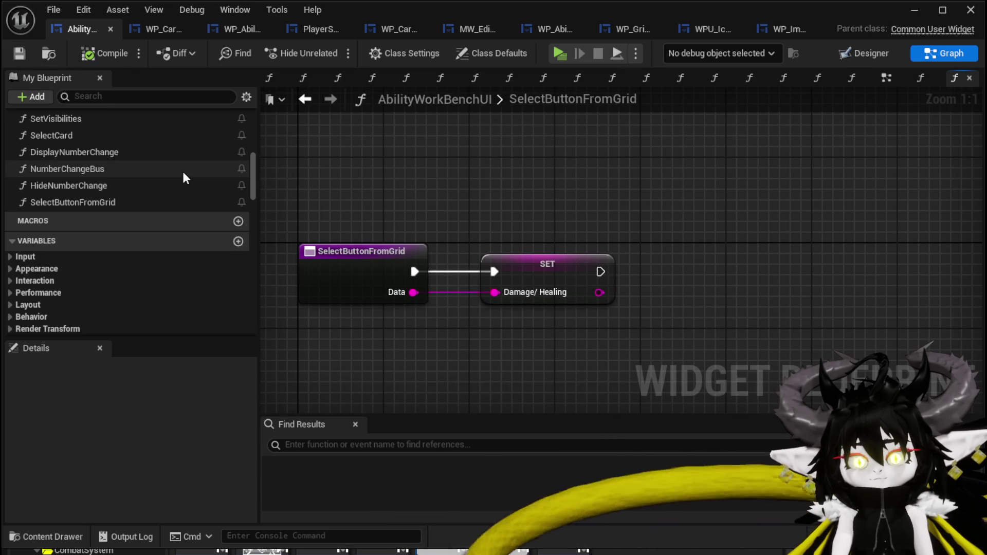
scroll(184, 175, "up", 5)
scroll(184, 172, "up", 5)
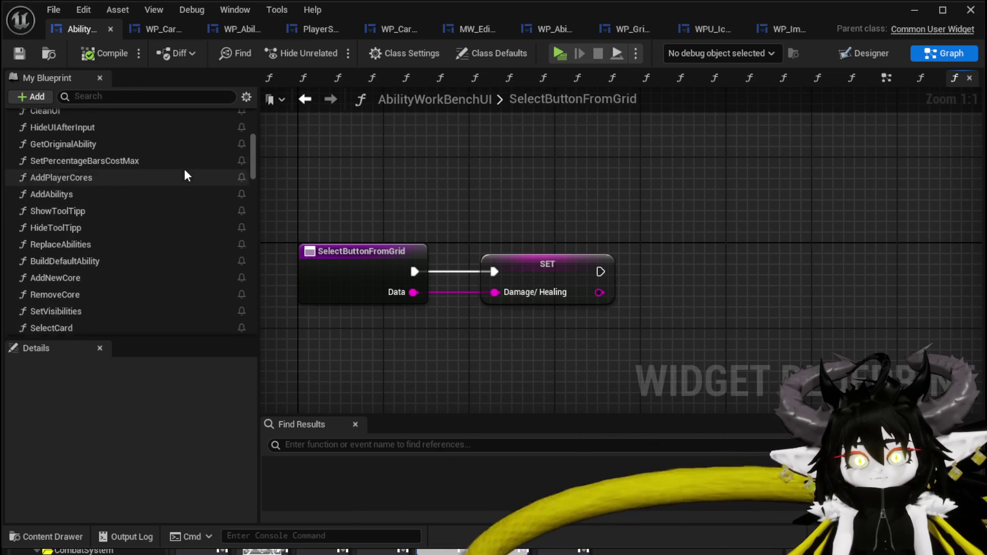
scroll(187, 172, "down", 8)
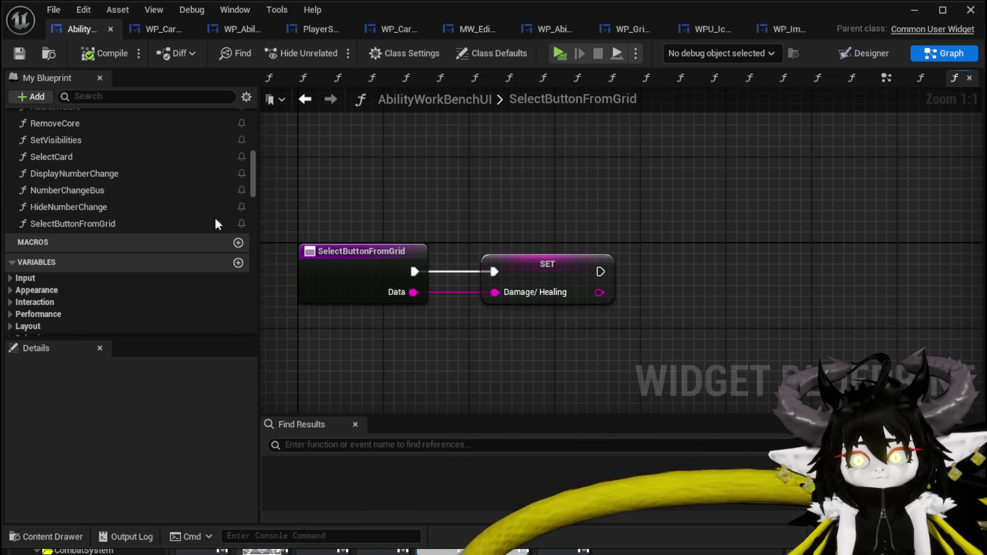
scroll(187, 252, "down", 5)
right_click(480, 183)
type("c")
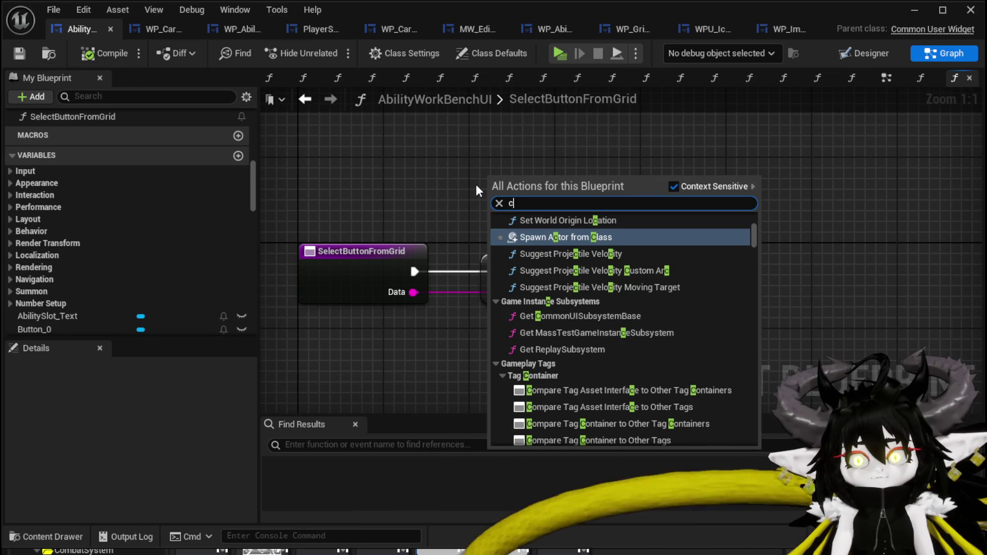
type("ard crea")
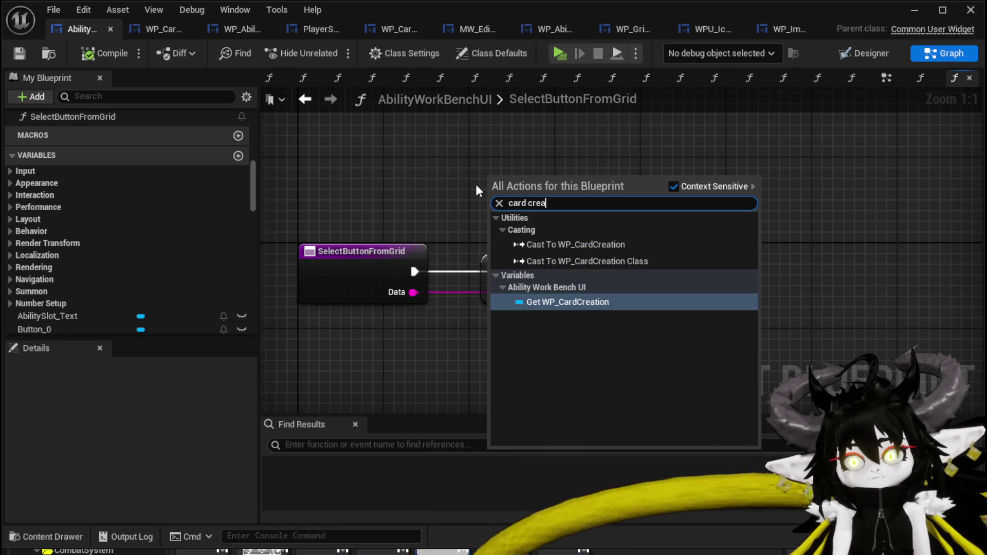
left_click(572, 291)
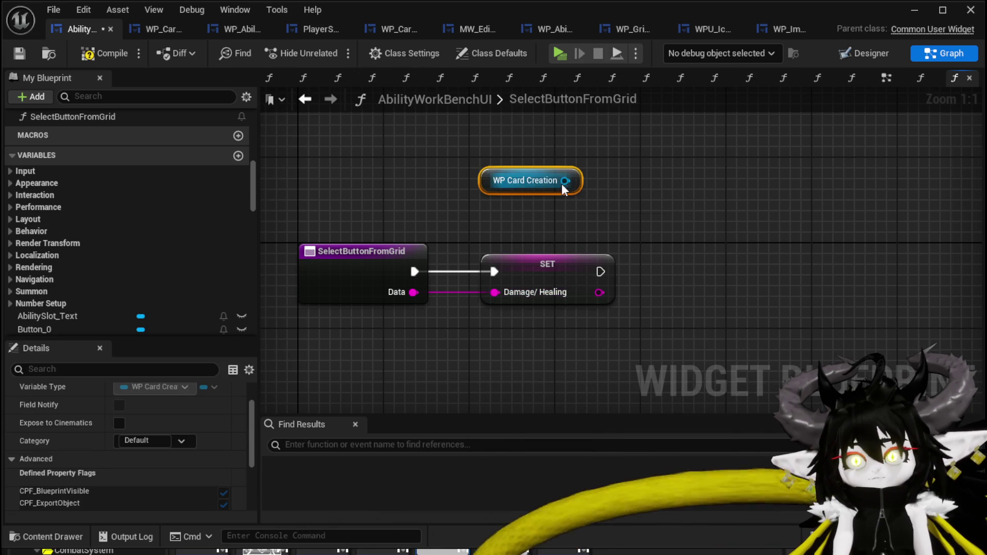
Step: Call WP Card Creation's Set Damage/ Healing after SET, passing the stored value, then save and compile
left_click_drag(562, 182, 652, 211)
type("Set Damage")
left_click(739, 283)
left_click_drag(679, 231, 701, 273)
mouse_move(601, 272)
left_mouse_down()
mouse_move(637, 306)
mouse_move(715, 269)
left_mouse_up()
left_click_drag(599, 293, 686, 313)
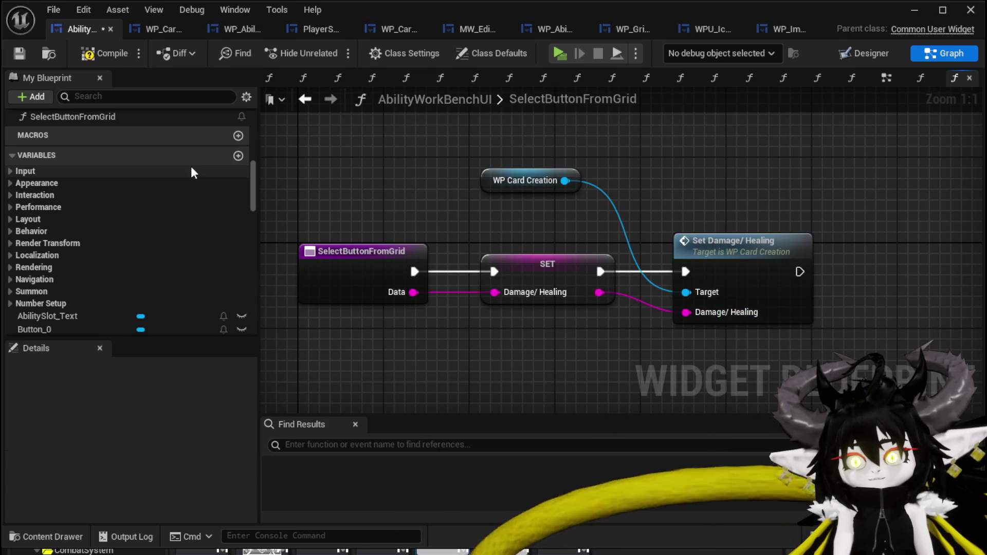
left_click(20, 54)
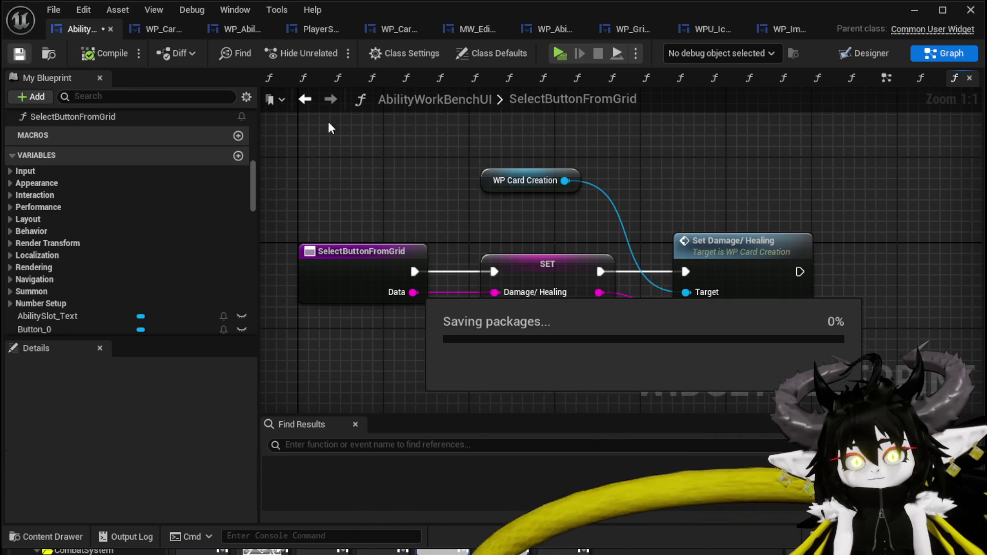
left_click(905, 15)
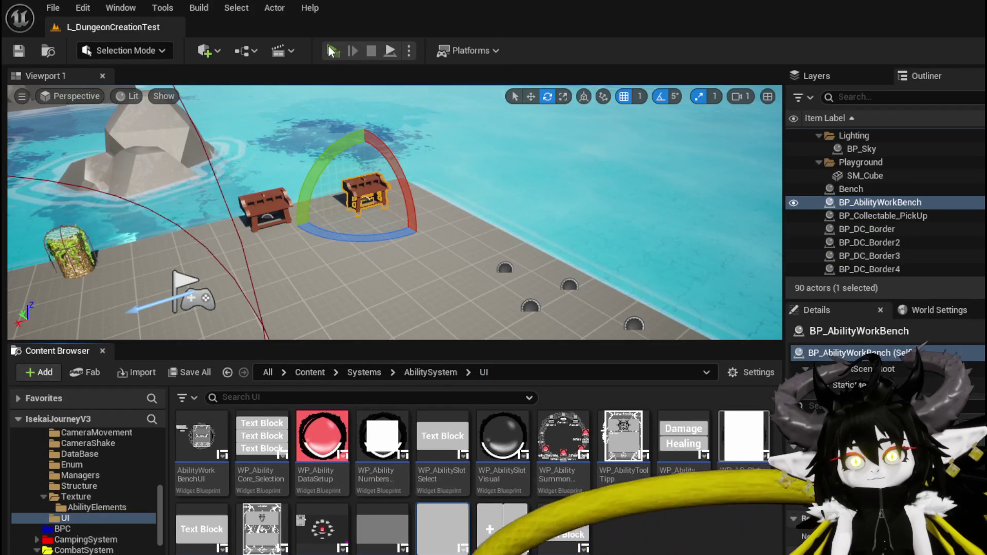
Step: Play-test standalone: open the workbench's Ability panel, pick the green card, then stop and save all
left_click(328, 45)
key("w")
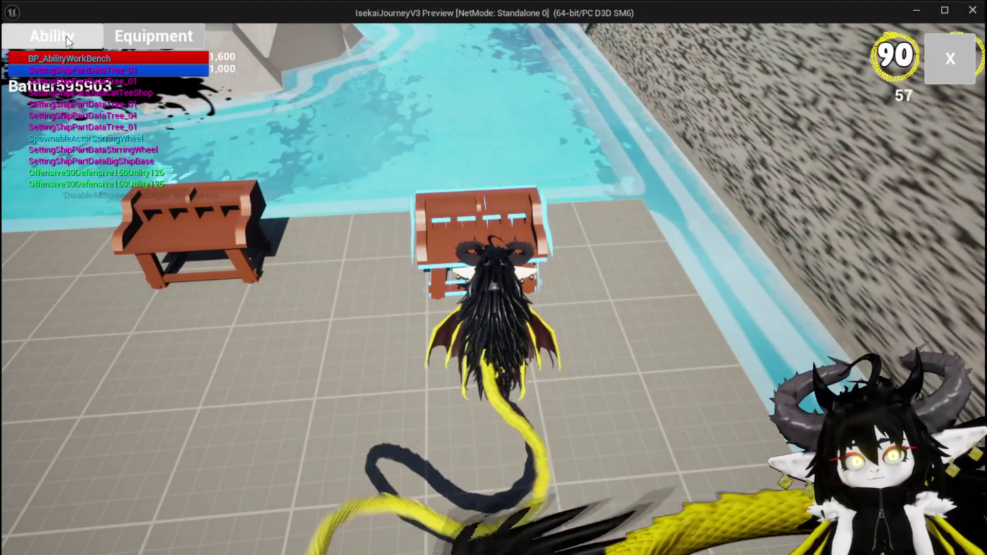
left_click(52, 36)
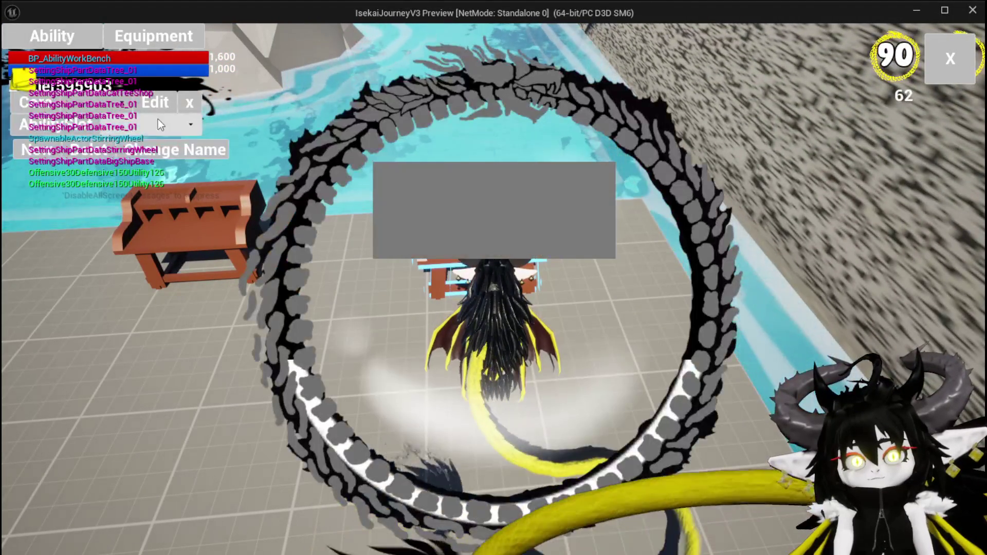
left_click(109, 106)
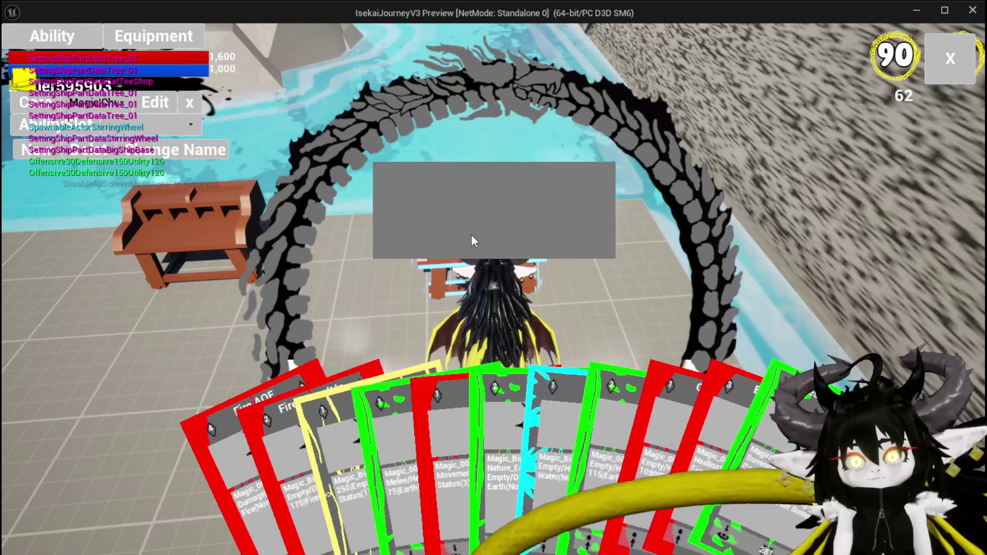
left_click(496, 332)
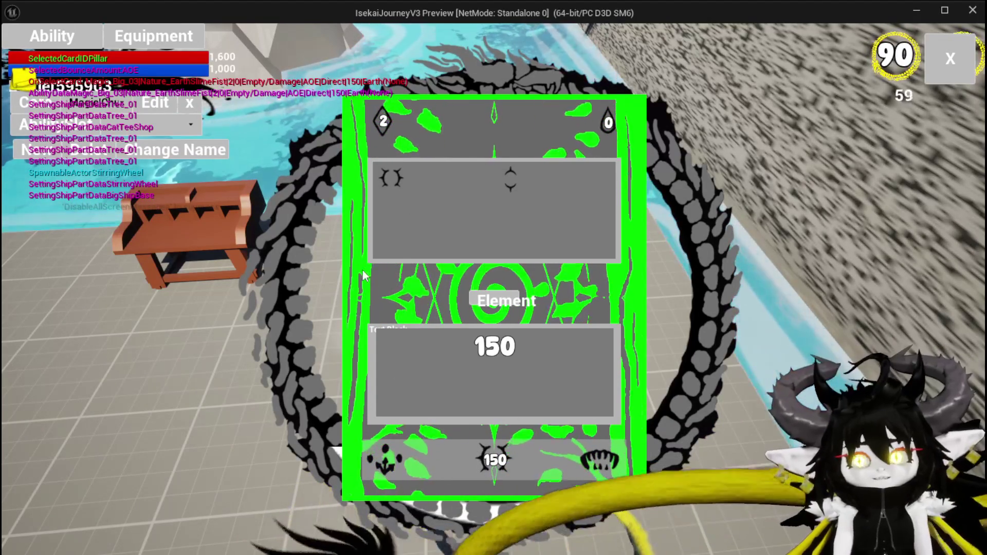
key("Escape")
left_click(365, 193)
key("ctrl+s")
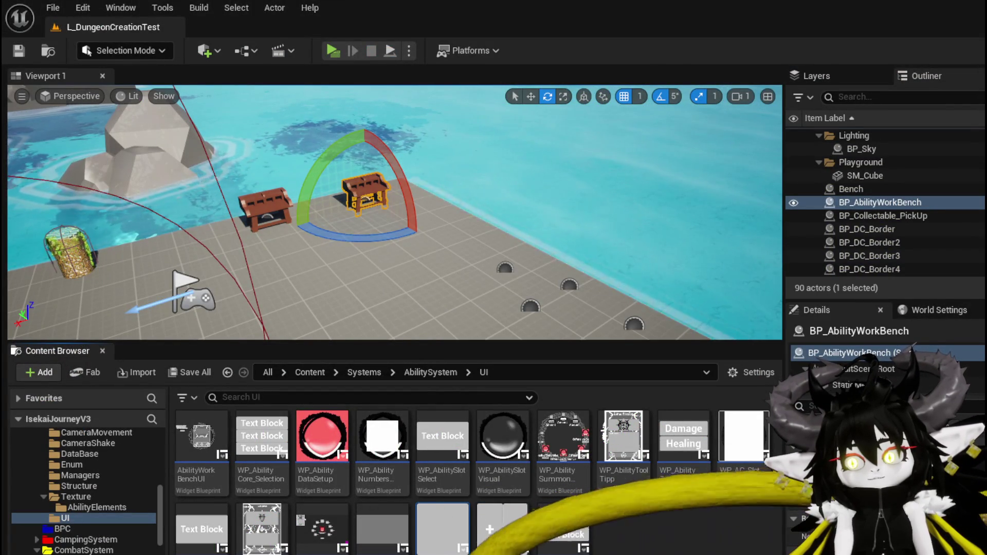
Step: Return to AbilityWorkBenchUI and open the NumberChangeBus and DisplayNumberChange function graphs
key("alt+Tab")
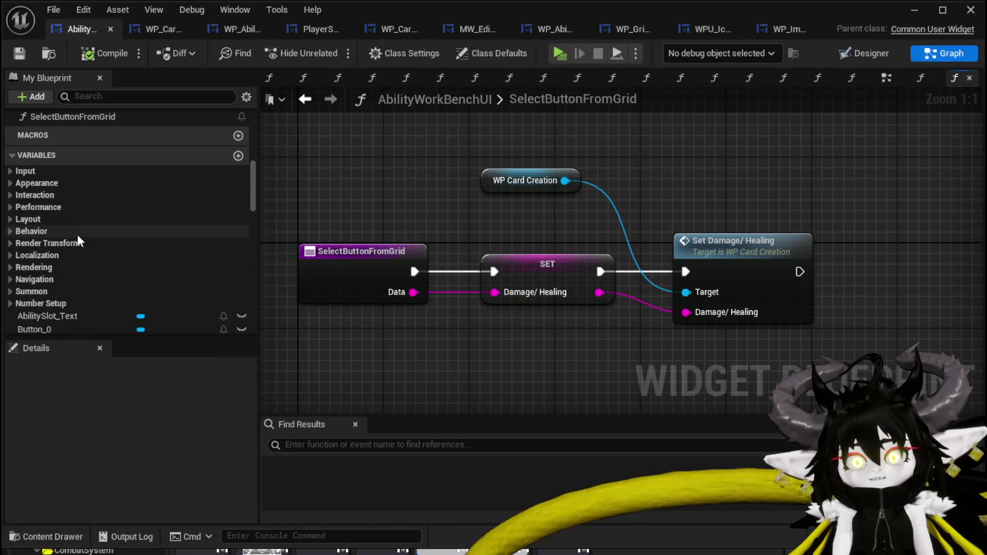
scroll(84, 192, "up", 3)
left_click(81, 169)
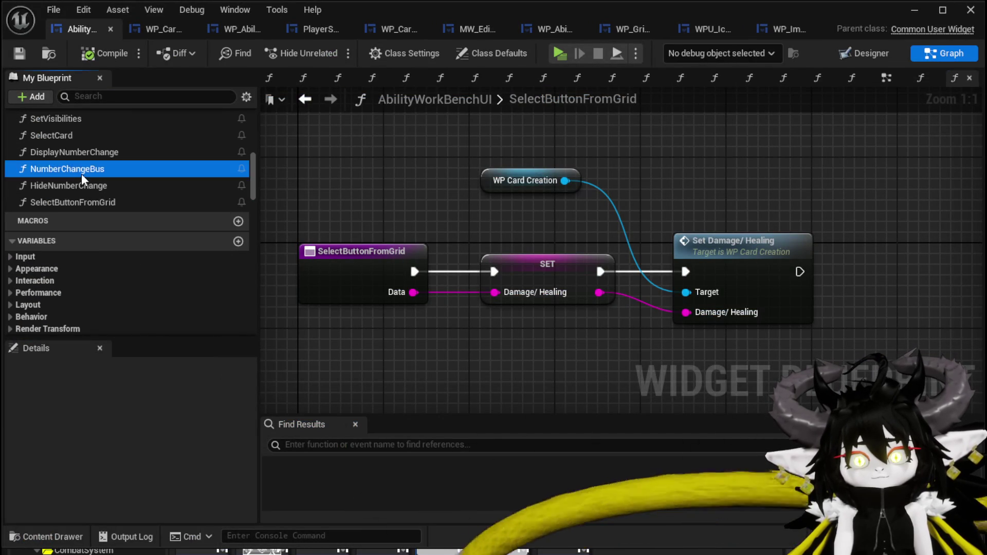
double_click(81, 174)
double_click(80, 157)
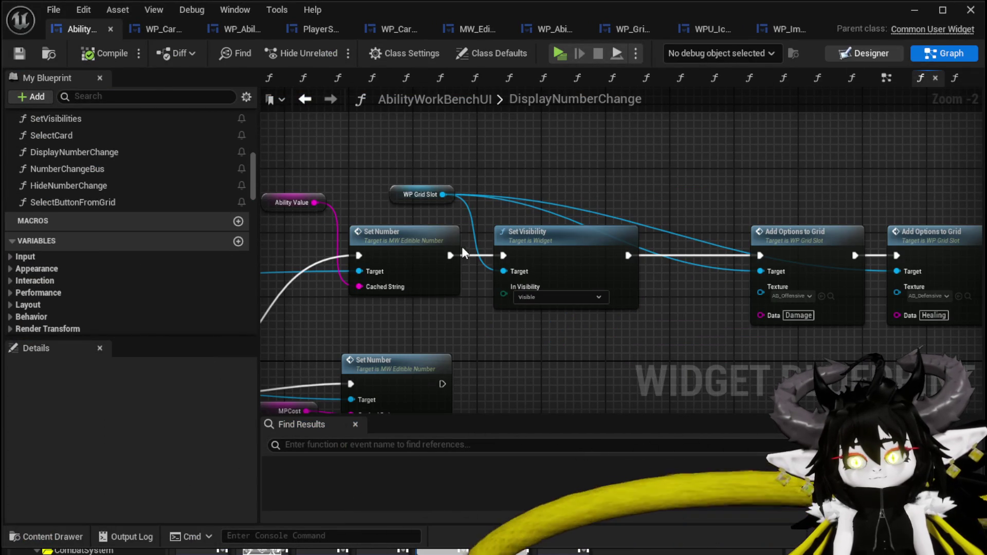
Step: In the Designer, set WP_GridSlot's Visibility to Collapsed and save
left_click(864, 53)
scroll(584, 269, "up", 4)
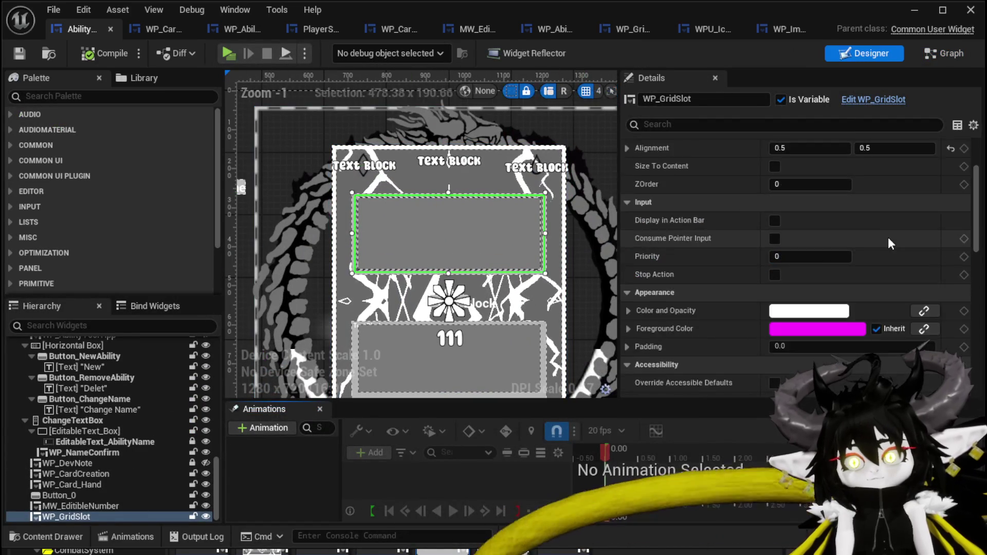
scroll(887, 239, "down", 10)
left_click(781, 239)
left_click(791, 265)
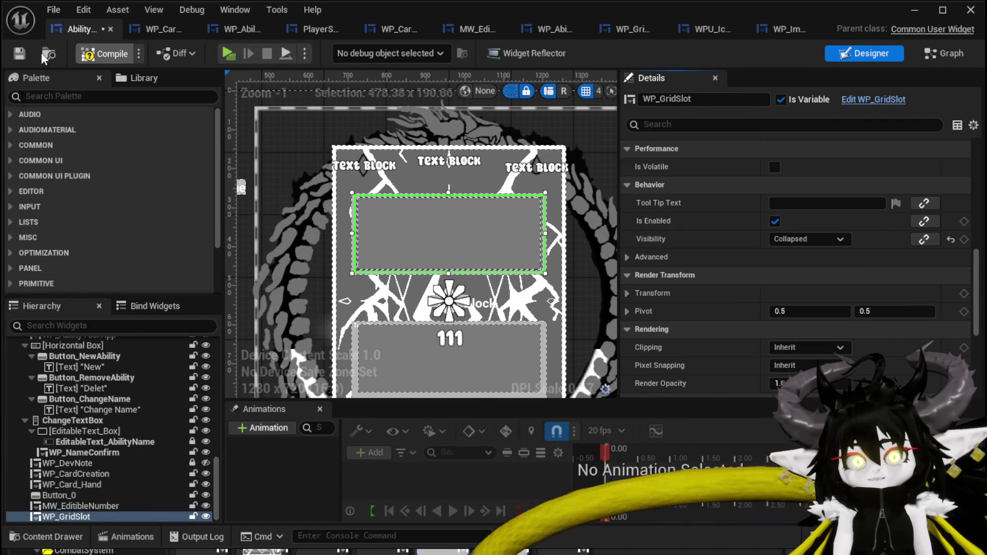
left_click(19, 53)
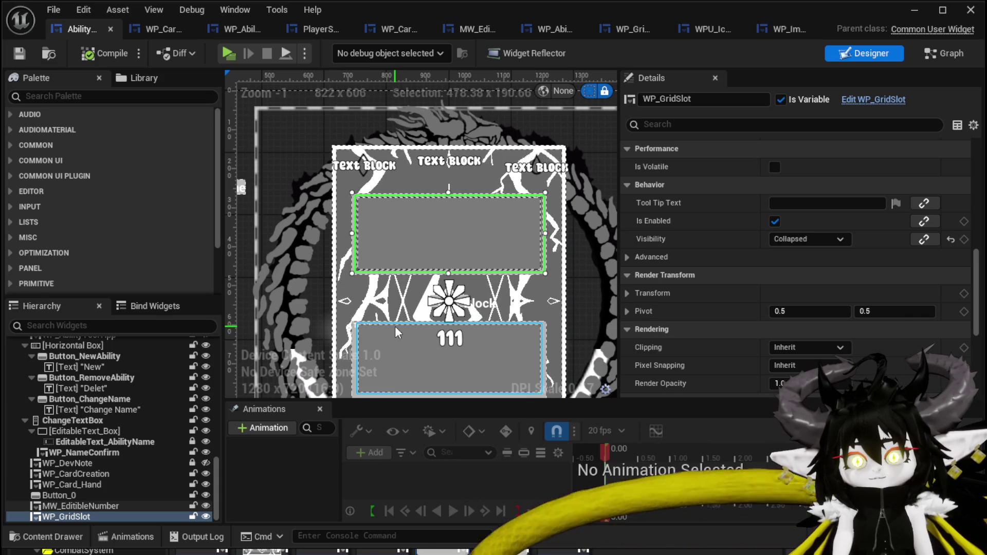
Step: Check the widget tree, reselect WP_GridSlot, and select both Add Options to Grid nodes
scroll(288, 208, "down", 4)
scroll(287, 210, "up", 3)
left_click(288, 210)
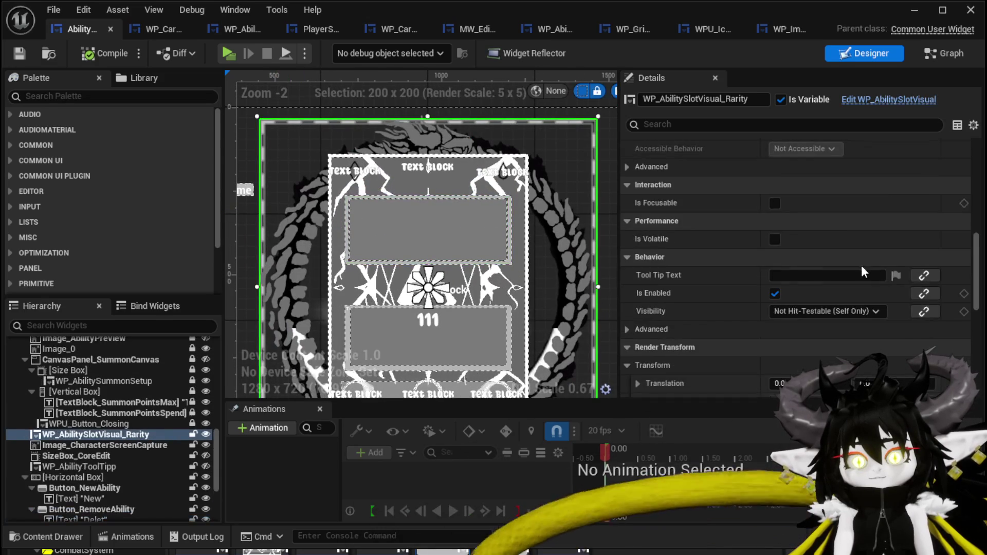
mouse_move(975, 261)
left_mouse_down()
mouse_move(980, 385)
mouse_move(979, 155)
mouse_move(980, 367)
left_mouse_up()
scroll(146, 378, "down", 2)
scroll(145, 379, "down", 4)
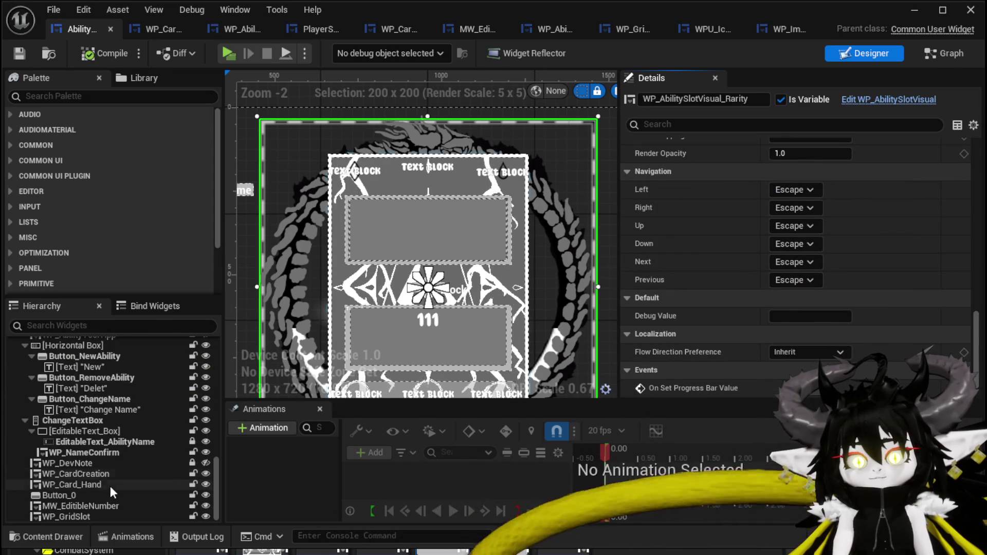
scroll(292, 295, "down", 3)
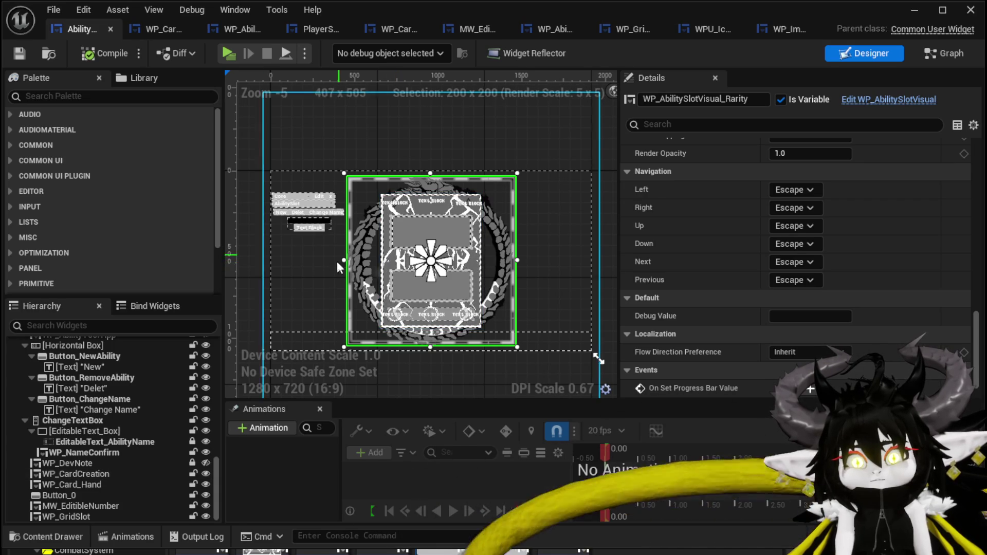
left_click(78, 506)
left_click(76, 516)
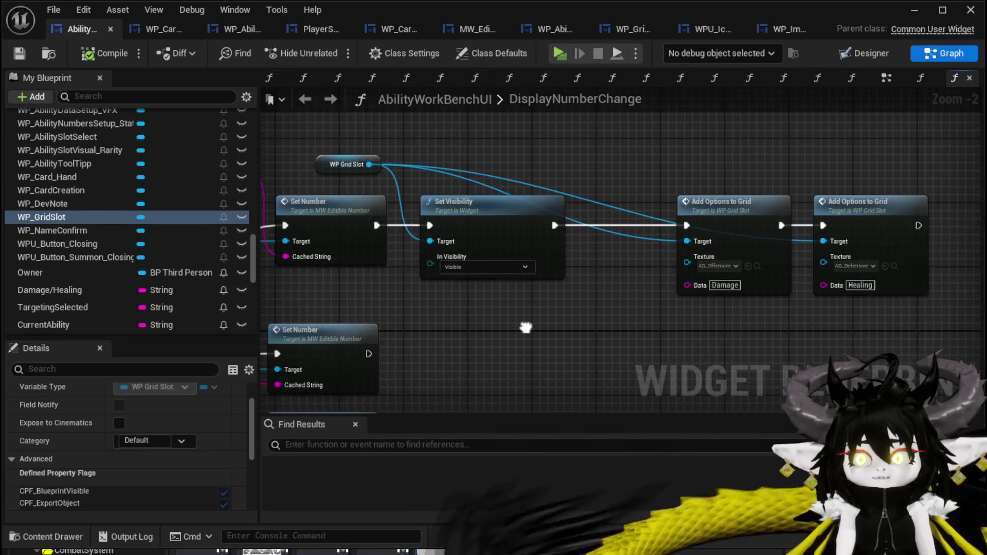
left_click_drag(634, 346, 888, 183)
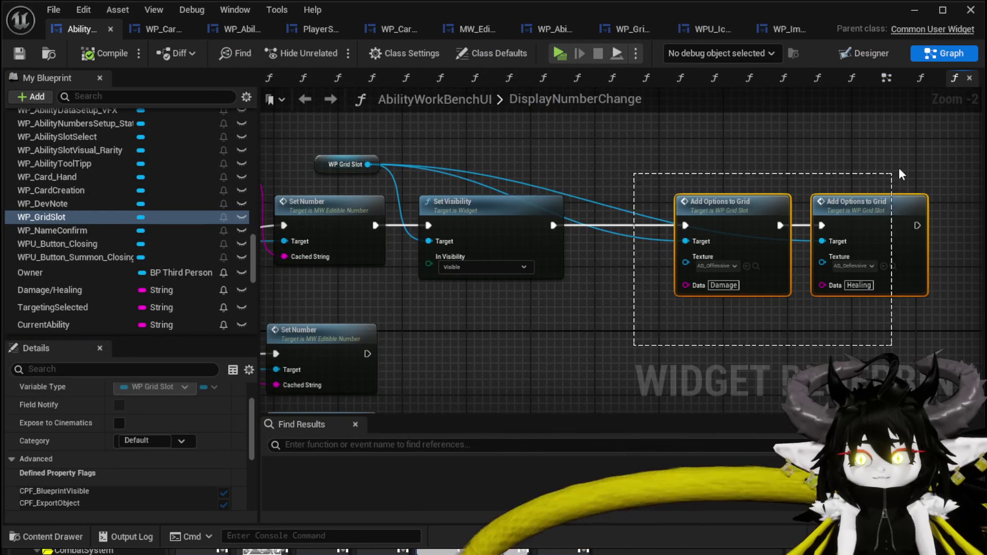
Step: Shift the two Add Options to Grid nodes left in DisplayNumberChange
left_click_drag(730, 215, 714, 209)
left_click_drag(444, 304, 575, 300)
left_click(638, 177)
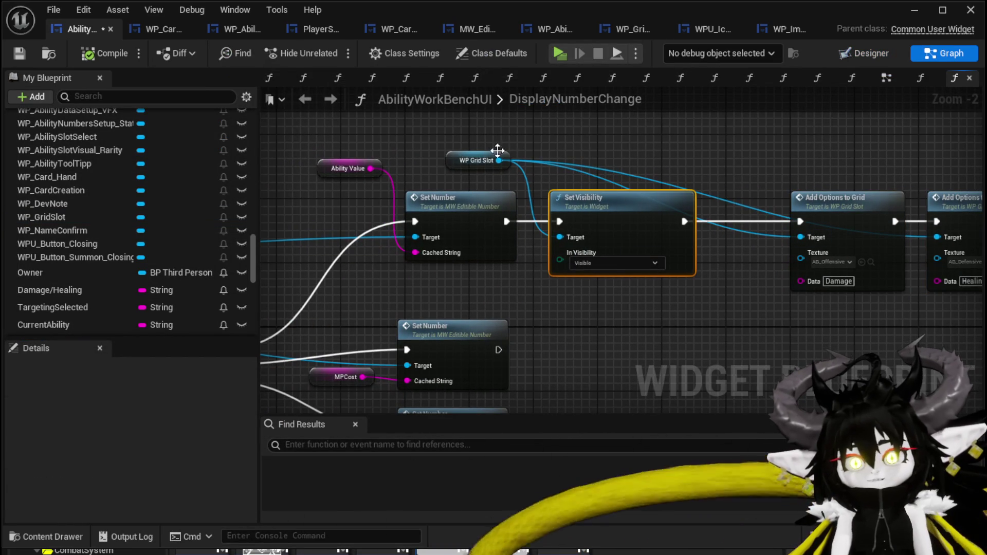
left_click_drag(496, 172, 495, 169)
scroll(86, 185, "up", 15)
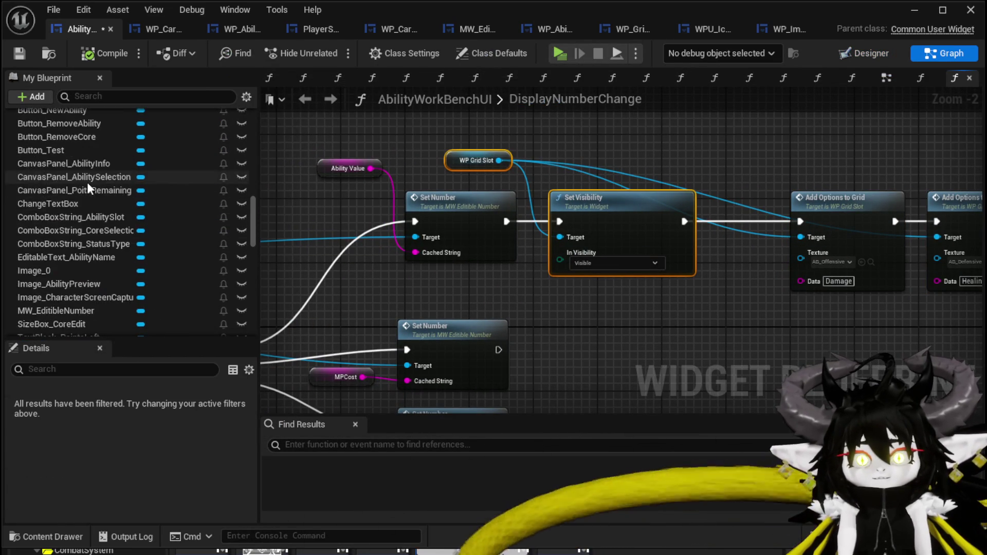
scroll(87, 183, "up", 5)
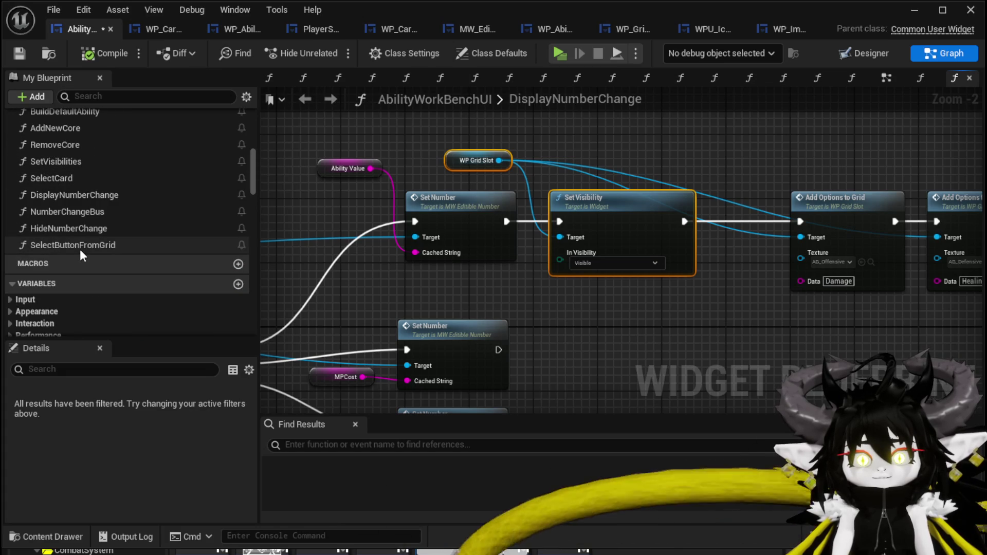
Step: In SelectButtonFromGrid, paste WP Grid Slot Set Visibility after Set Damage/ Healing with In Visibility Collapsed
double_click(80, 245)
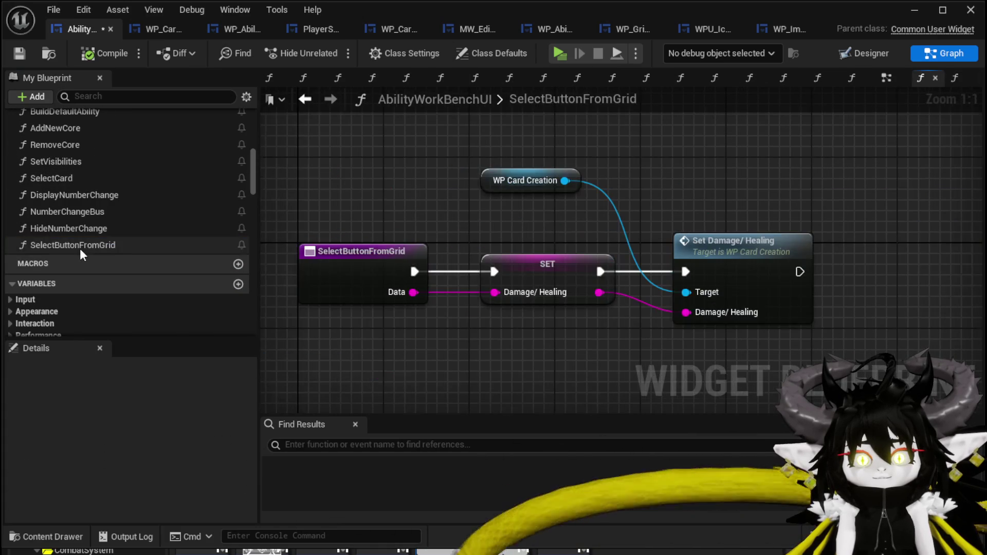
key("ctrl+v")
left_click_drag(646, 265, 742, 239)
left_click(833, 293)
left_click(807, 317)
left_click(704, 142)
left_click(820, 308)
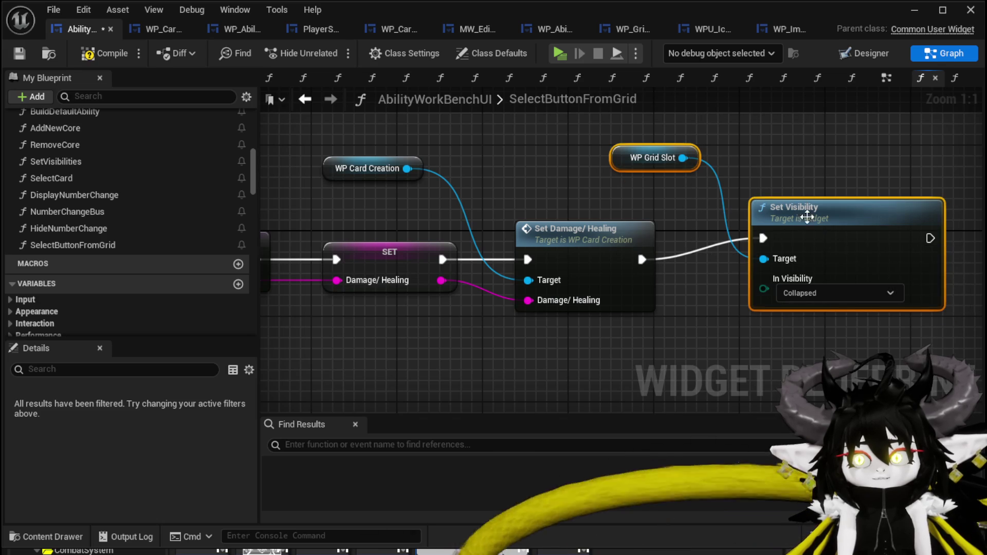
left_click_drag(800, 214, 908, 235)
left_click_drag(729, 172, 858, 172)
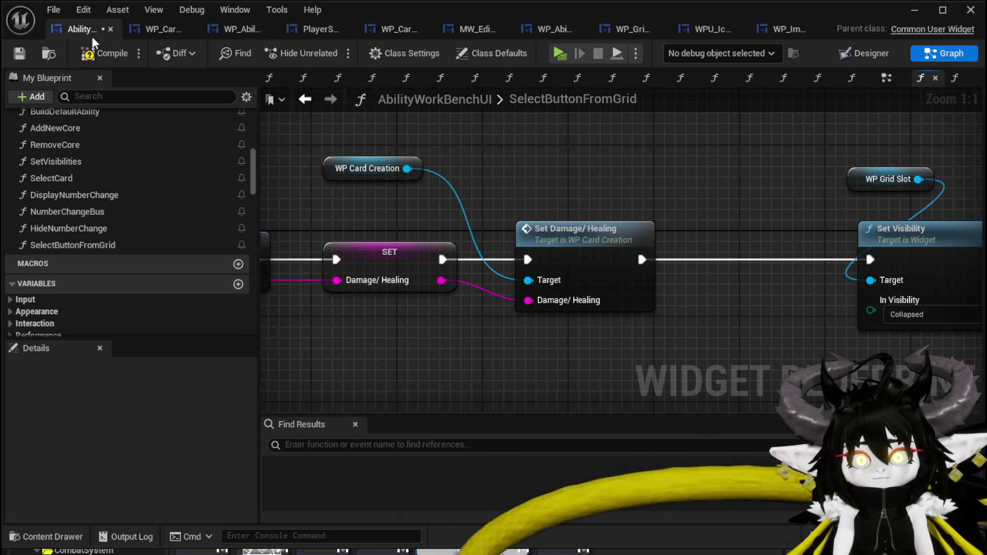
left_click(14, 54)
Step: Save again and move the SelectButtonFromGrid entry node left to make room
scroll(615, 159, "down", 1)
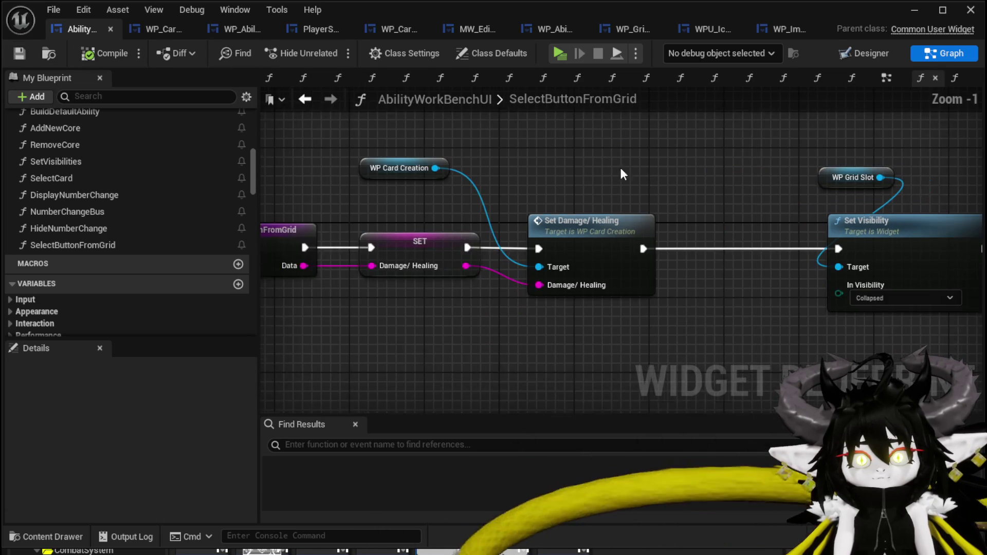
left_click_drag(638, 175, 748, 165)
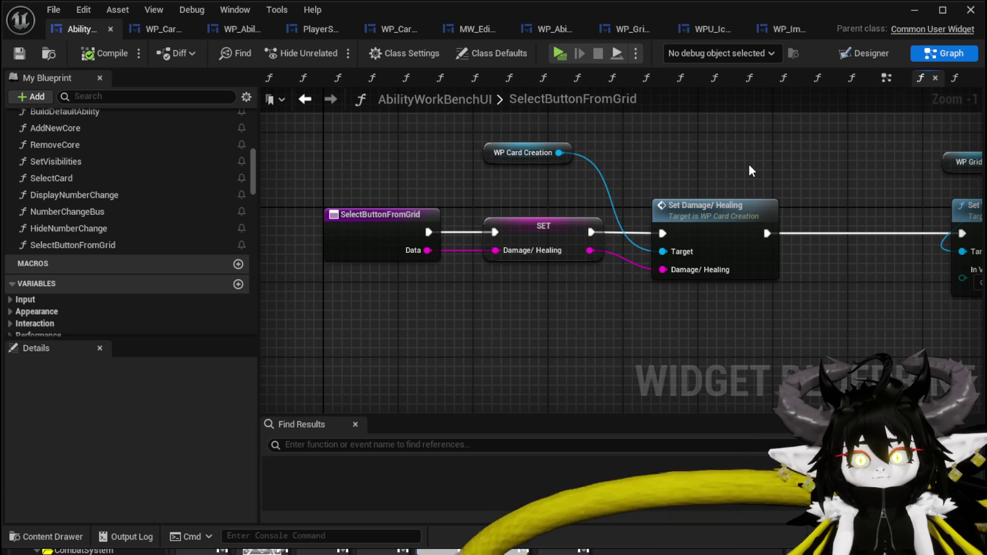
scroll(749, 165, "down", 1)
left_click(371, 223)
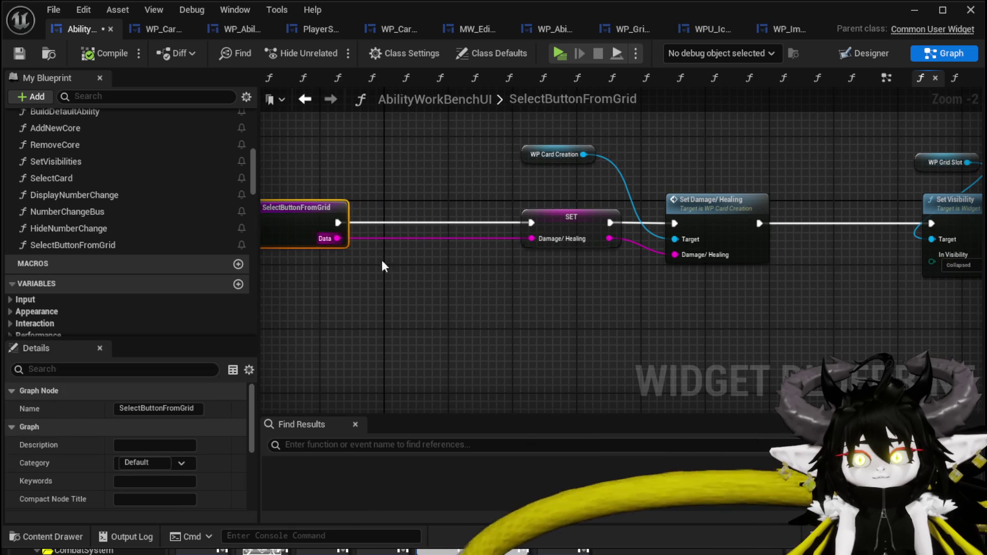
left_click(106, 71)
left_click(20, 54)
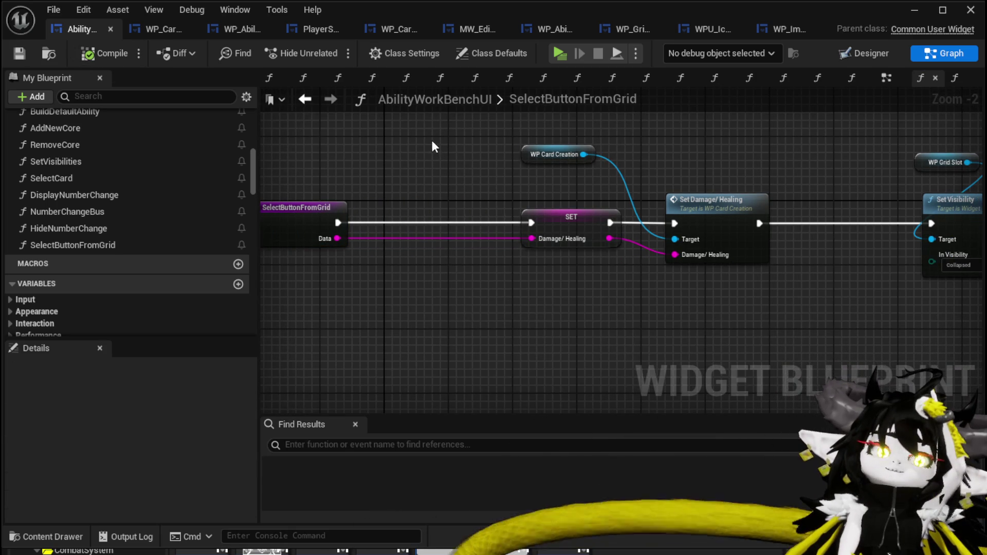
left_click_drag(433, 143, 552, 143)
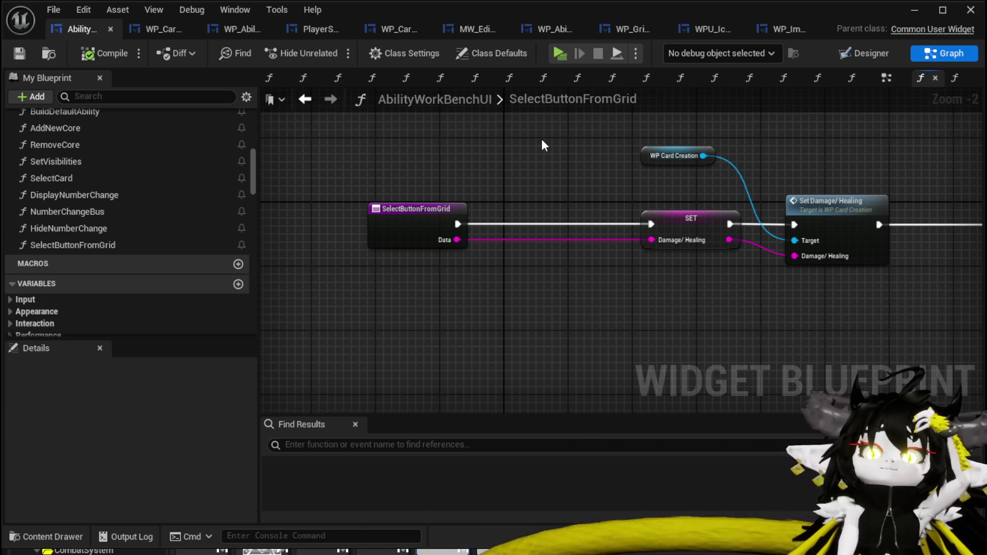
mouse_move(391, 210)
left_mouse_down()
mouse_move(339, 217)
mouse_move(329, 208)
mouse_move(327, 226)
mouse_move(452, 280)
left_mouse_up()
Step: Add a Switch on String node with cases Damage and Healing
type("Switc")
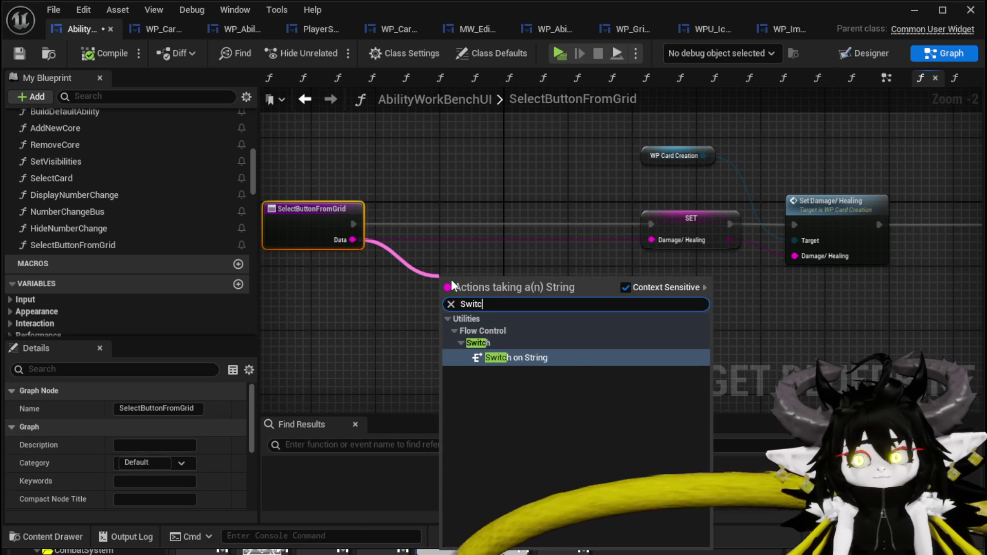
key("Return")
left_click(526, 318)
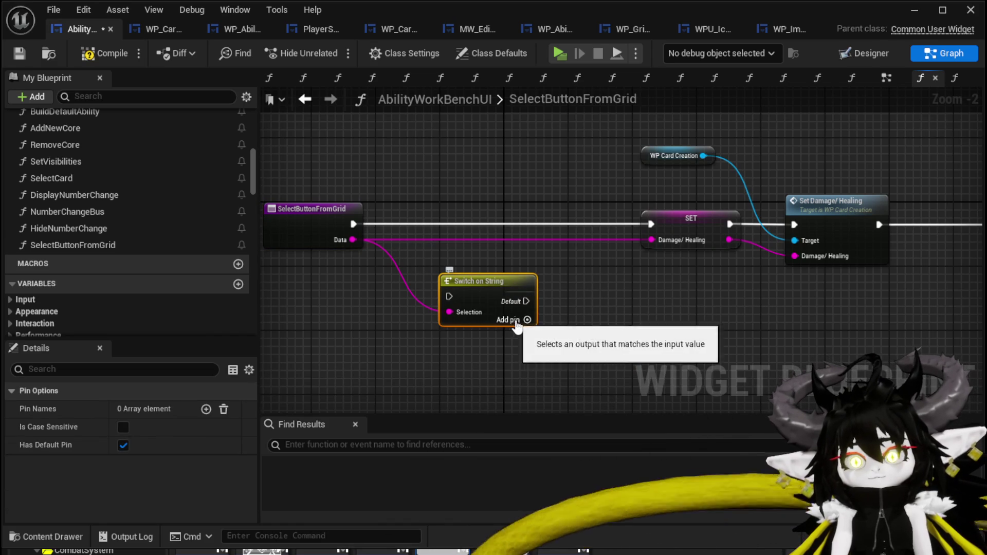
left_click(529, 339)
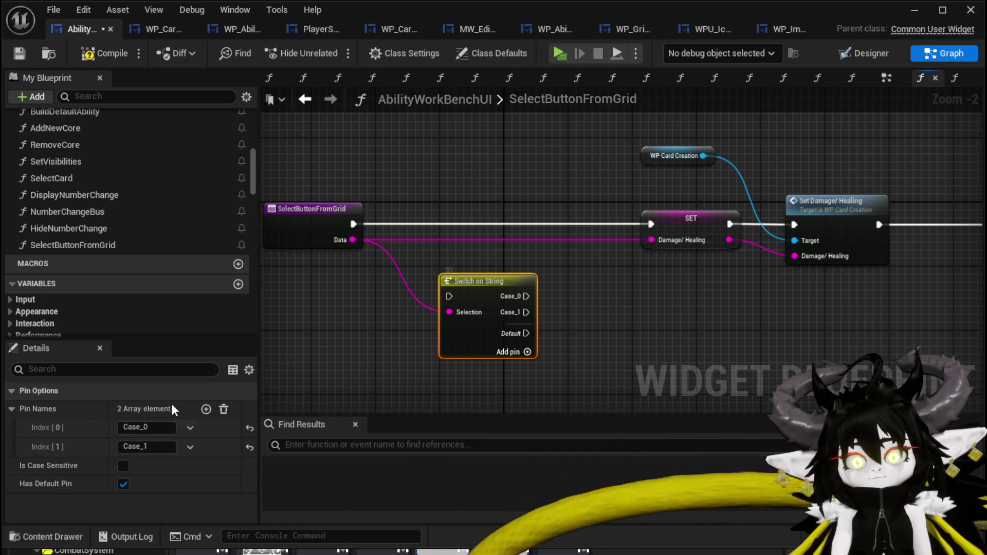
left_click(146, 427)
type("Damage")
key("Return")
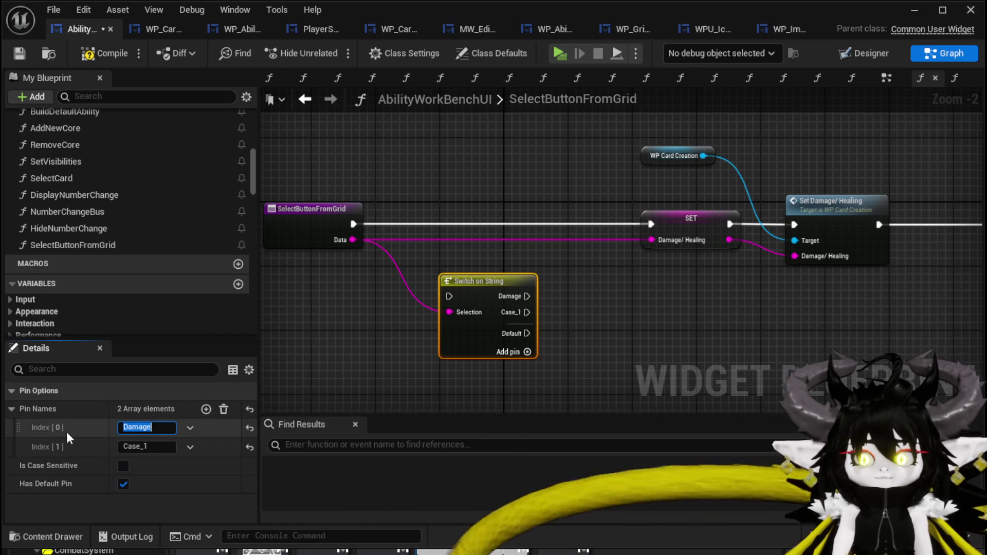
left_click(153, 443)
type("Healing")
key("Return")
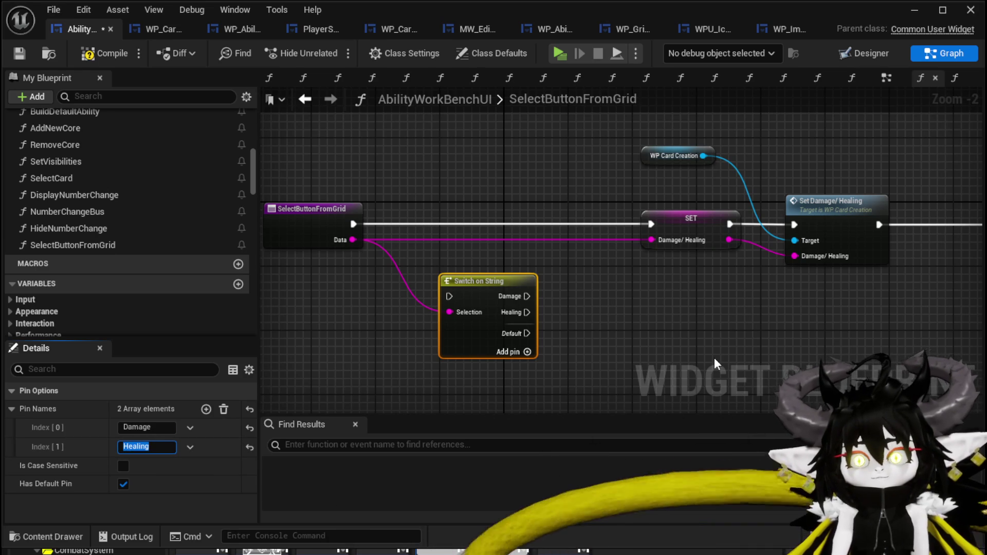
Step: Place the switch after the entry node and wire its Damage and Healing cases into SET
left_click_drag(503, 281, 495, 208)
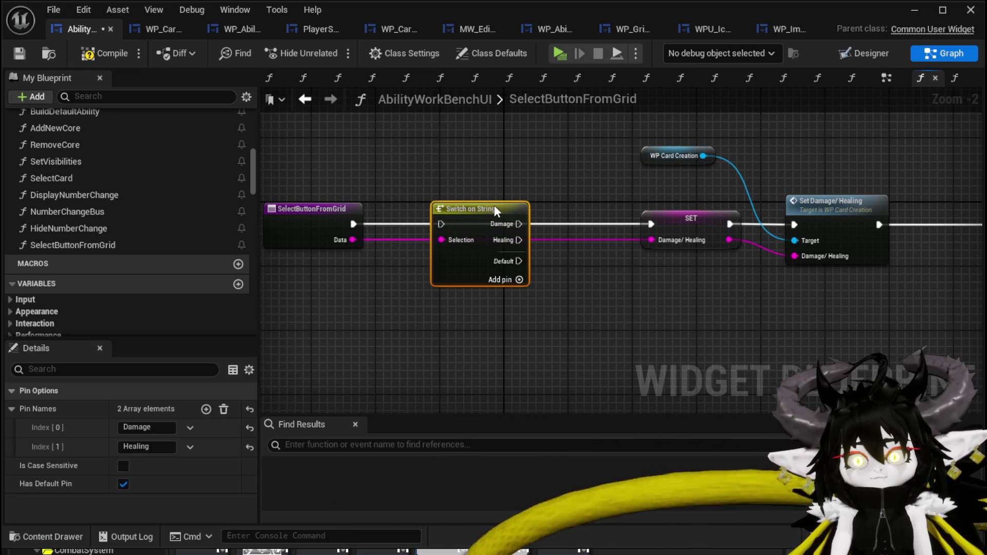
left_click_drag(353, 224, 428, 225)
left_click_drag(519, 224, 651, 225)
left_click_drag(519, 240, 648, 224)
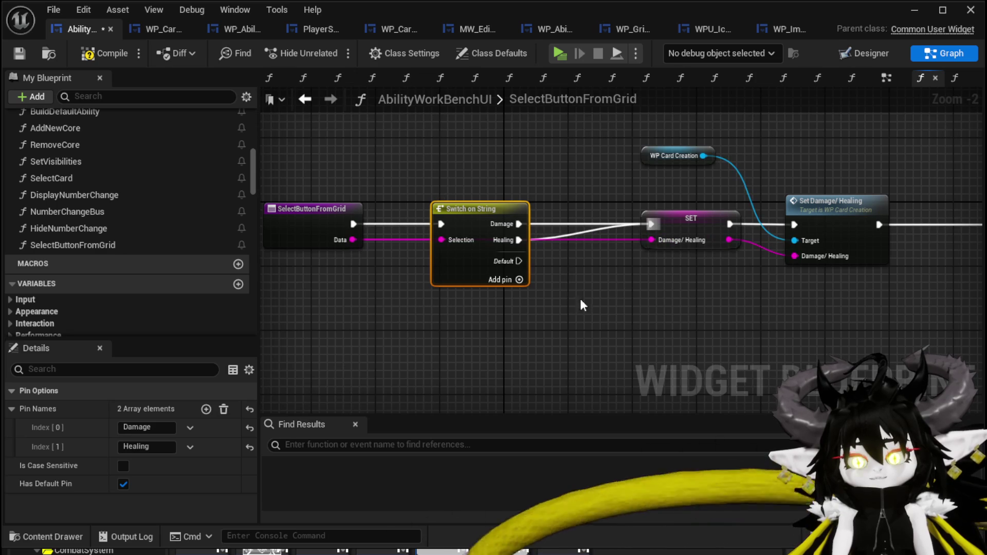
left_click_drag(737, 224, 735, 225)
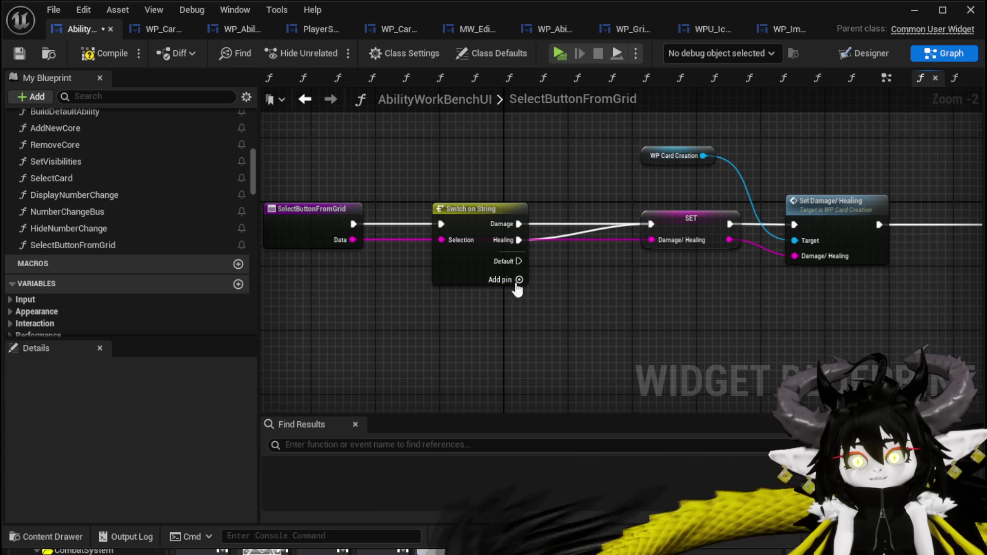
Step: Add switch cases Single, AOE and Bounce
left_click(458, 248)
left_click(206, 410)
left_click(142, 466)
type("Single")
key("Return")
left_click(202, 410)
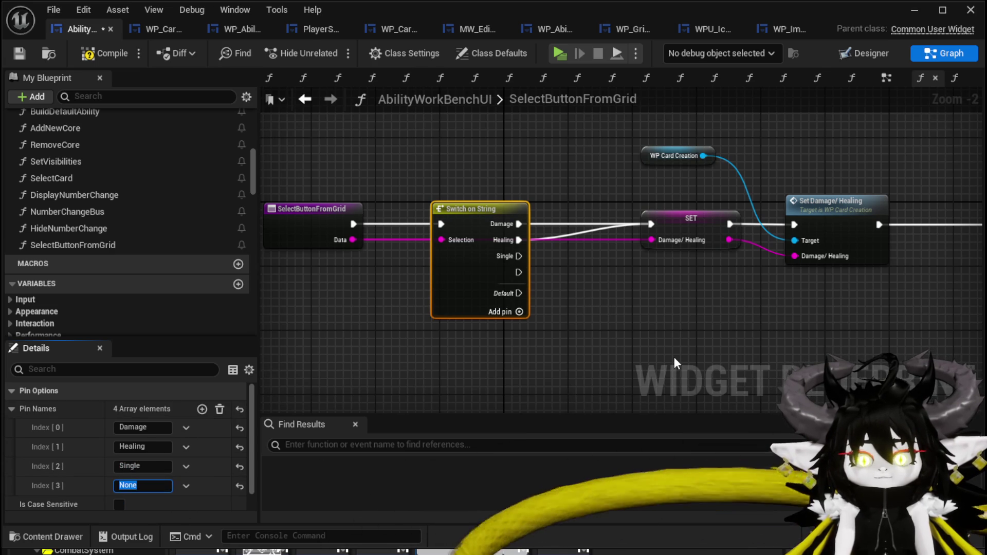
type("AOE")
key("Return")
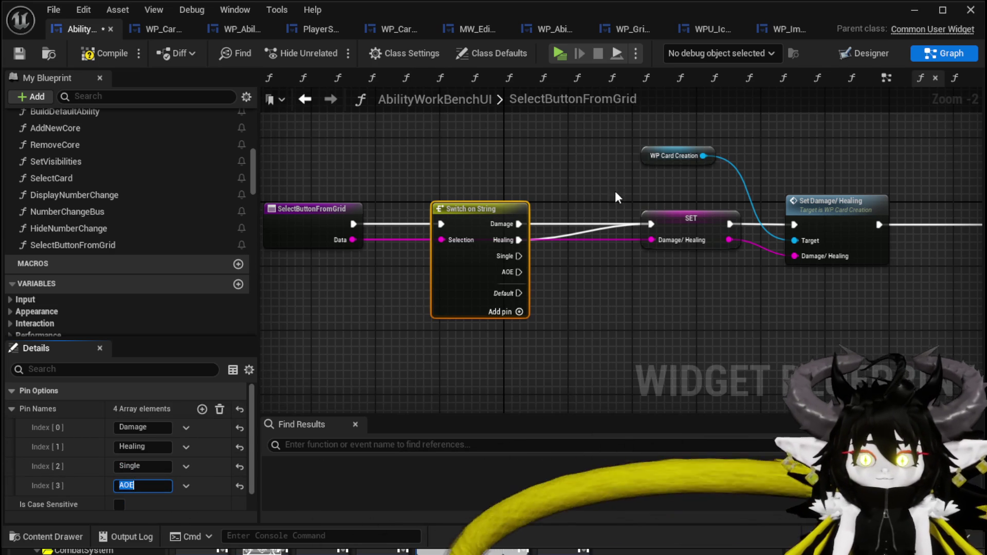
left_click(202, 408)
scroll(134, 498, "down", 1)
left_click(141, 465)
type("Bounce")
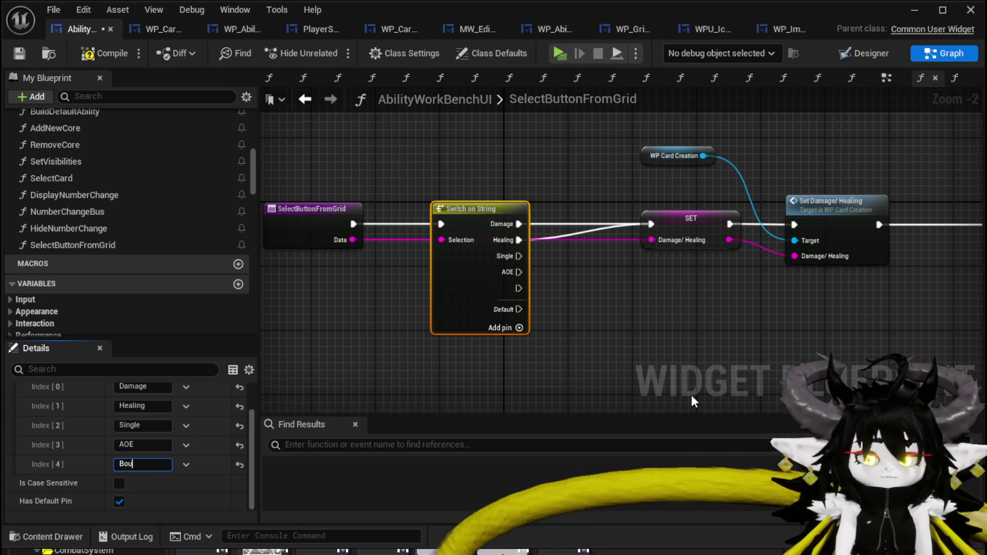
key("Return")
Step: Undo an accidental removal of all cases, add a FreeAim case, and save
scroll(227, 439, "up", 1)
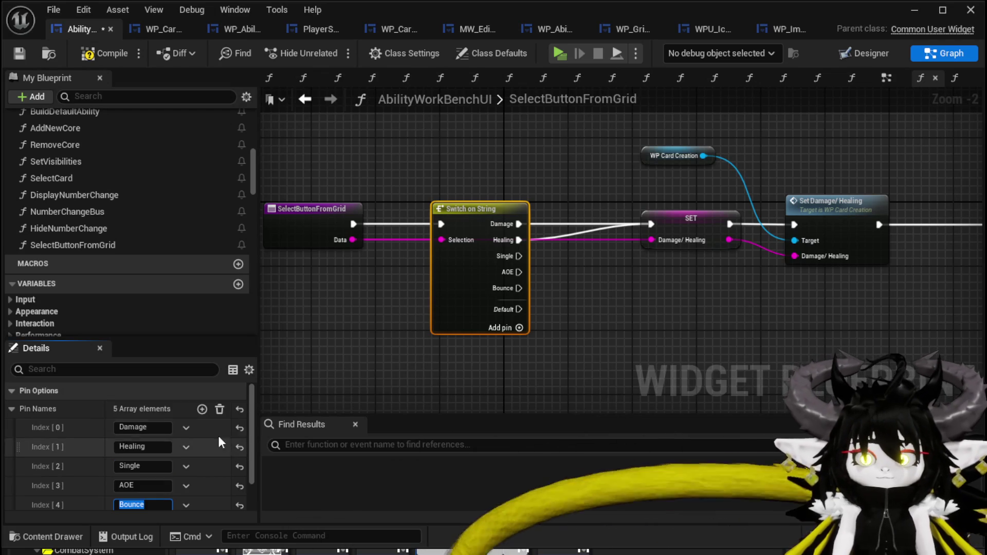
left_click(224, 409)
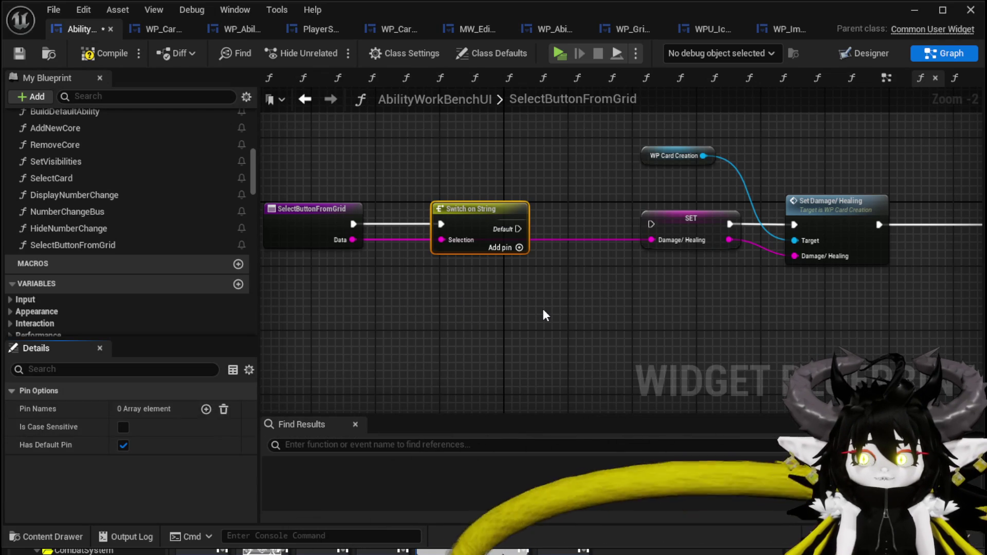
left_click(542, 308)
key("ctrl+z")
left_click(465, 304)
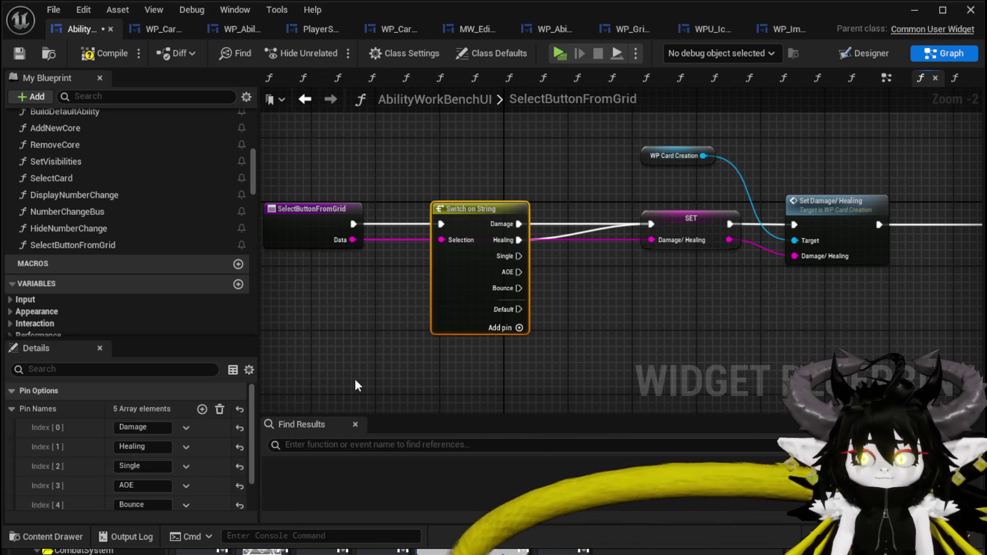
scroll(177, 388, "down", 1)
left_click(202, 389)
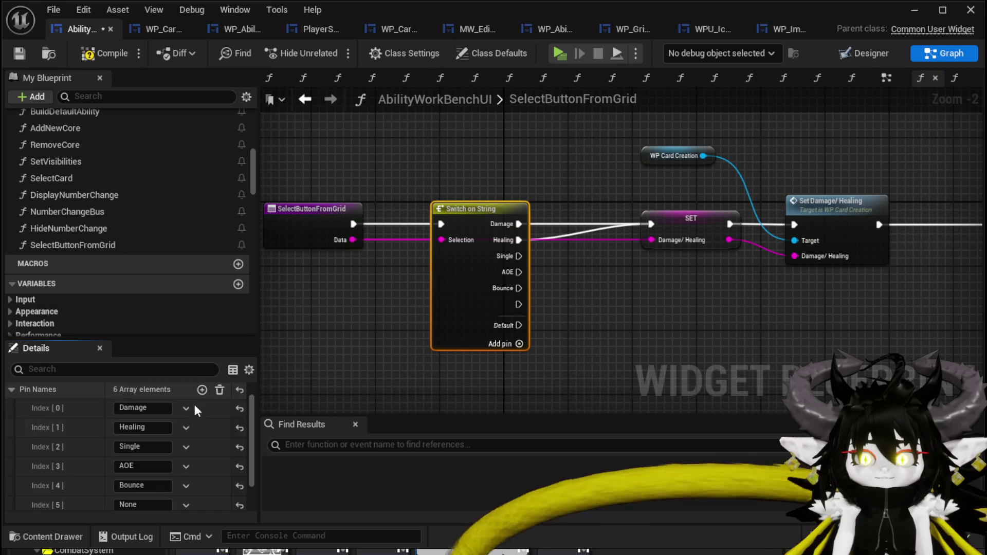
left_click(139, 504)
type("Fr")
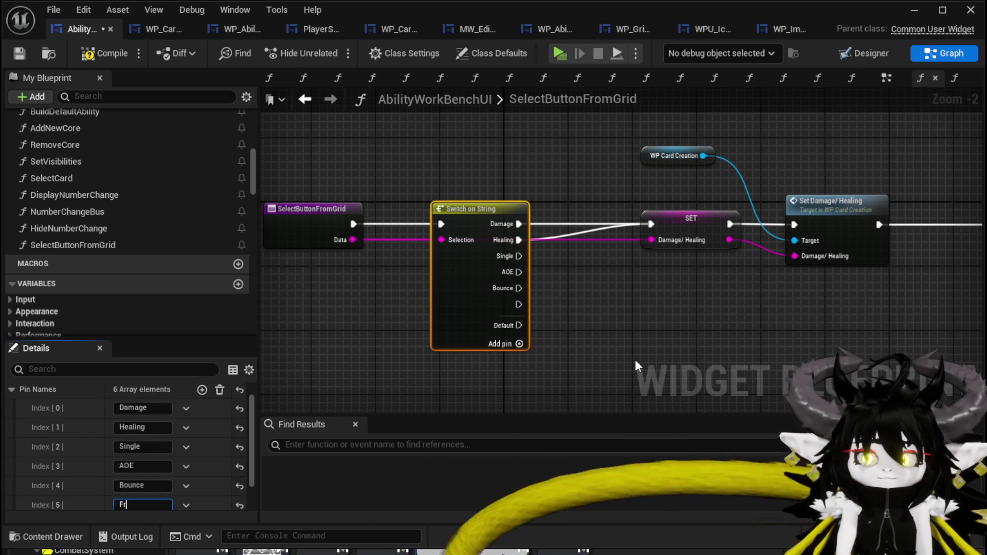
type("eeAlm")
key("Return")
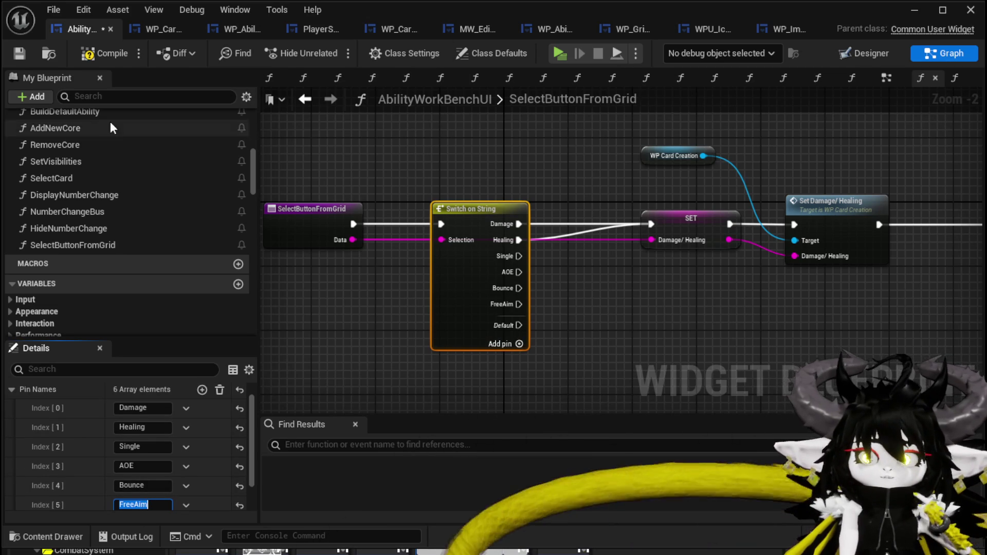
left_click(19, 54)
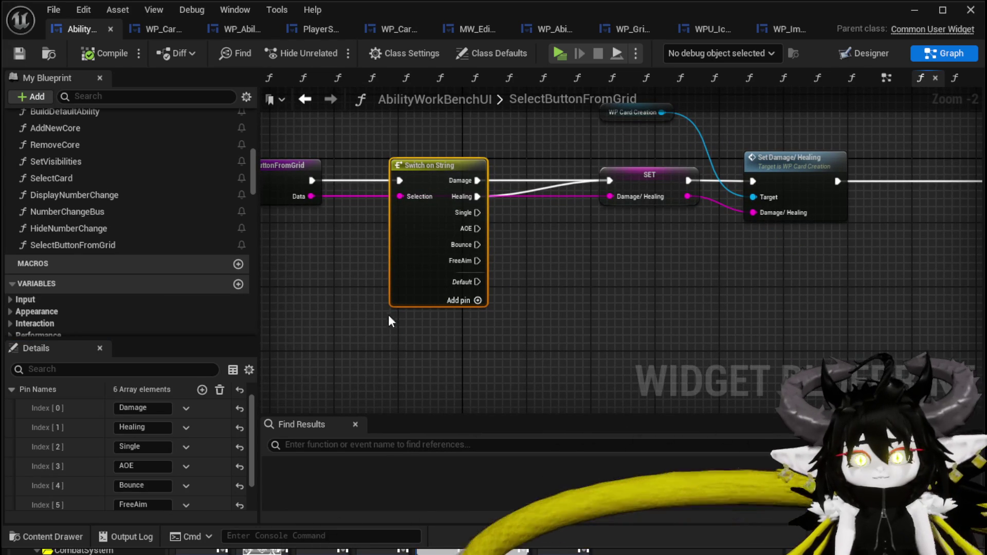
right_click(334, 311)
Step: Add a SET Targeting Selected node fed by the Single, AOE, Bounce and FreeAim cases and Data
type("ge")
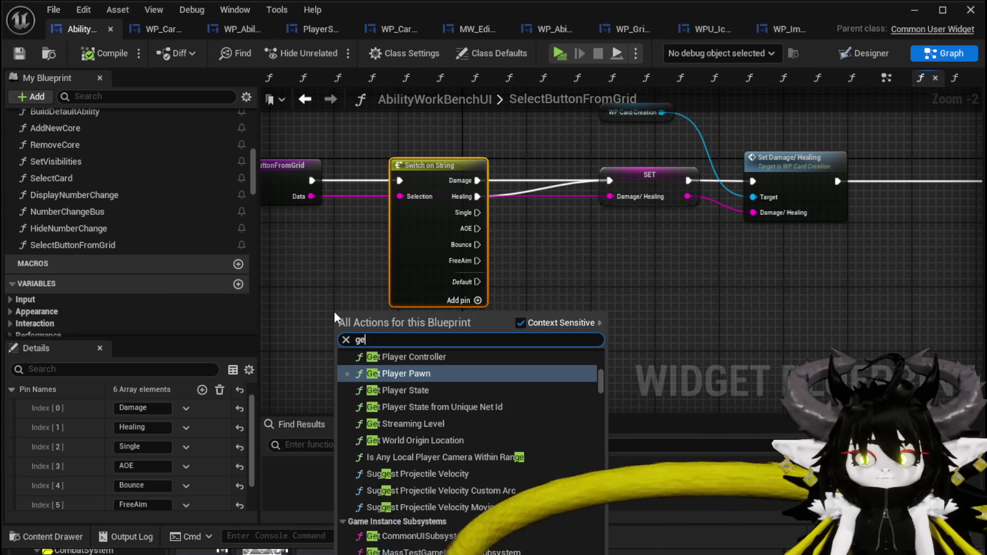
key("BackSpace")
key("BackSpace")
type("Set T")
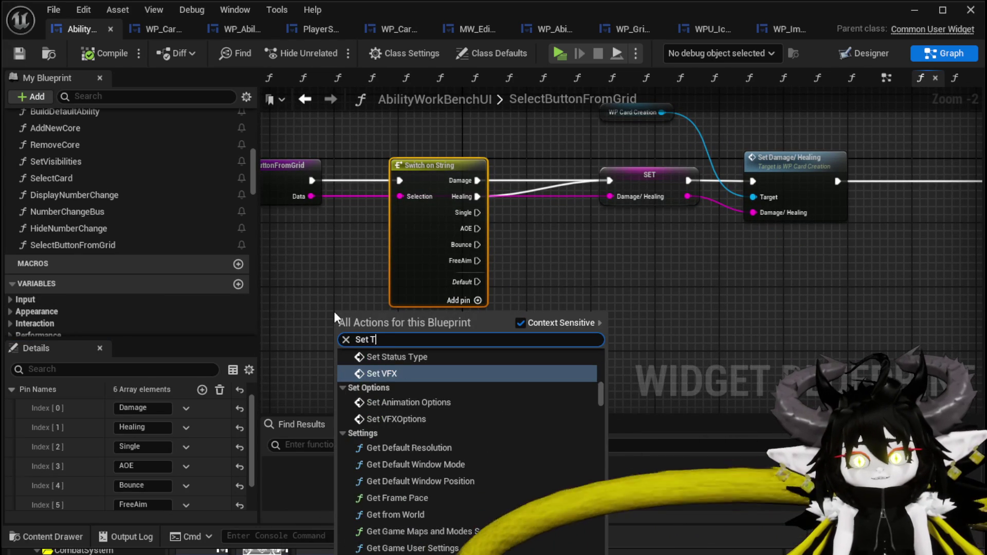
type("argeting")
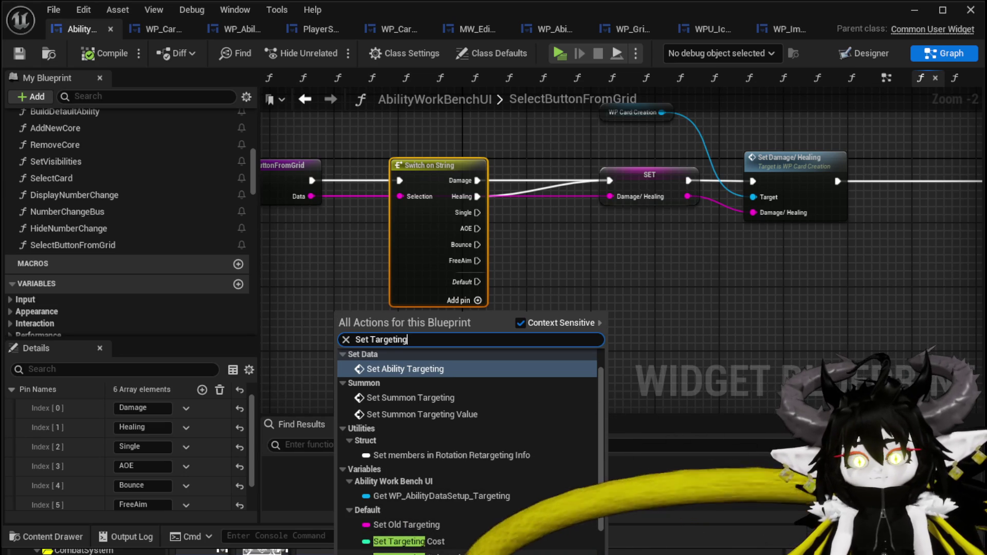
scroll(442, 463, "down", 4)
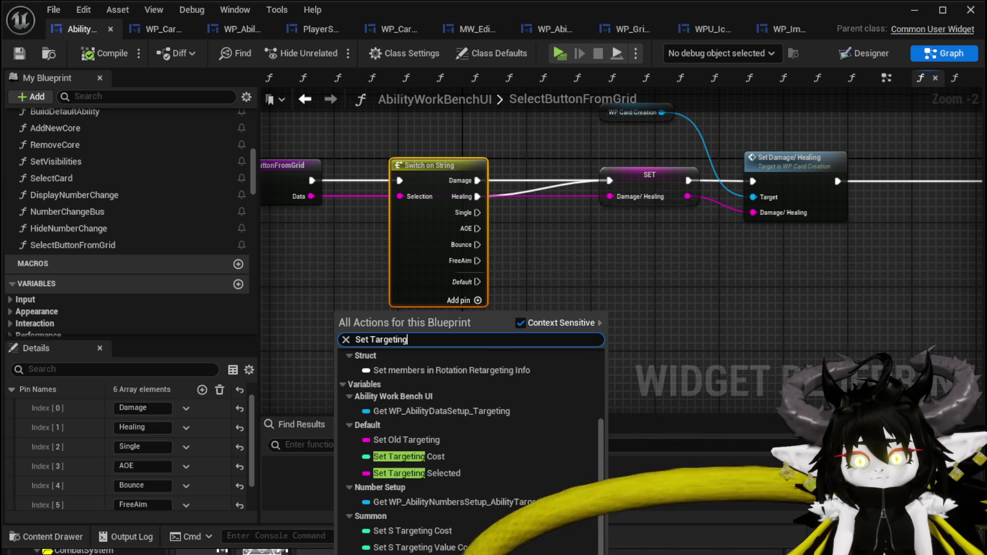
left_click(432, 468)
mouse_move(417, 332)
left_mouse_down()
mouse_move(529, 325)
mouse_move(627, 286)
mouse_move(667, 251)
left_mouse_up()
mouse_move(477, 212)
left_mouse_down()
mouse_move(594, 245)
mouse_move(531, 253)
mouse_move(594, 245)
left_mouse_up()
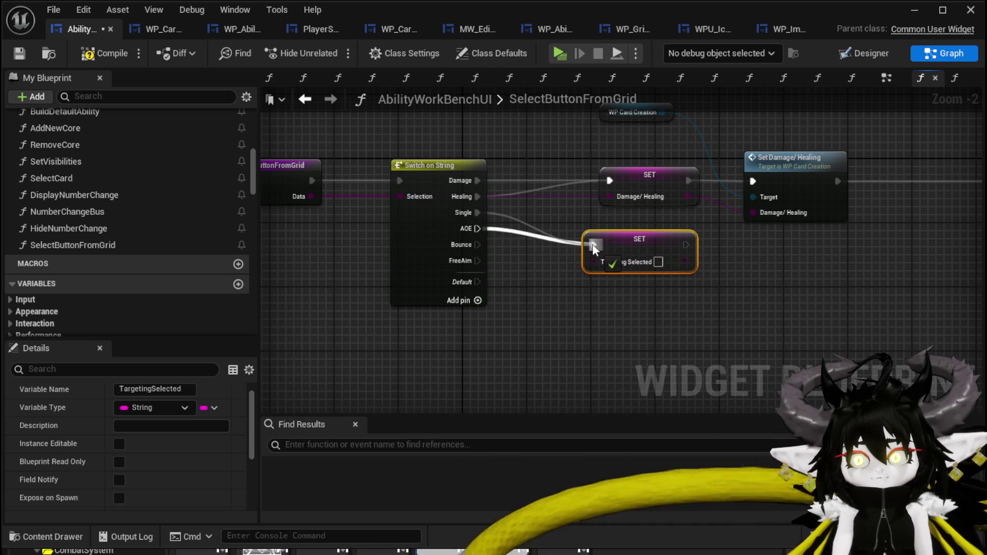
left_click_drag(477, 244, 594, 245)
left_click_drag(478, 261, 596, 245)
mouse_move(312, 196)
left_mouse_down()
mouse_move(649, 257)
mouse_move(595, 261)
left_mouse_up()
mouse_move(670, 240)
left_mouse_down()
mouse_move(685, 256)
mouse_move(498, 337)
left_mouse_up()
Step: Call WP Card Creation's Set Targeting with Targeting Selected before Set Visibility, then compile and save
mouse_move(479, 199)
left_mouse_down()
mouse_move(585, 183)
mouse_move(616, 351)
mouse_move(591, 329)
left_mouse_up()
type("Set Tar")
left_click(628, 251)
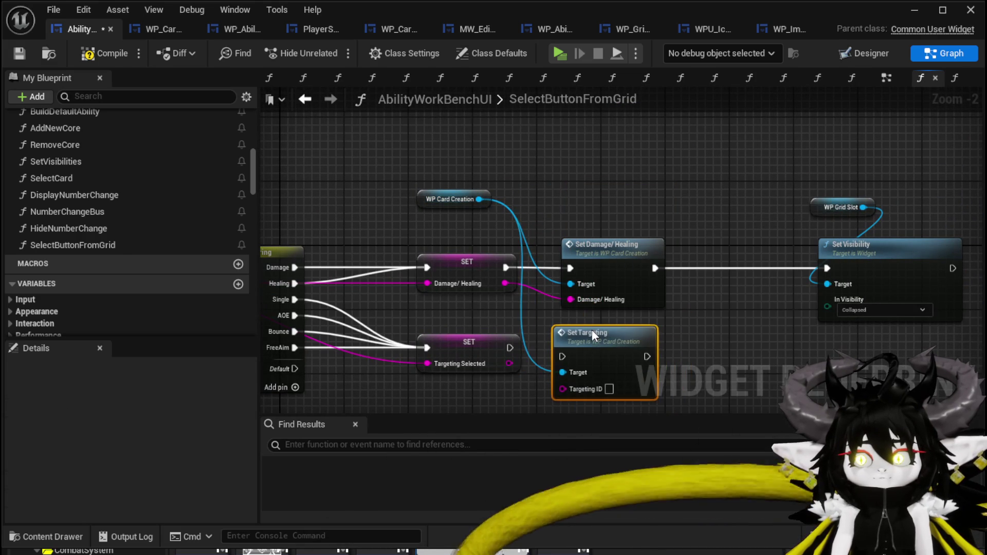
mouse_move(510, 348)
left_mouse_down()
mouse_move(566, 353)
mouse_move(597, 333)
left_mouse_up()
left_click_drag(508, 362, 574, 381)
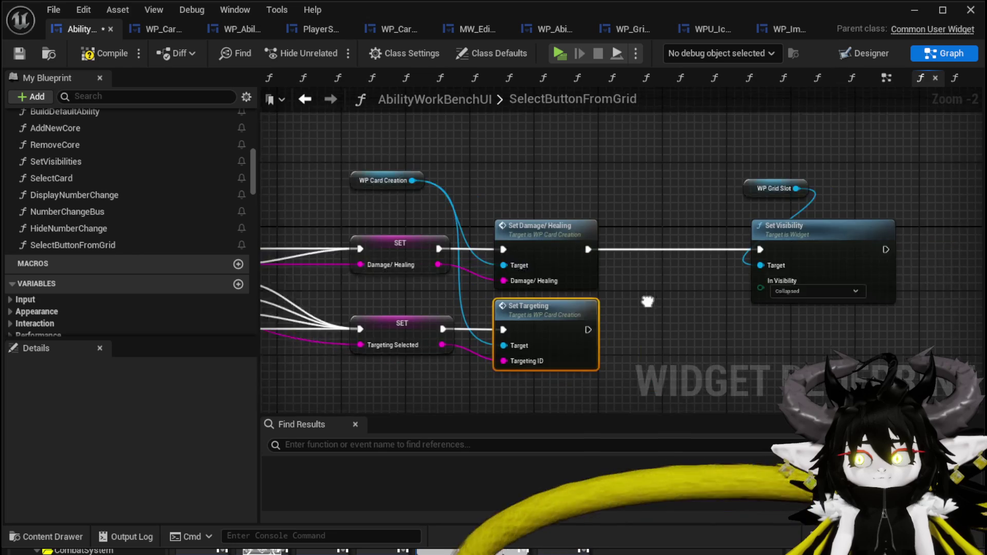
left_click_drag(525, 323, 697, 247)
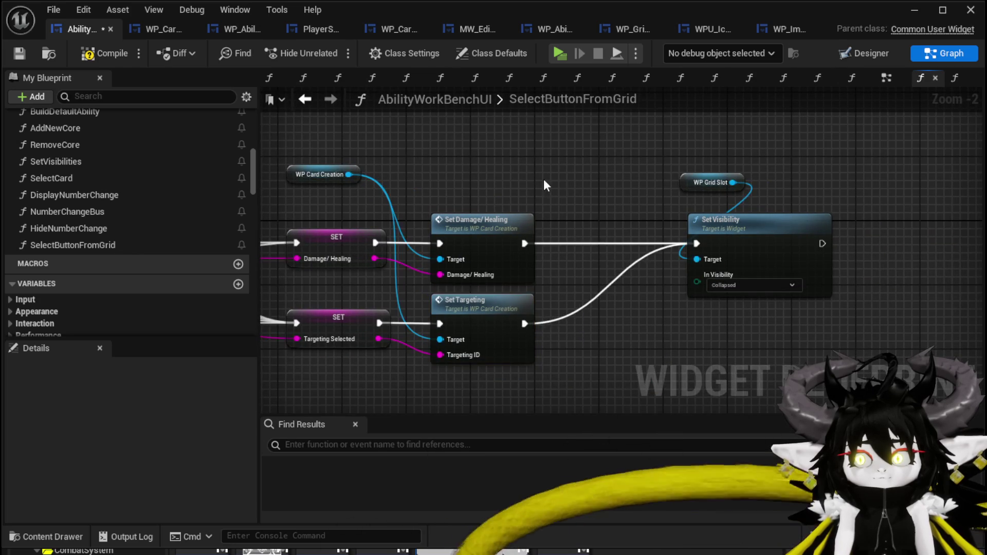
left_click_drag(562, 187, 694, 213)
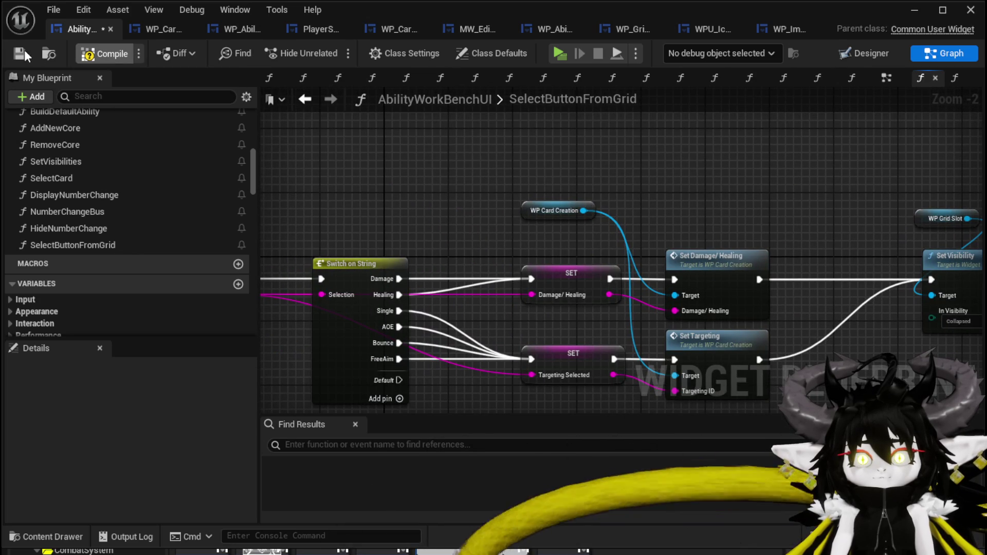
left_click(24, 50)
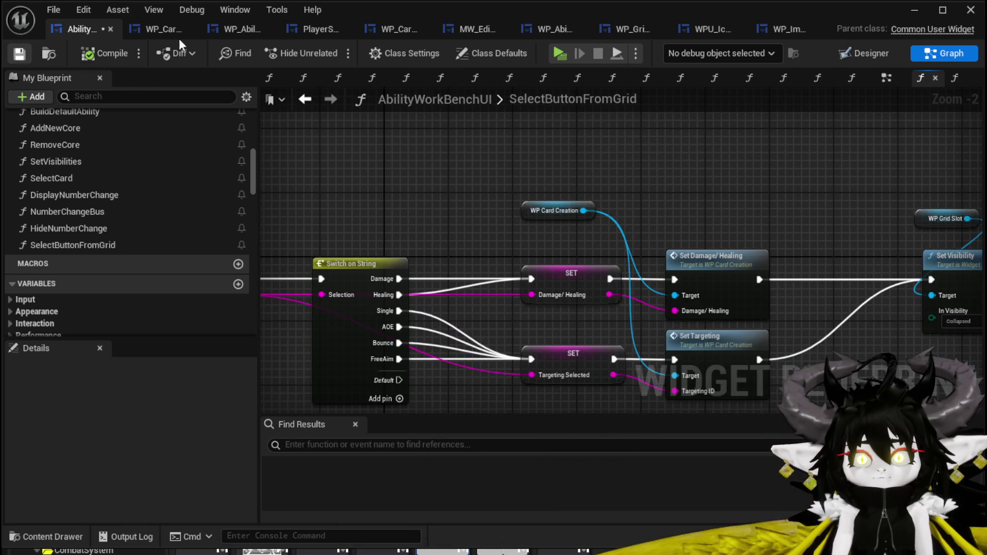
Step: Open the WP_CardCreation widget blueprint in its Designer view
left_click(153, 26)
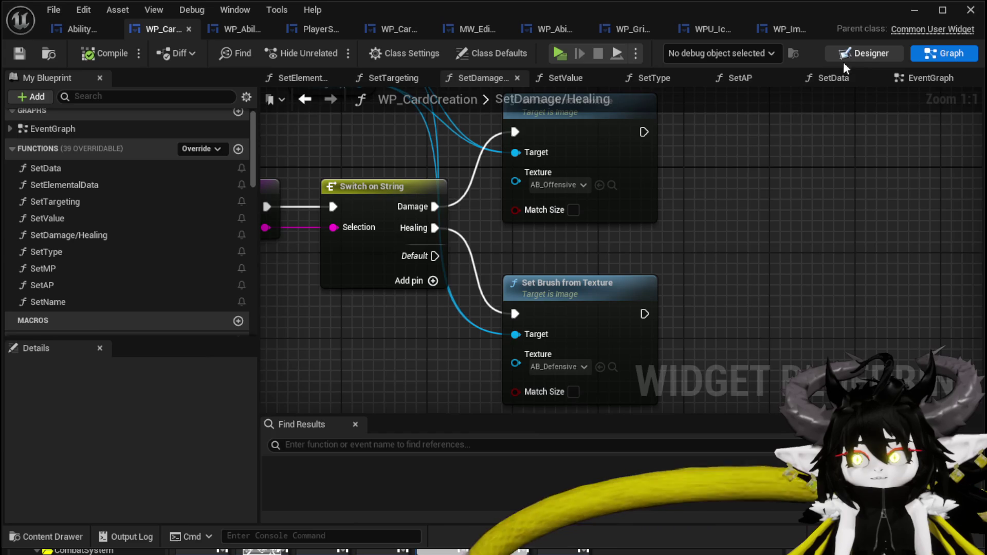
left_click(848, 55)
scroll(503, 347, "down", 5)
scroll(406, 315, "up", 5)
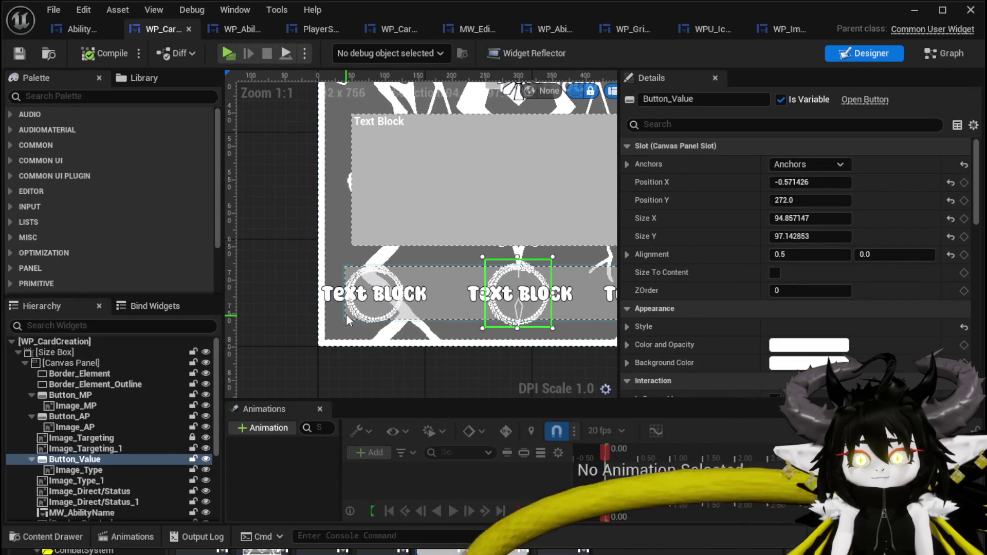
Step: Select the card's targeting text, then Image_Targeting in the Hierarchy for its actions
left_click(355, 301)
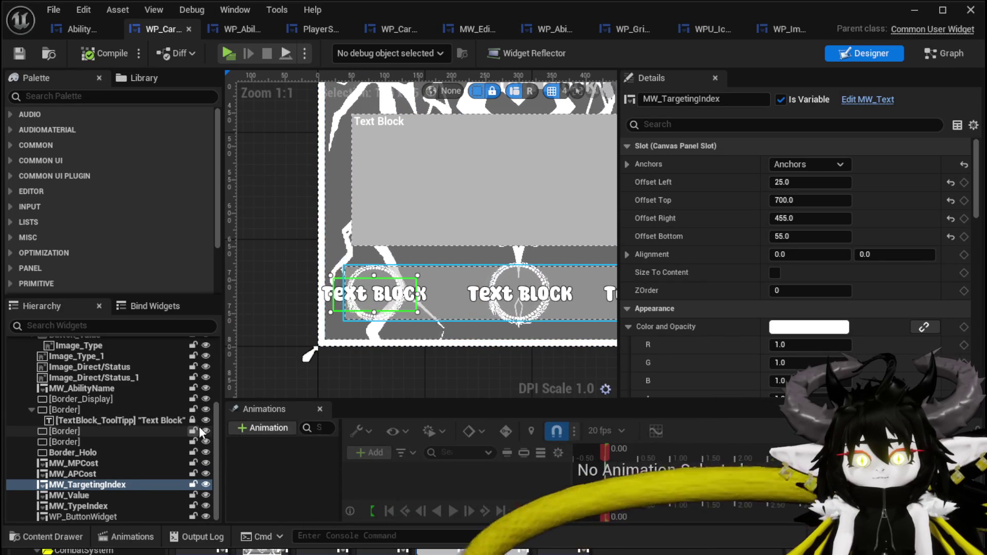
scroll(196, 448, "up", 3)
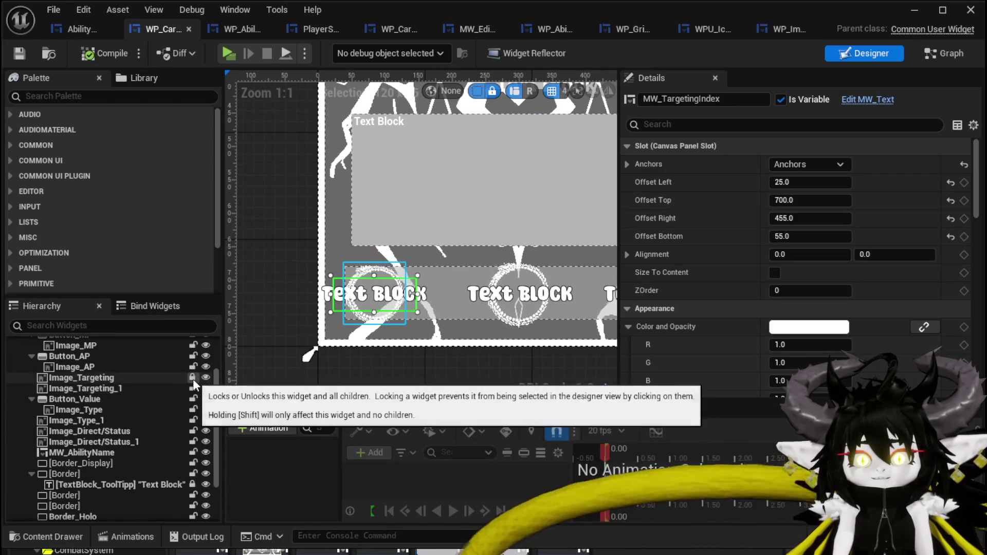
left_click(159, 377)
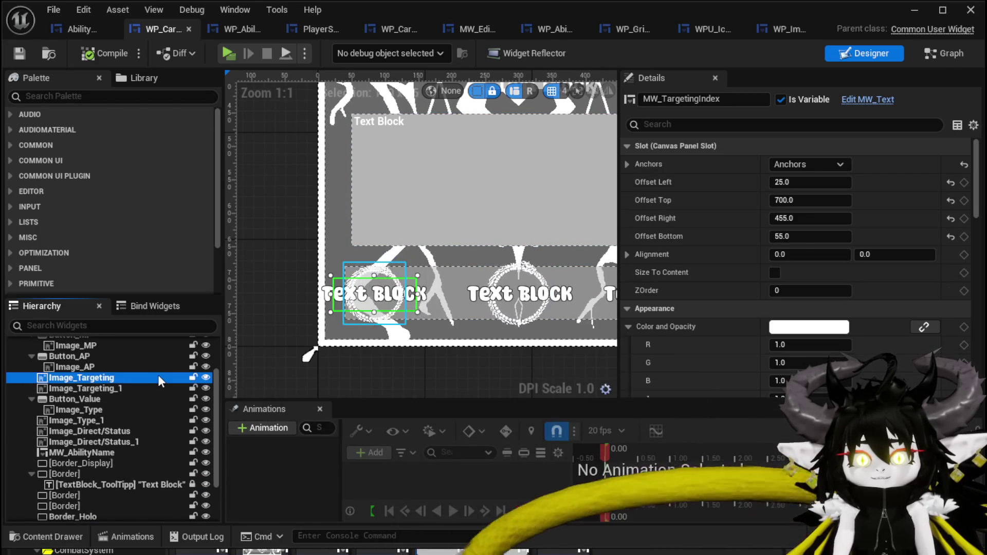
right_click(110, 375)
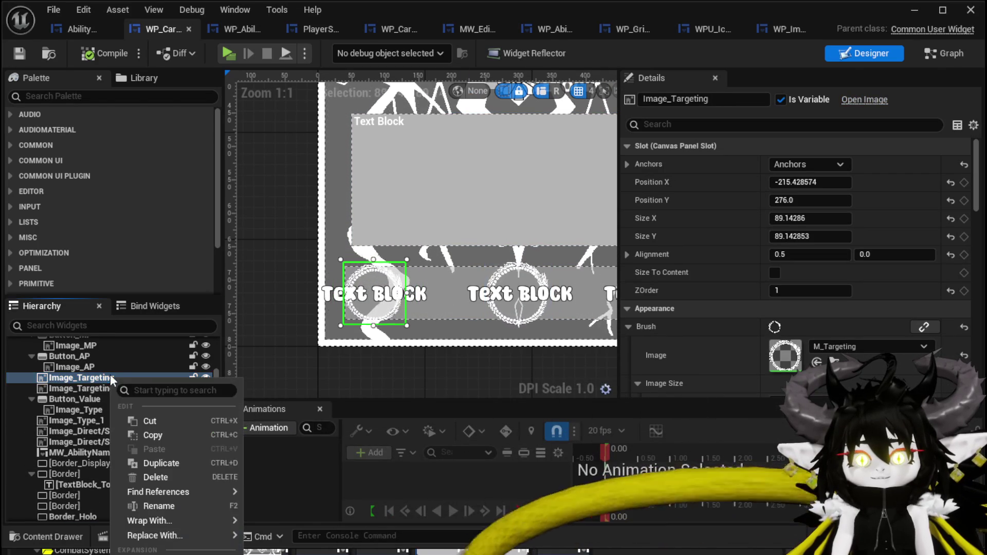
Step: Wrap Image_Targeting in a Button and set its horizontal and vertical alignment to Fill
mouse_move(166, 521)
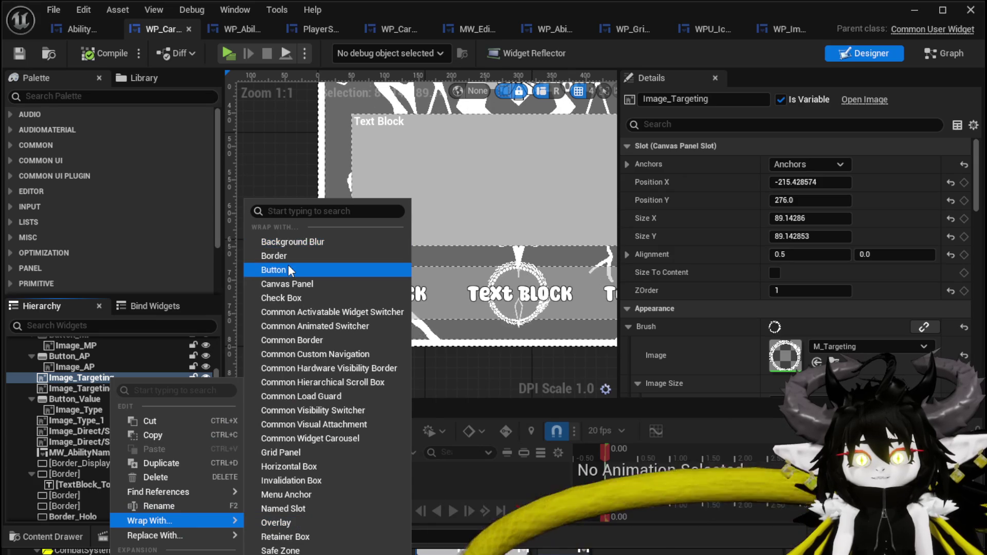
left_click(288, 268)
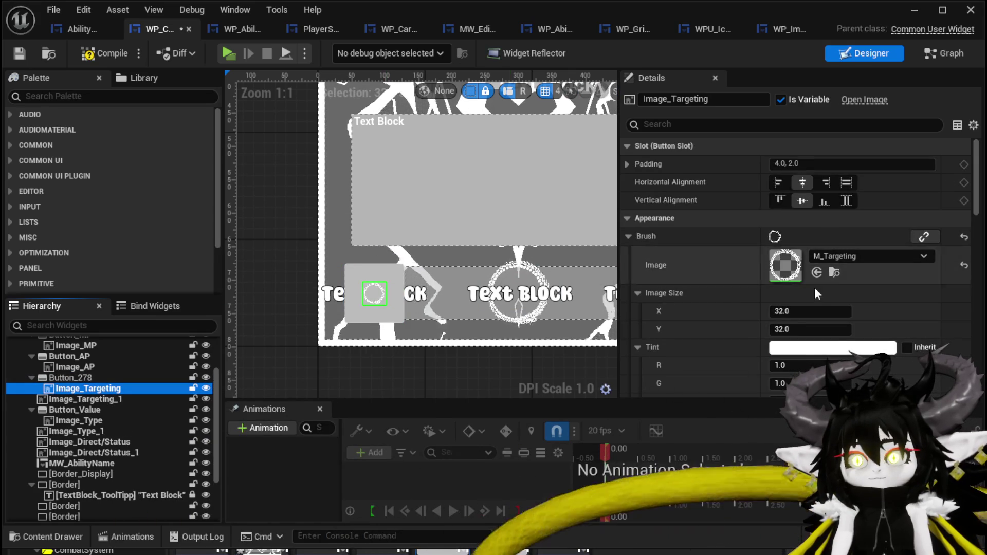
left_click(847, 183)
left_click(846, 201)
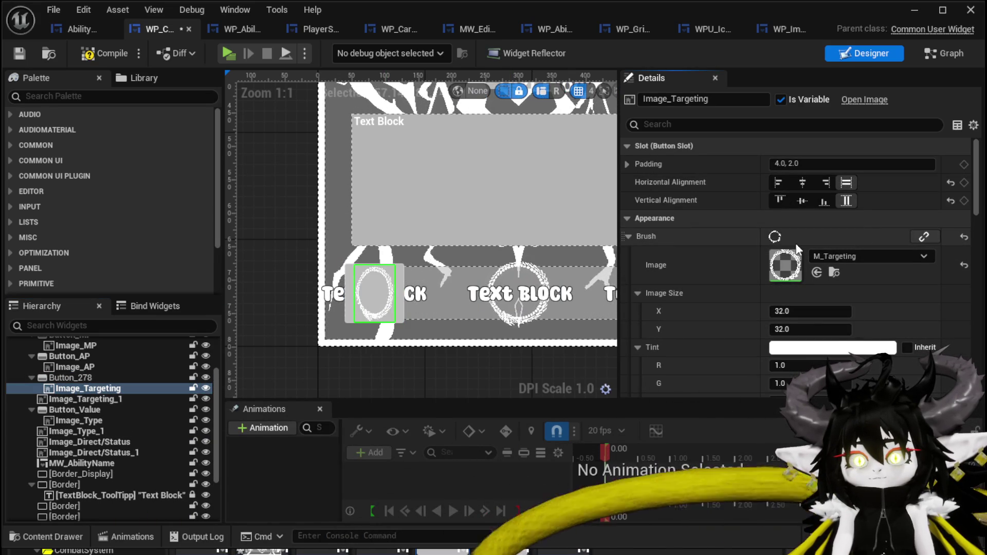
Step: Select the new wrapper Button_278 and review its Details settings
left_click(72, 377)
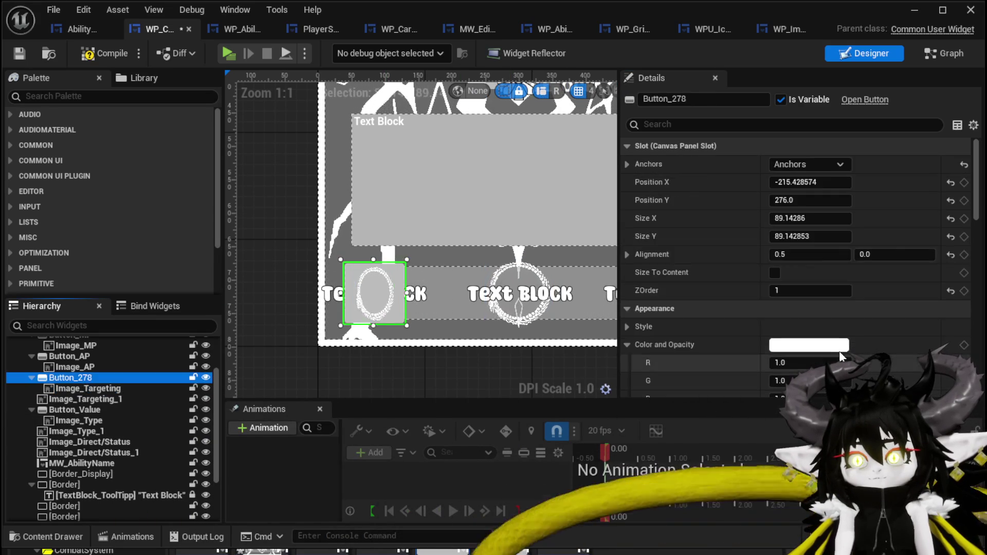
scroll(841, 341, "down", 10)
scroll(841, 344, "down", 15)
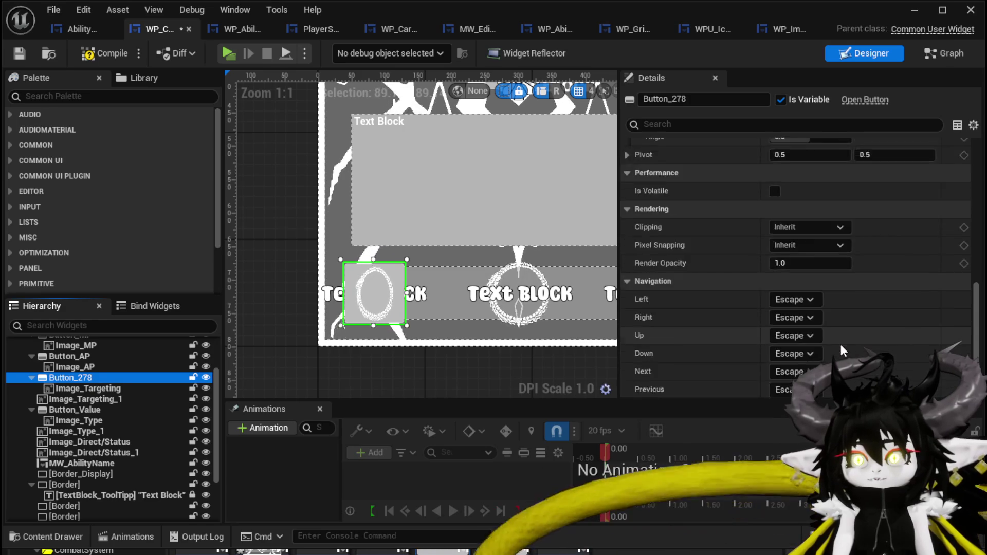
scroll(841, 344, "up", 20)
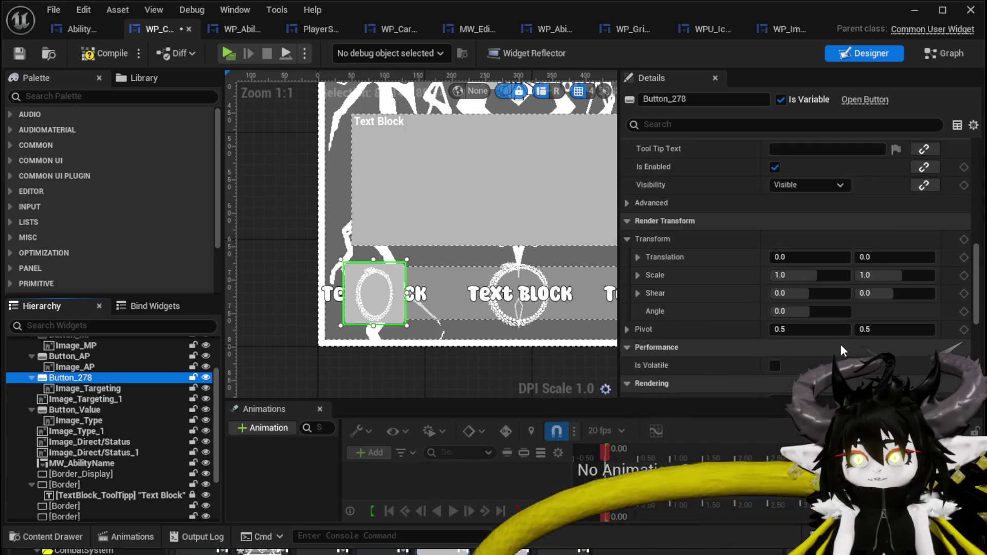
scroll(841, 344, "up", 4)
scroll(841, 344, "down", 6)
scroll(841, 345, "down", 10)
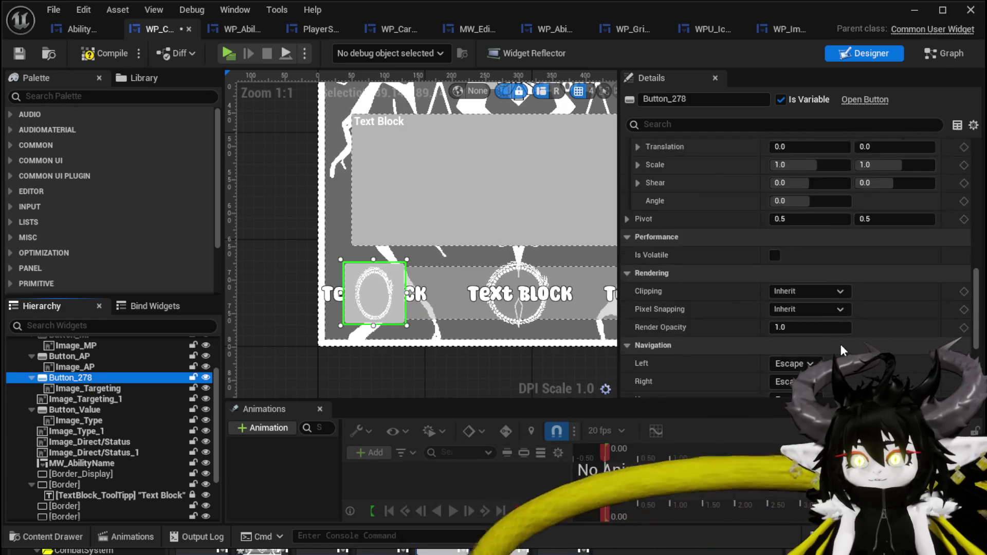
scroll(841, 350, "up", 8)
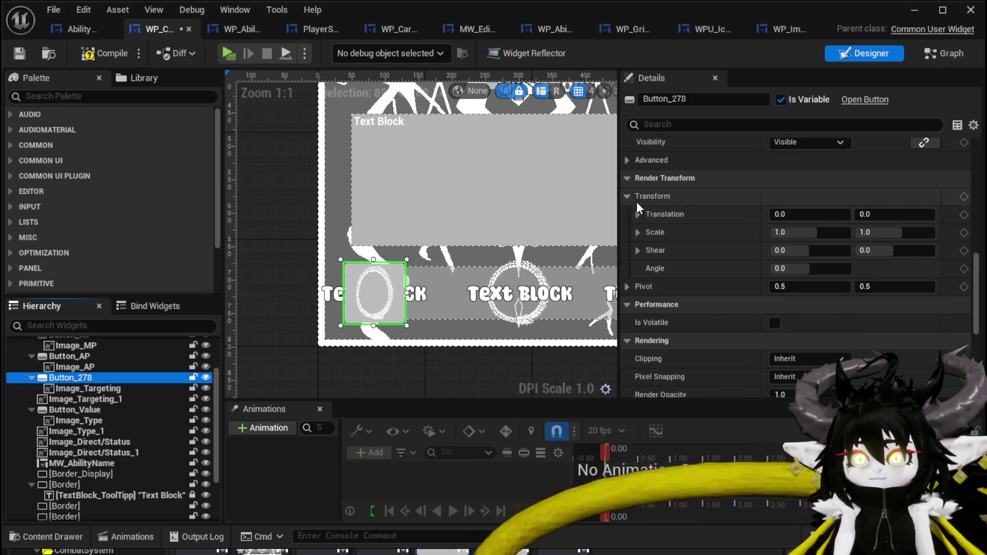
scroll(790, 324, "up", 8)
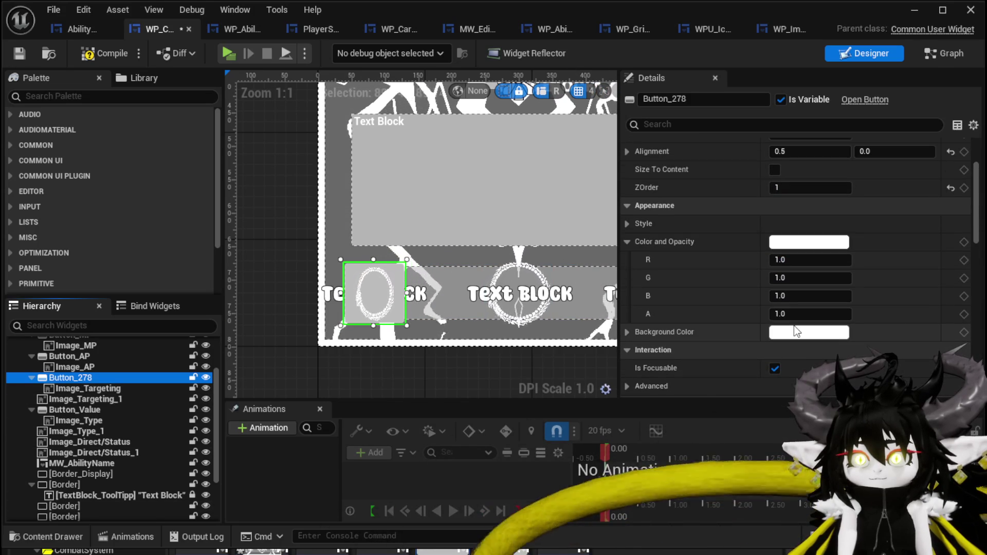
Step: Set the button style's Normal and Pressed padding to 0
left_click(629, 223)
scroll(732, 291, "down", 3)
left_click(815, 301)
key("Return")
type("0")
key("Return")
scroll(775, 326, "down", 10)
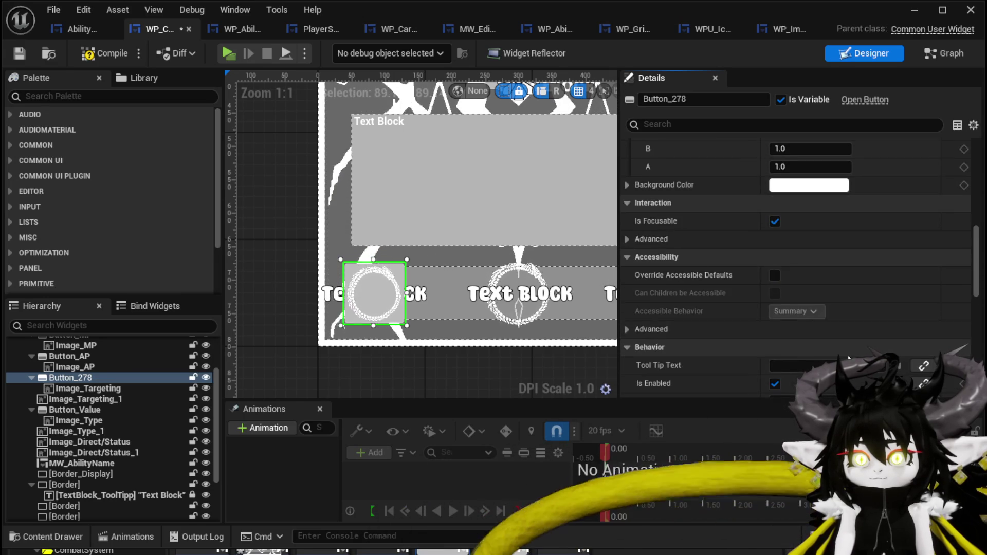
scroll(817, 282, "up", 5)
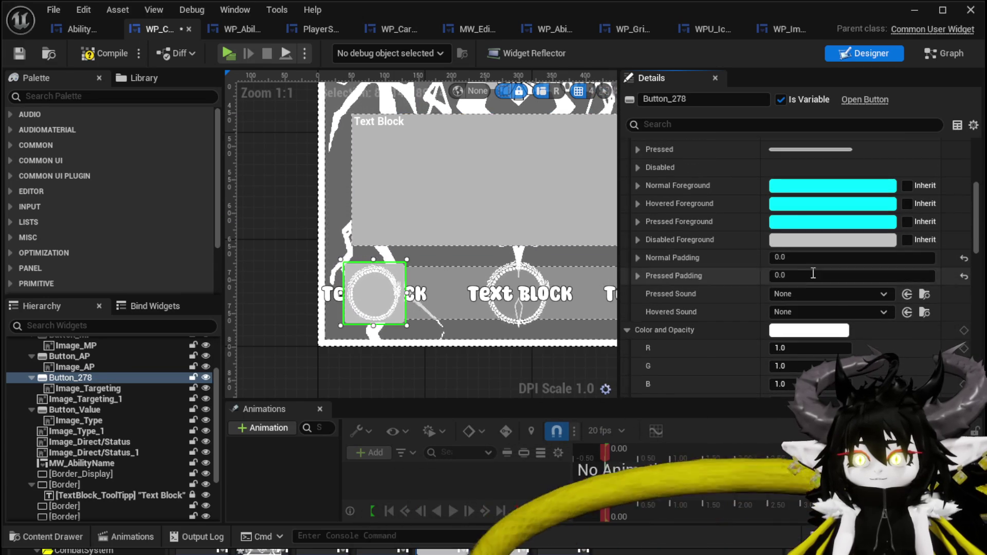
scroll(814, 260, "up", 3)
Step: Keep the Normal foreground colour alpha at 1.0
left_click(638, 292)
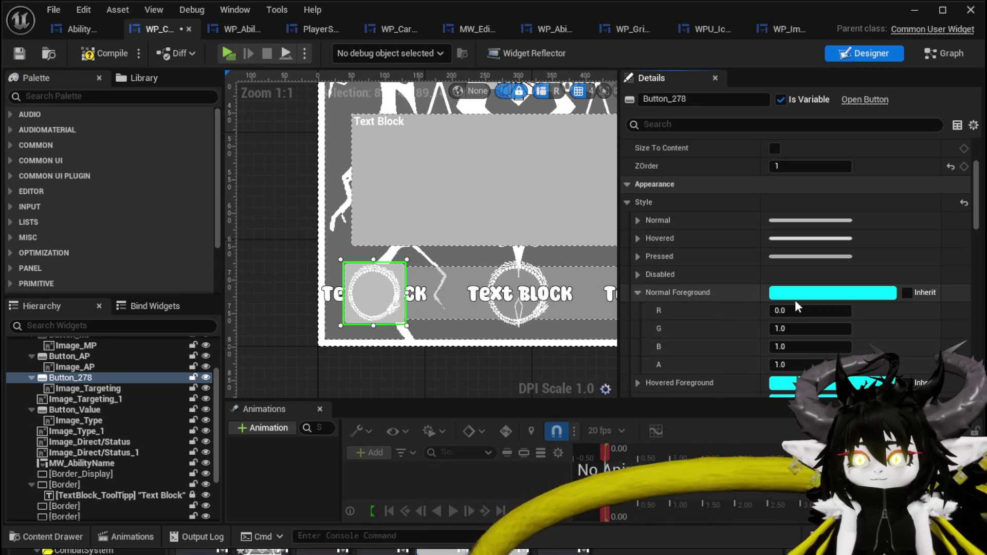
scroll(781, 308, "down", 2)
left_click(795, 301)
type("1")
key("Return")
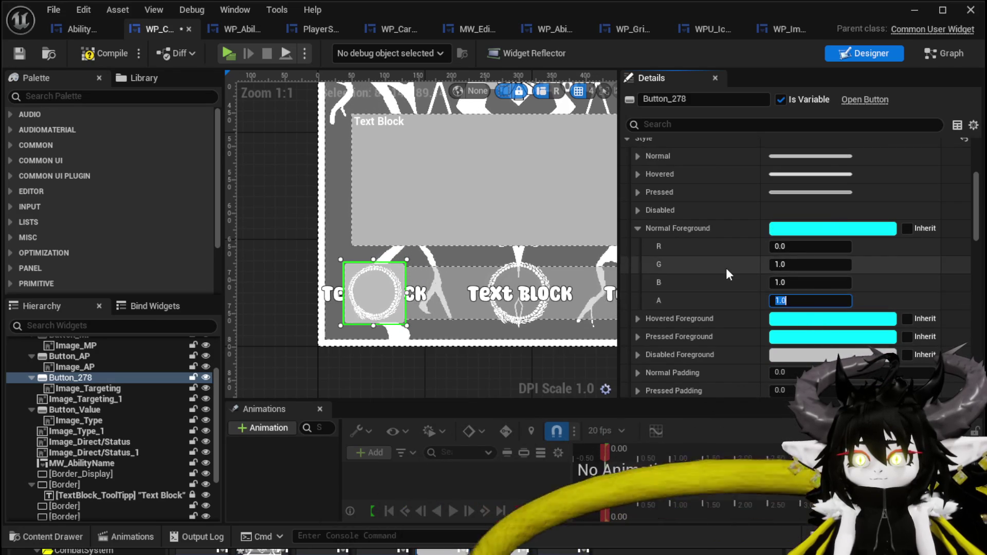
scroll(727, 267, "up", 2)
left_click(643, 288)
Step: Briefly set the button's opacity to 0, then restore it to 1
left_click(640, 221)
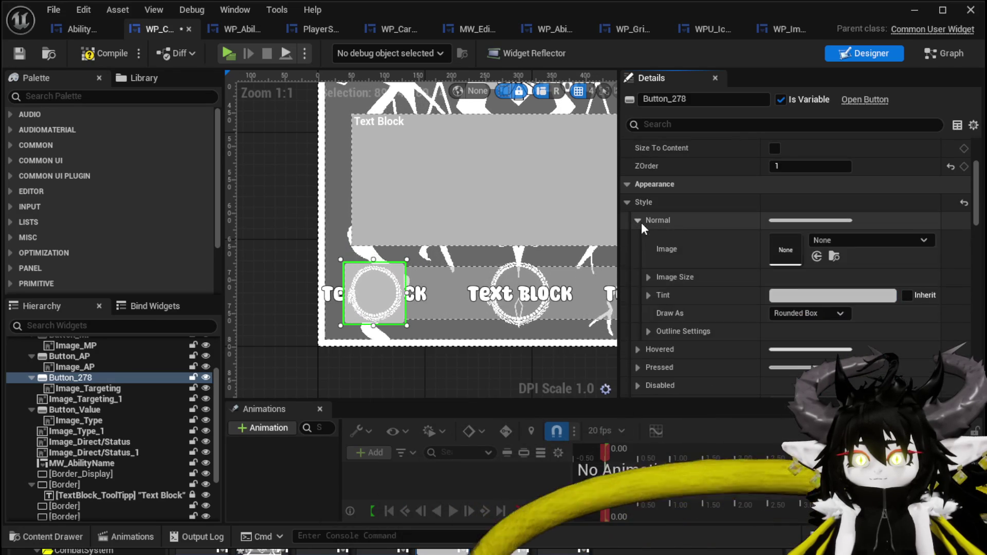
scroll(768, 305, "down", 5)
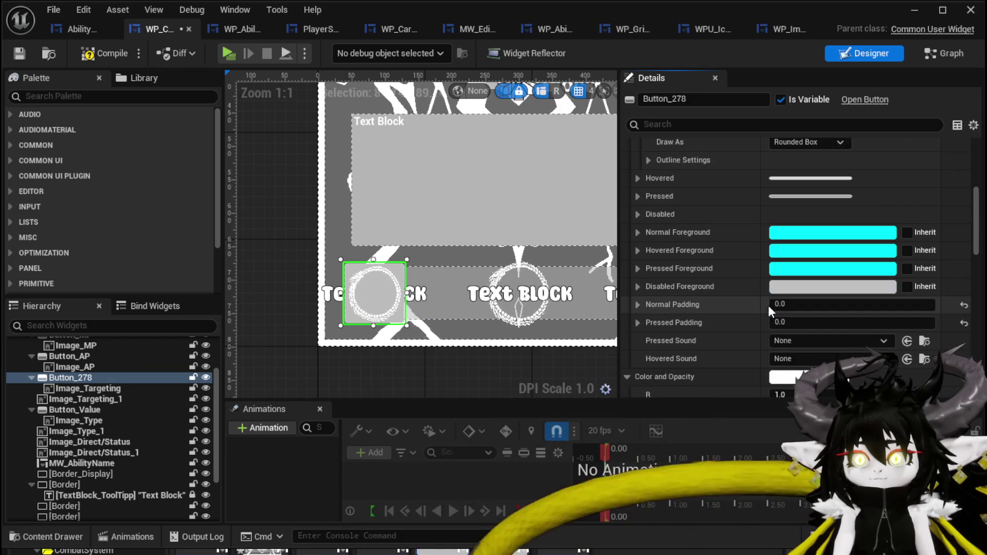
scroll(771, 308, "down", 3)
type("0")
key("Return")
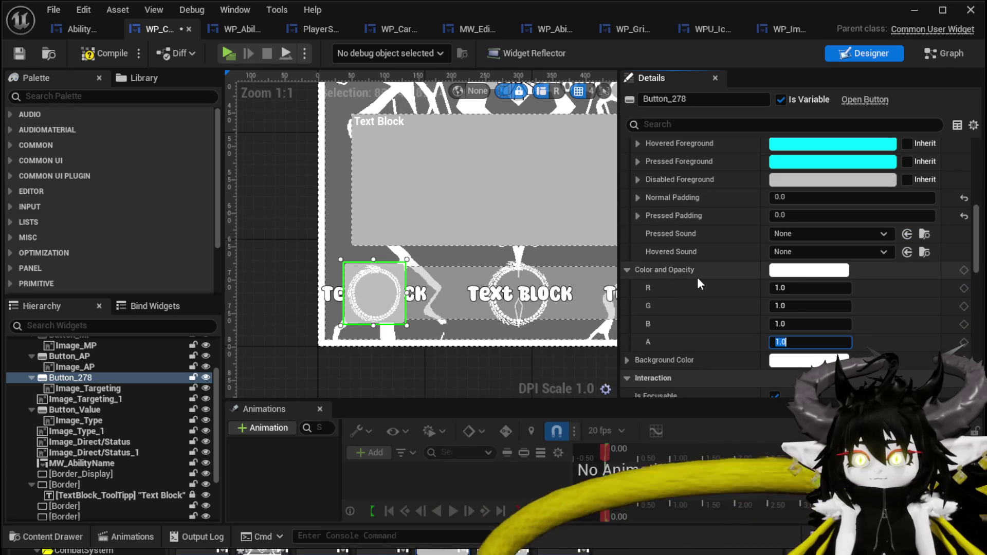
type("1")
key("Return")
scroll(710, 284, "up", 12)
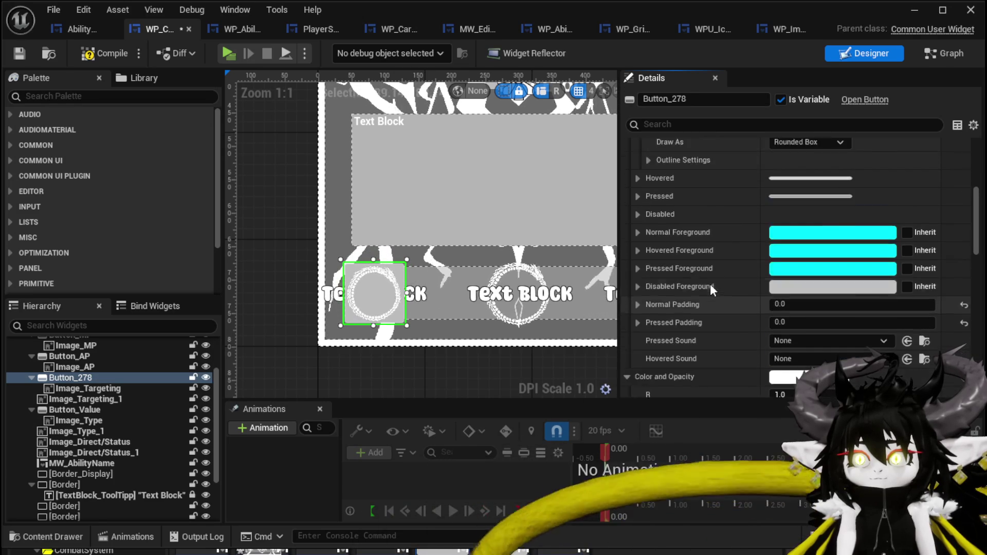
Step: Lower the Normal style tint alpha to 0 for a transparent background
left_click(640, 264)
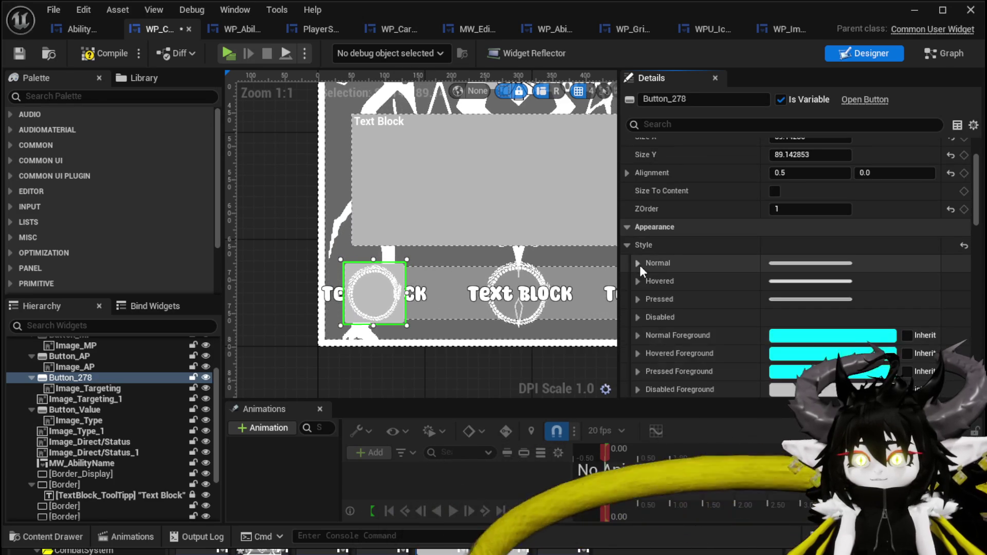
left_click(639, 264)
left_click(647, 319)
scroll(688, 294, "down", 3)
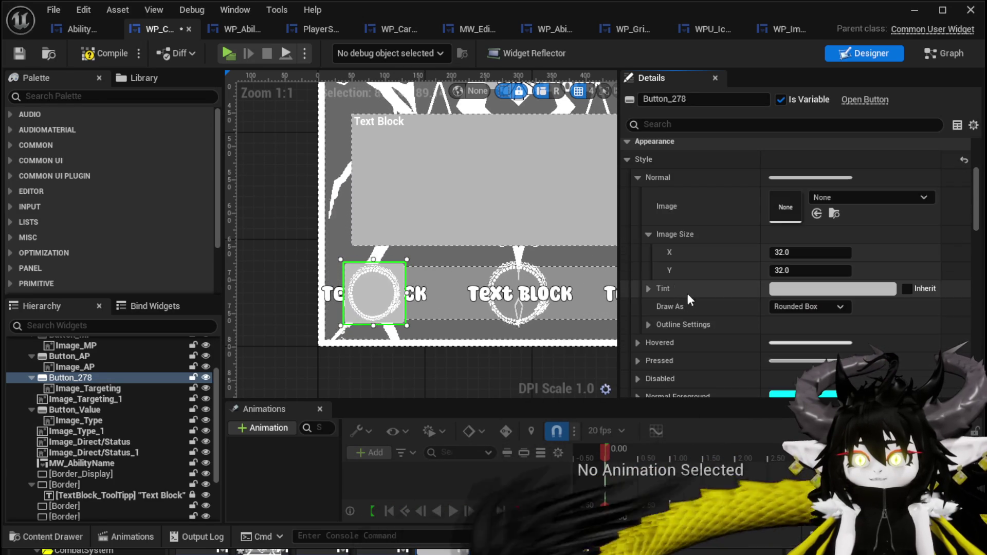
left_click(649, 234)
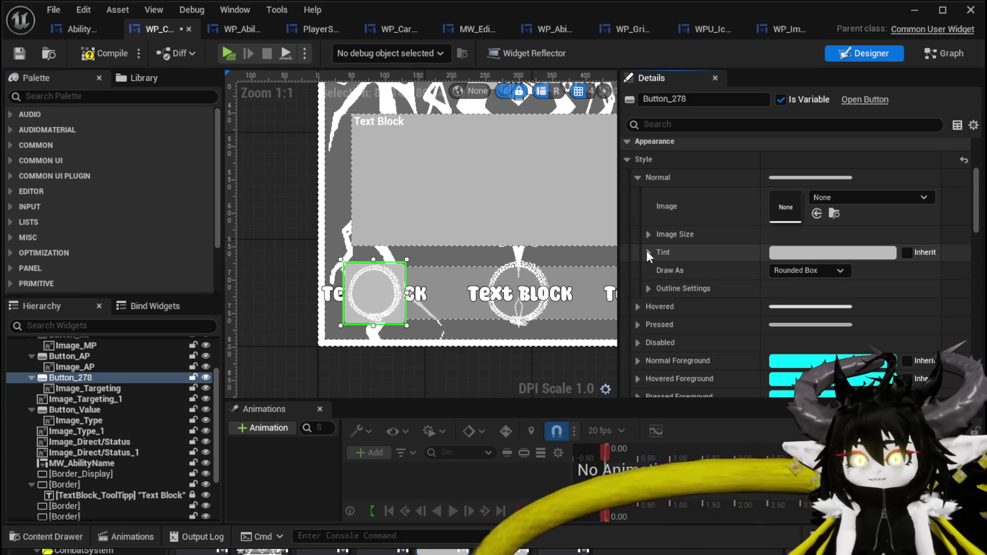
left_click(649, 251)
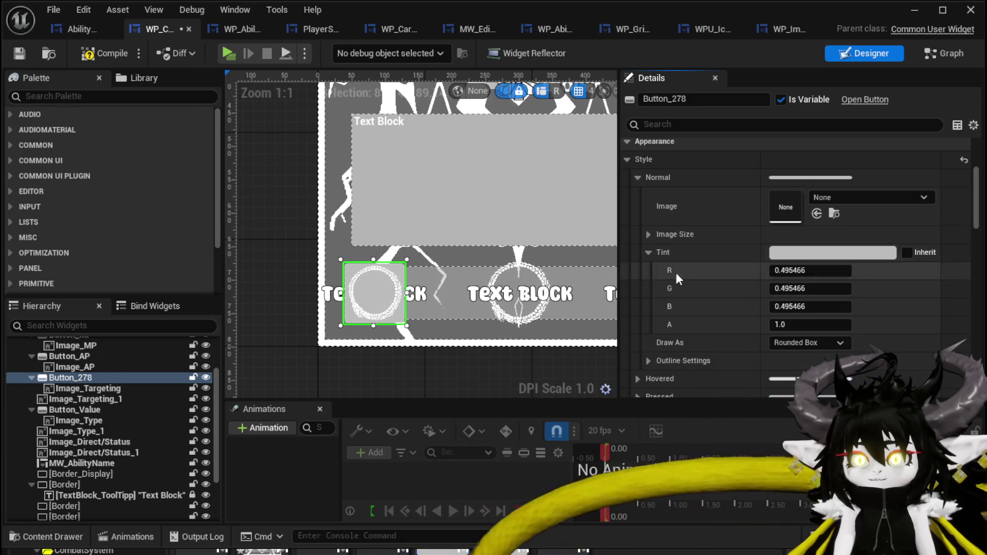
left_click_drag(811, 325, 805, 326)
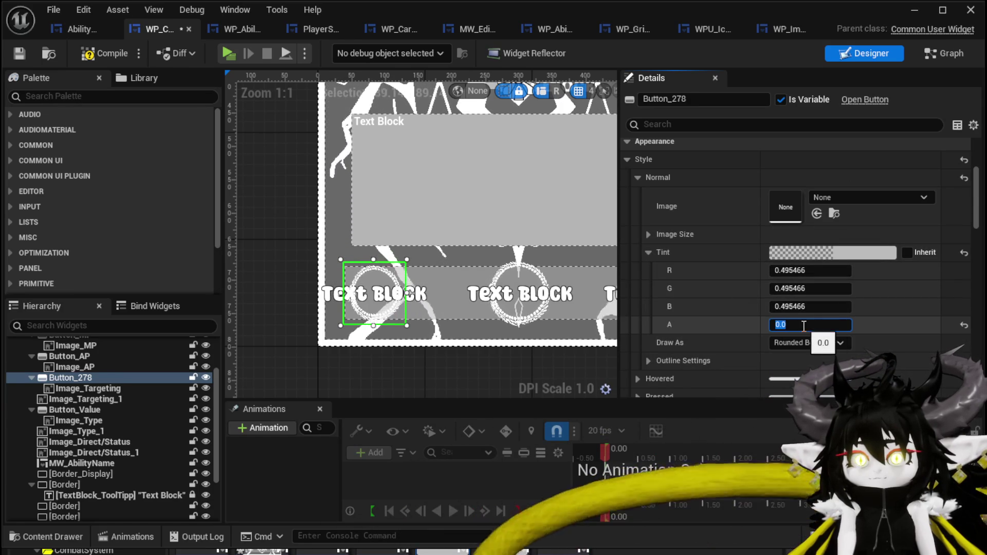
left_click(638, 177)
Step: Set the Hovered style tint alpha to 0.1
left_click(638, 195)
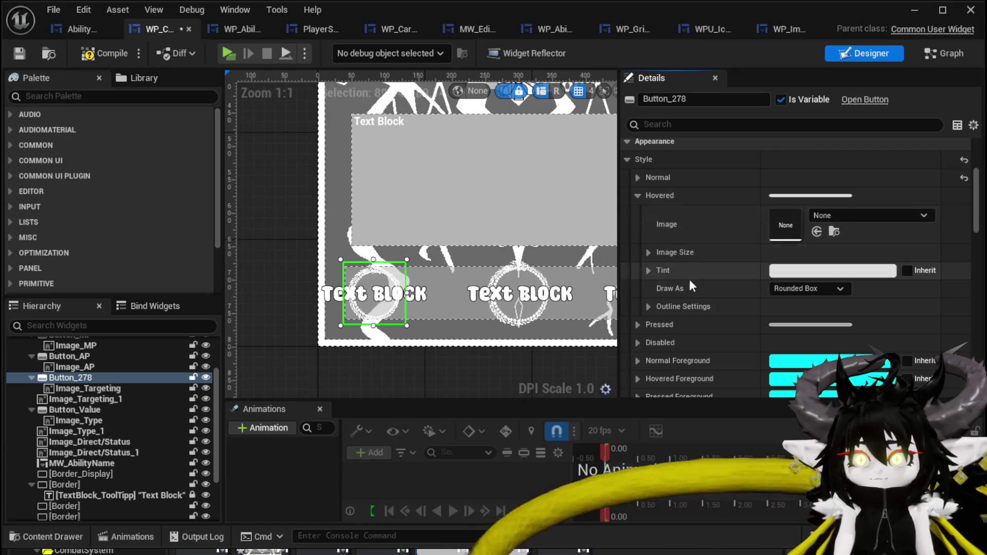
left_click(649, 270)
left_click(824, 342)
type("0.1")
key("Return")
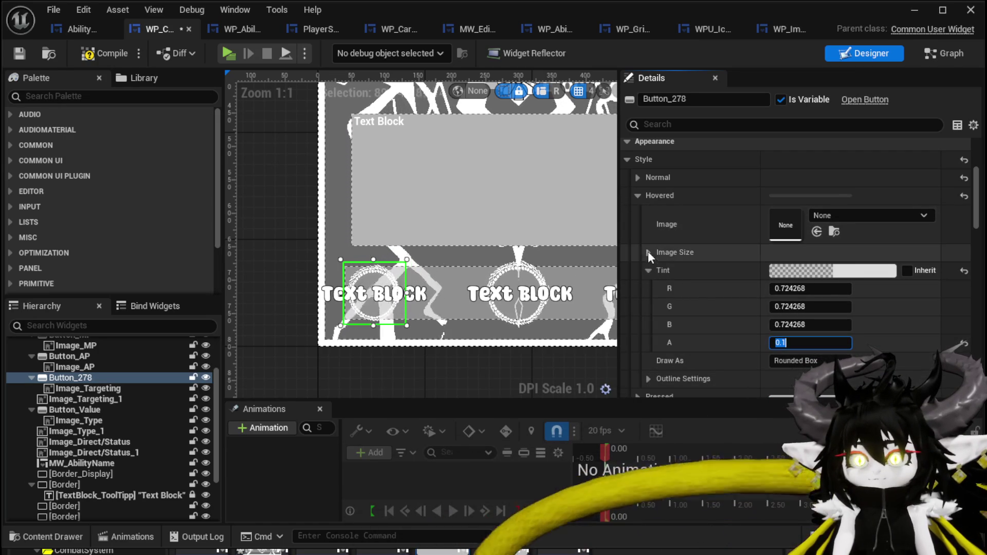
left_click(649, 270)
left_click(638, 196)
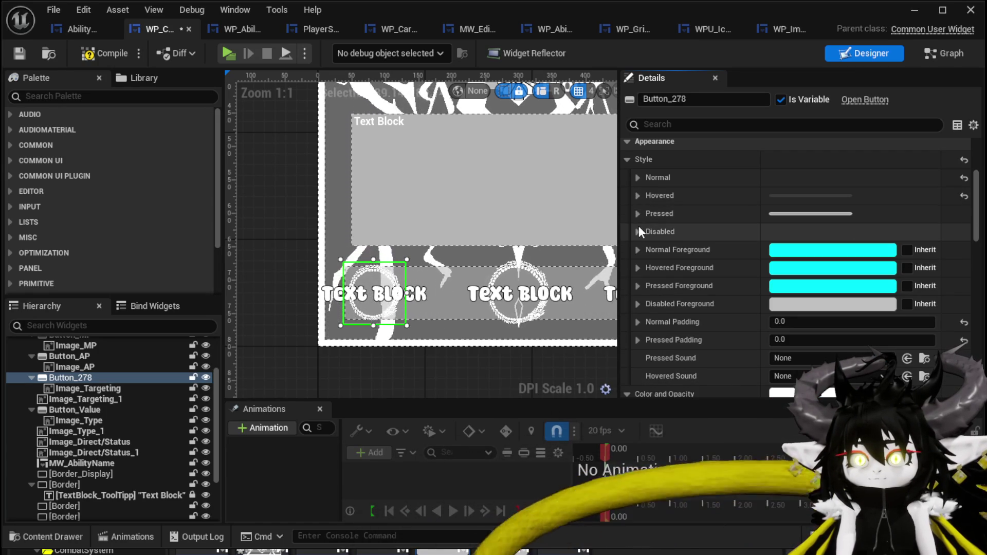
Step: Set the Pressed style tint alpha to 0 and save the widget blueprint
left_click(636, 214)
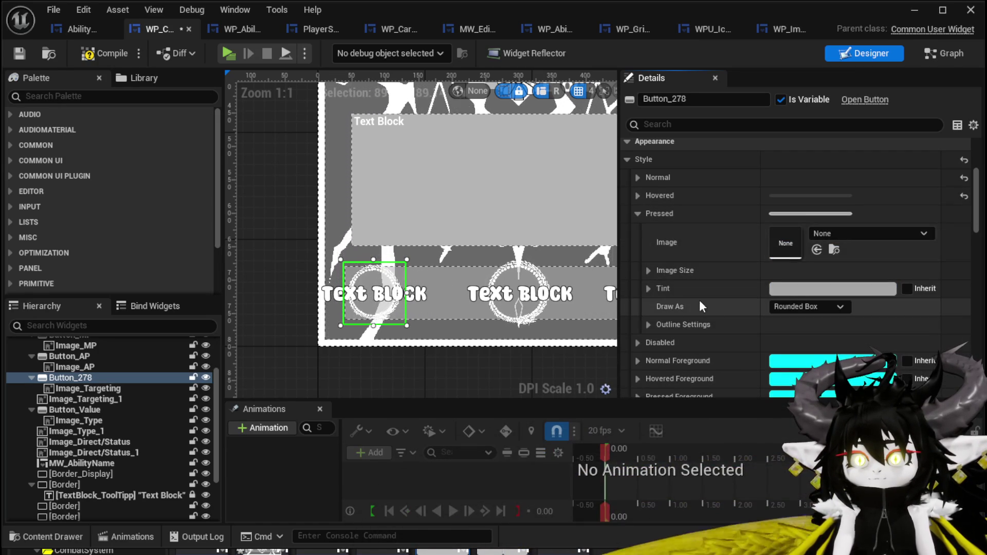
left_click(647, 288)
left_click_drag(798, 362, 740, 362)
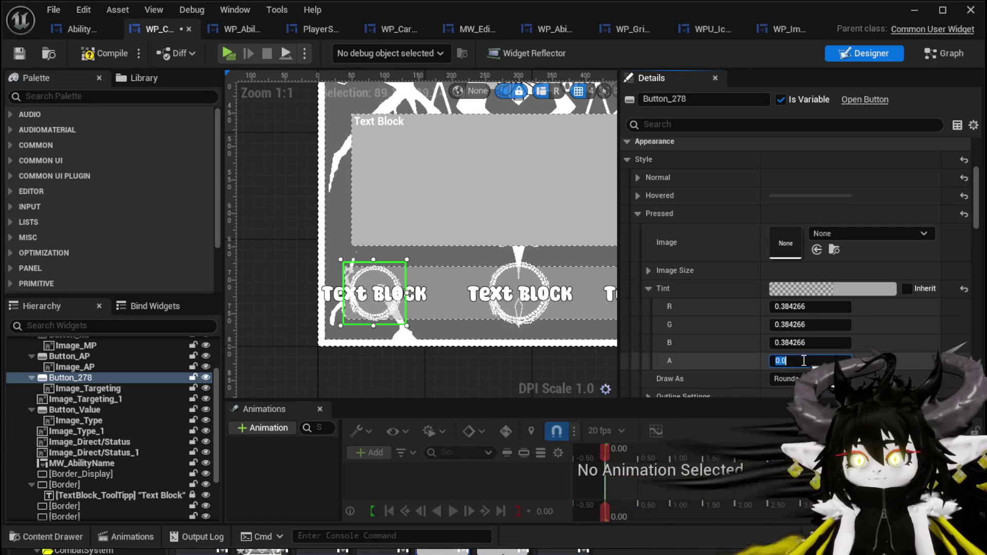
left_click(14, 53)
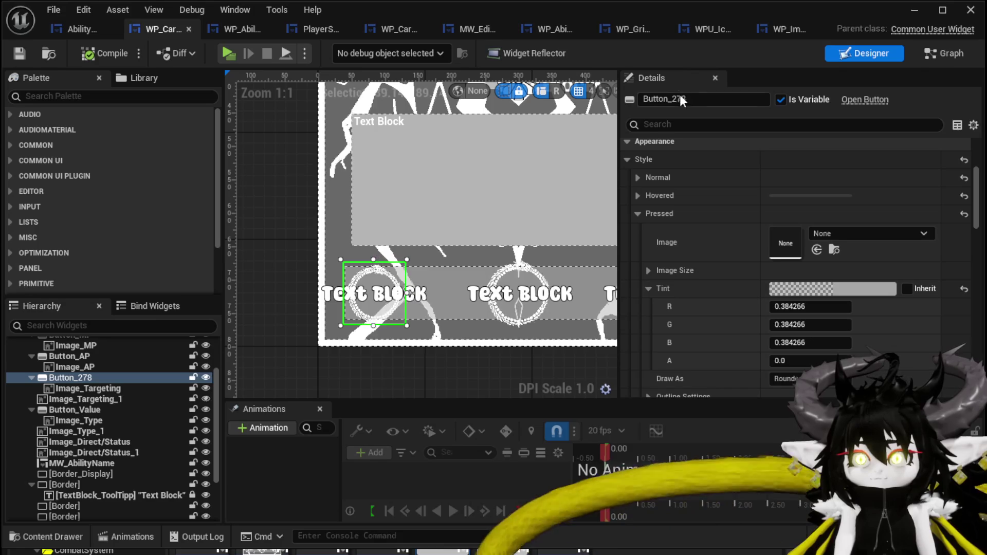
Step: Rename Button_278 to Button_Targeting in the Details name field and save
double_click(735, 99)
type("Targe")
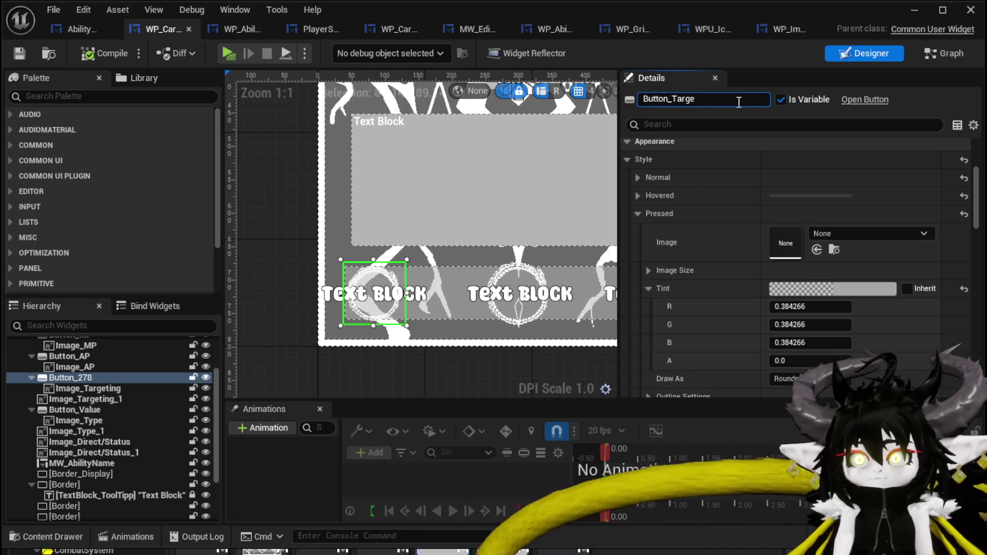
type("ting")
key("Return")
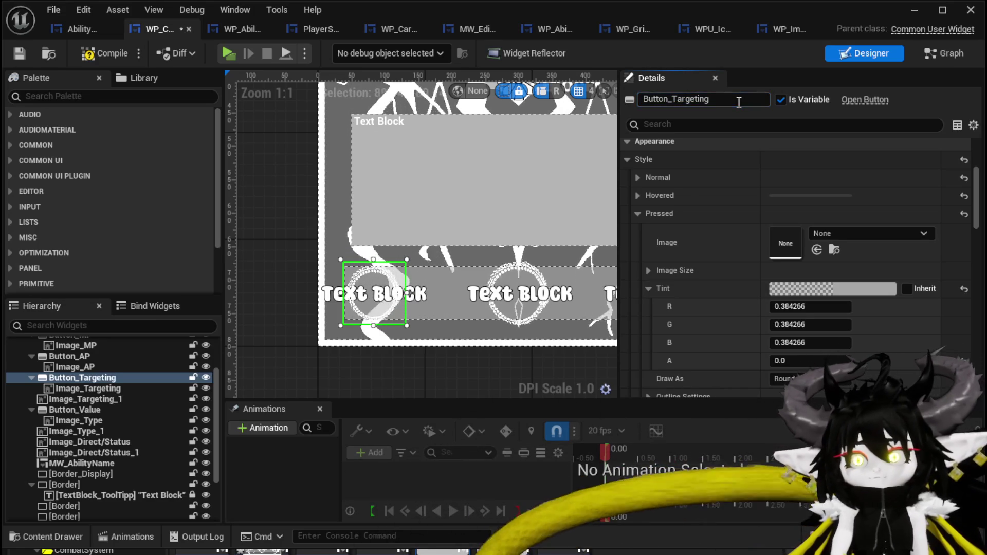
left_click(24, 53)
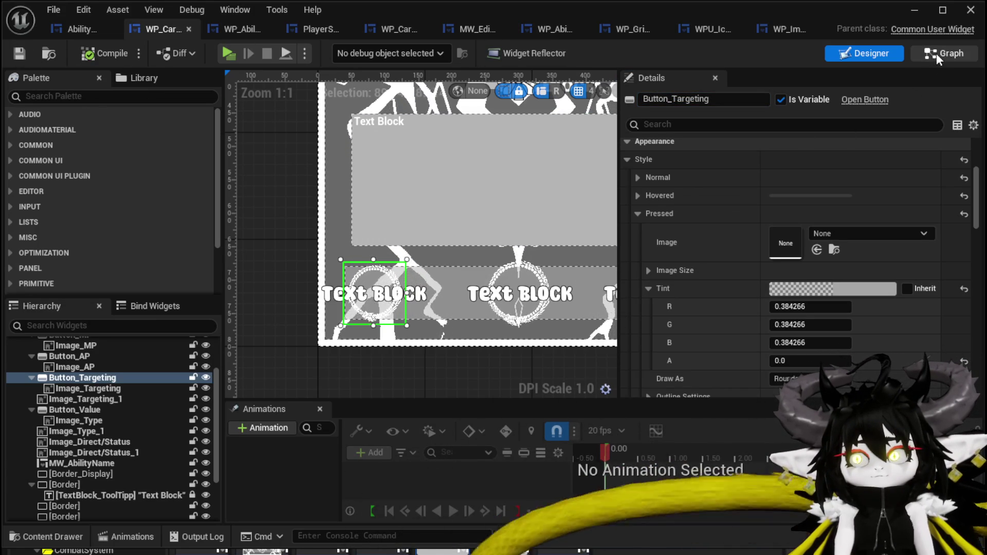
Step: Wire Button_Targeting's On Pressed event to a copied Call On Press with Data 'Targeting', then compile
left_click(936, 54)
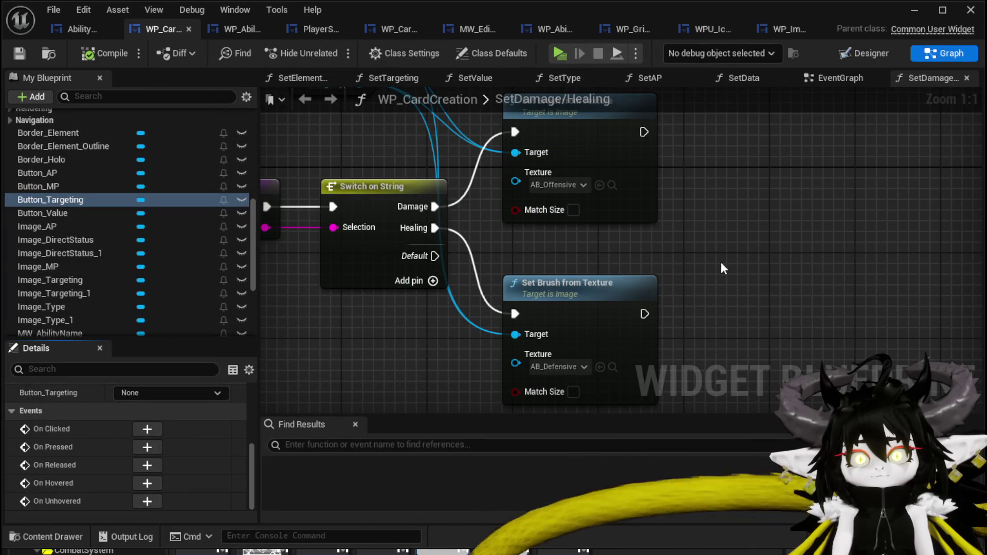
left_click(146, 447)
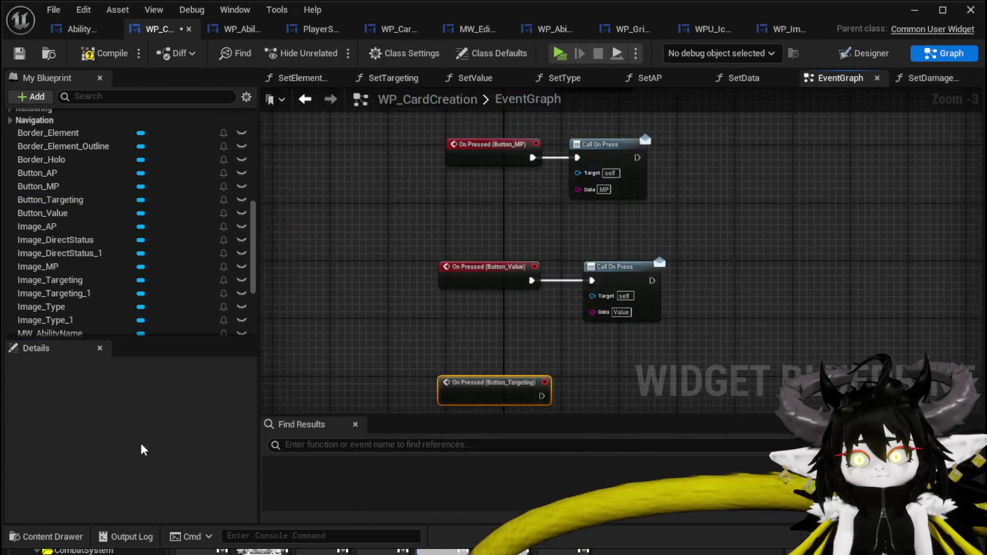
left_click(570, 256)
scroll(569, 257, "up", 2)
key("ctrl+v")
left_click_drag(481, 262, 515, 263)
left_click_drag(558, 296, 611, 296)
left_click(613, 307)
type("Targe")
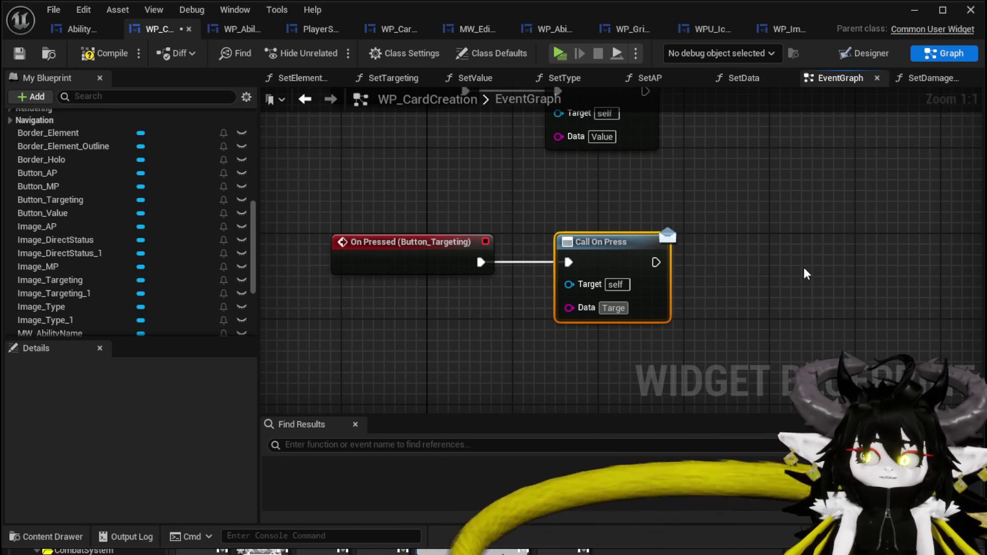
type("ting")
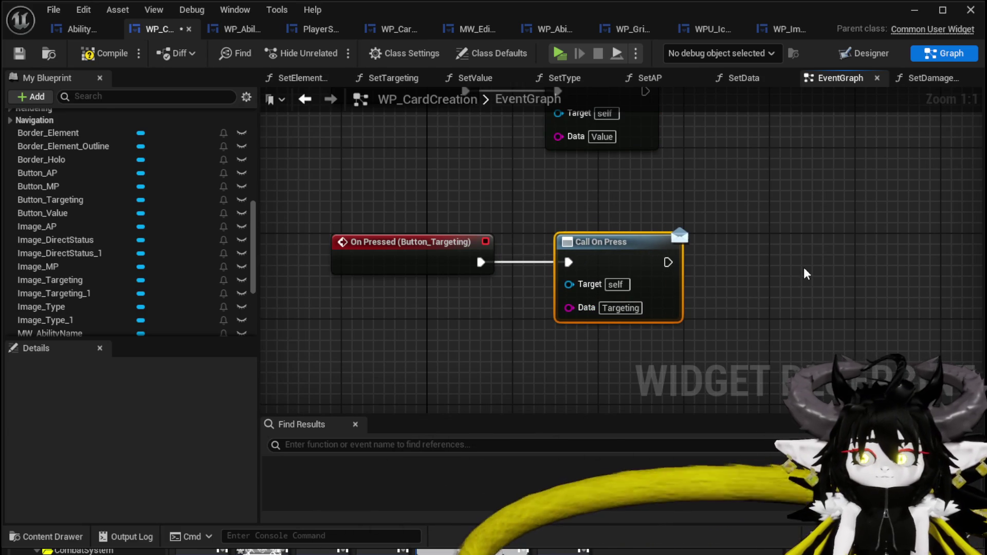
left_click(21, 59)
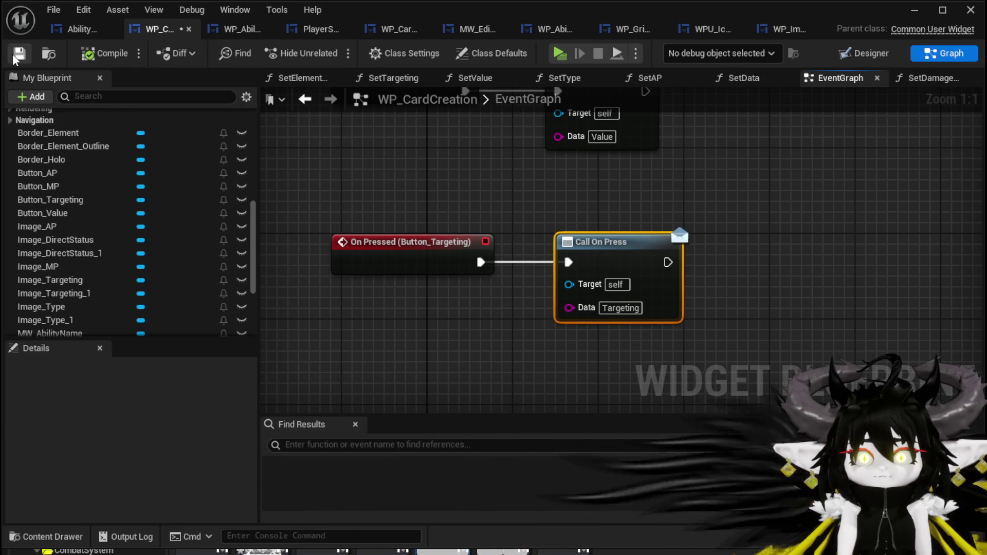
left_click(85, 33)
Step: Open the SelectCard function and add a SET TargetingSelected node
mouse_move(428, 213)
left_mouse_down()
mouse_move(727, 194)
mouse_move(490, 162)
left_mouse_up()
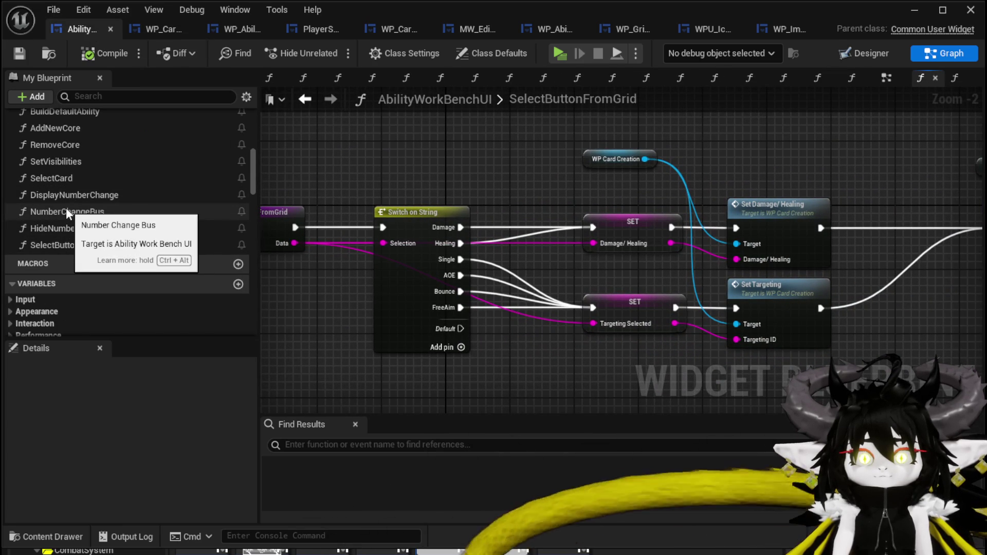
double_click(66, 178)
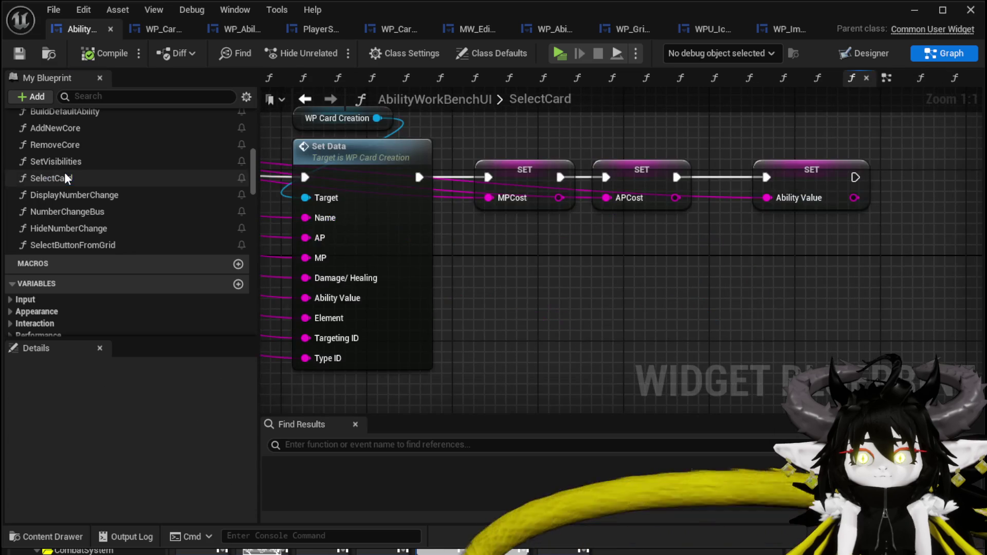
scroll(569, 247, "down", 1)
mouse_move(569, 247)
left_mouse_down()
mouse_move(922, 233)
mouse_move(728, 210)
left_mouse_up()
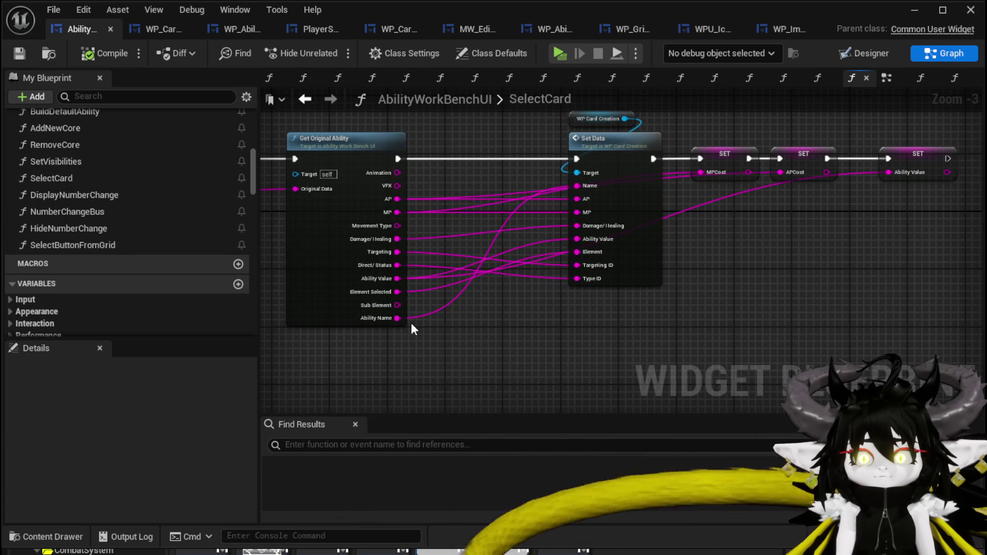
right_click(477, 325)
type("Set")
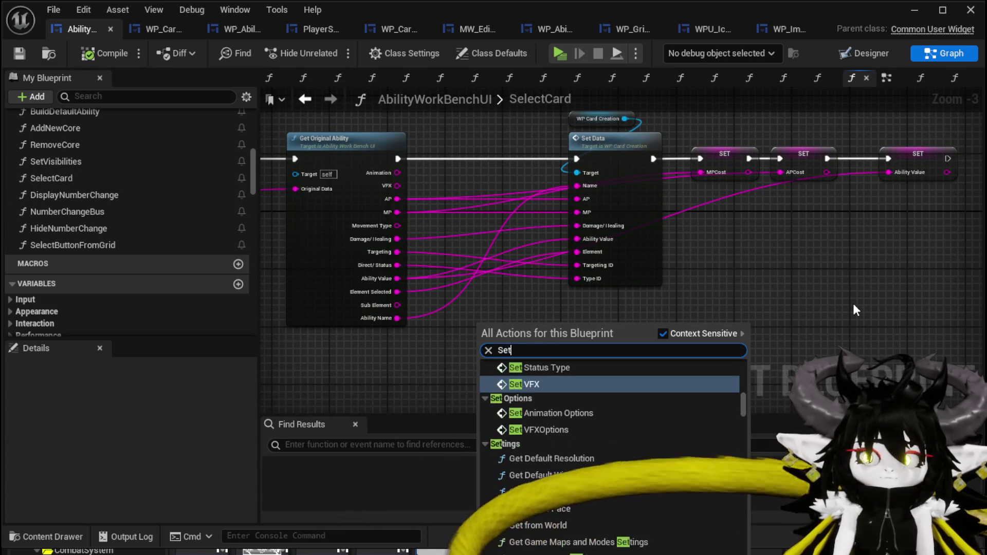
type(" Targetom")
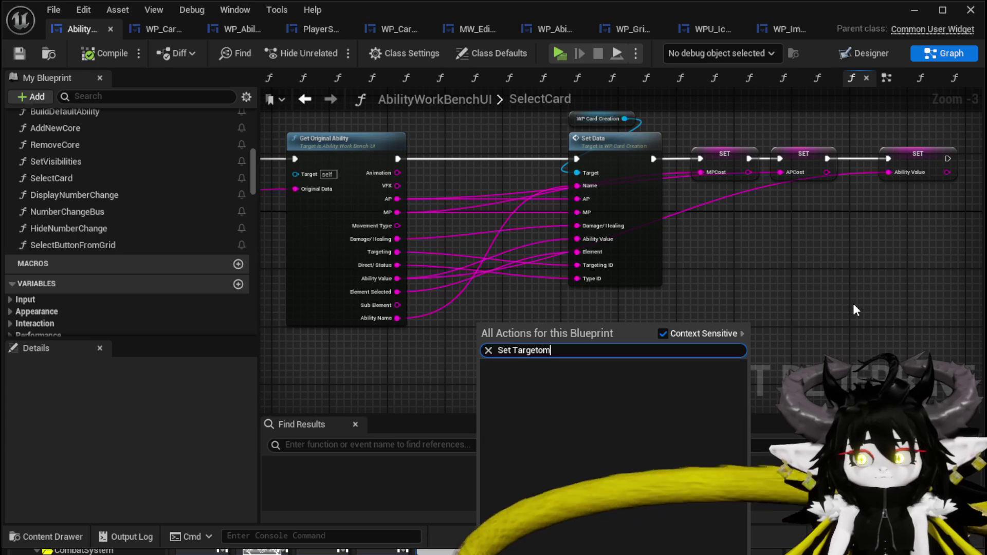
key("BackSpace")
key("BackSpace")
key("BackSpace")
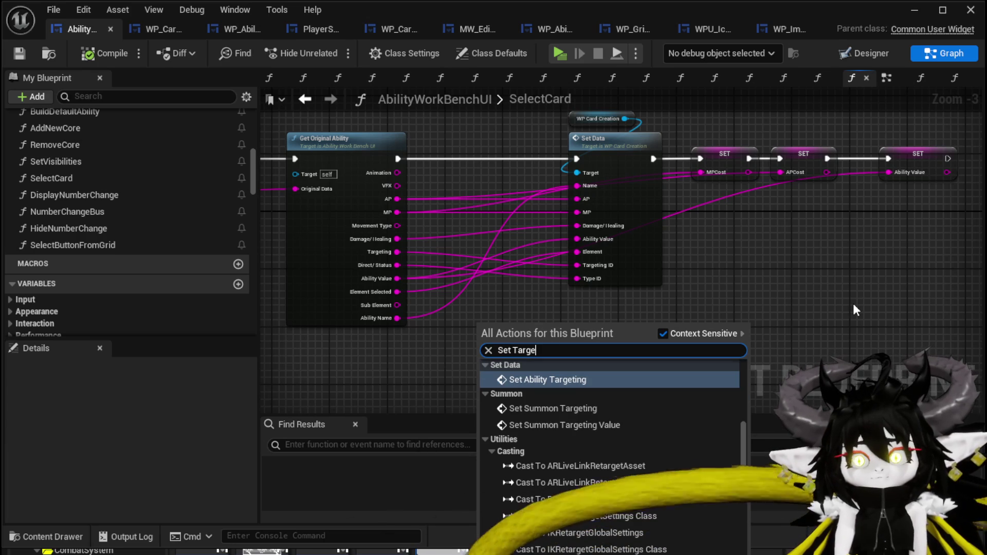
type("ting")
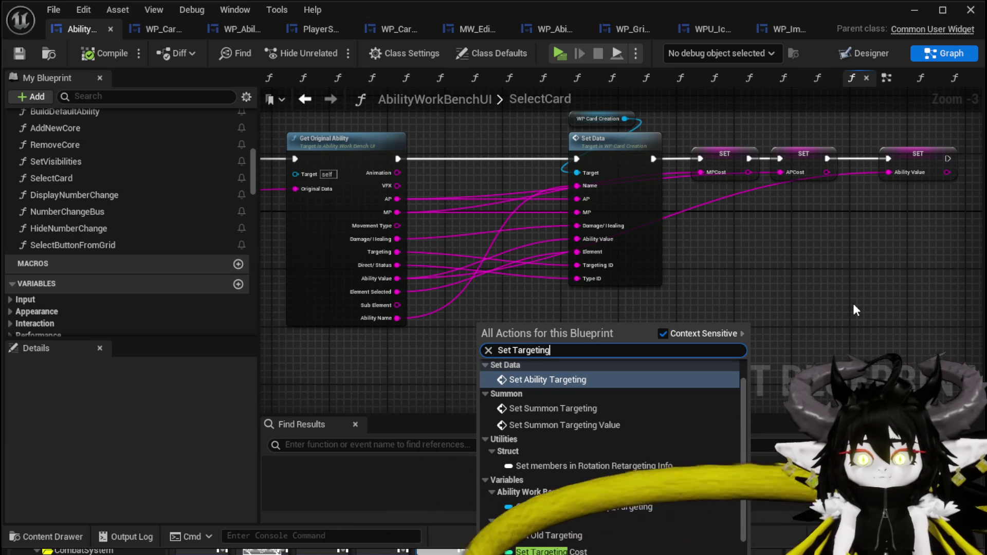
left_click(551, 547)
Step: Feed Get Original Ability's Targeting into it, chain it after Ability Value, and compile
scroll(447, 278, "up", 2)
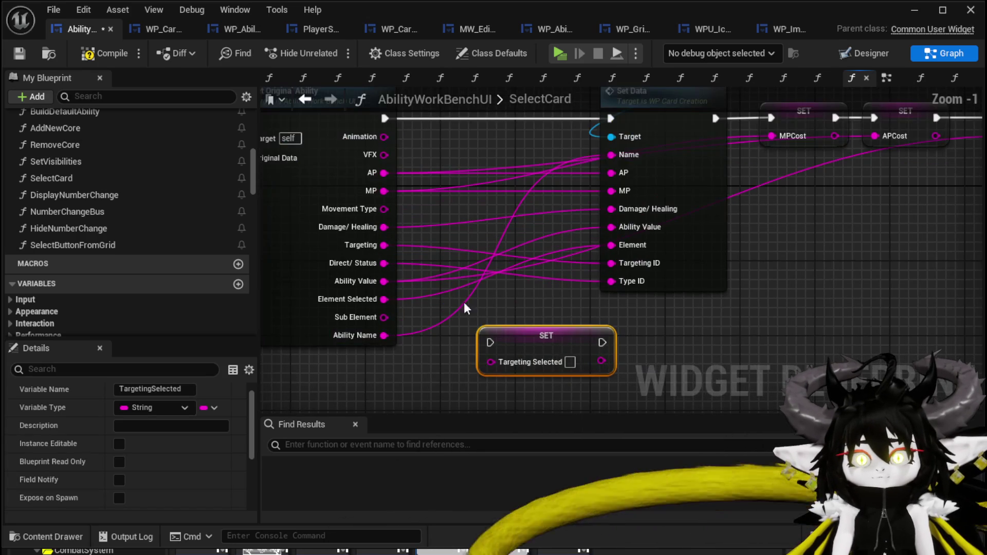
mouse_move(384, 245)
left_mouse_down()
mouse_move(483, 368)
mouse_move(491, 362)
left_mouse_up()
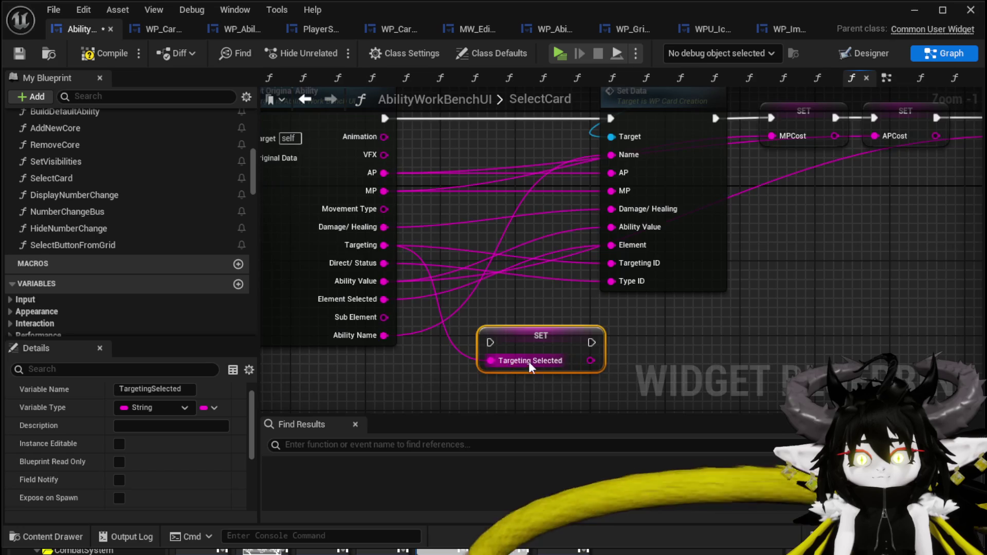
scroll(507, 365, "down", 1)
mouse_move(412, 355)
left_mouse_down()
mouse_move(678, 296)
mouse_move(912, 170)
left_mouse_up()
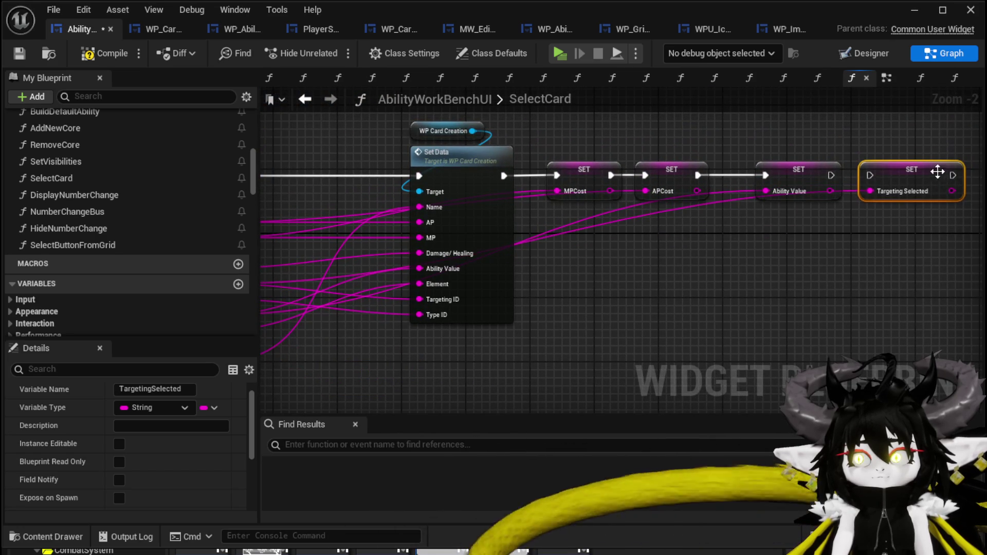
left_click_drag(831, 176, 869, 176)
left_click(106, 54)
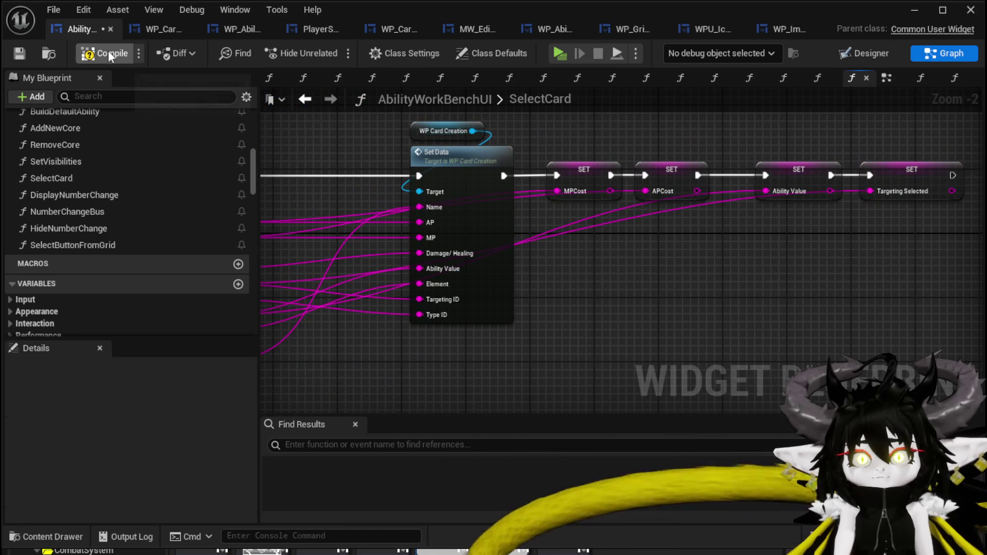
left_click(18, 54)
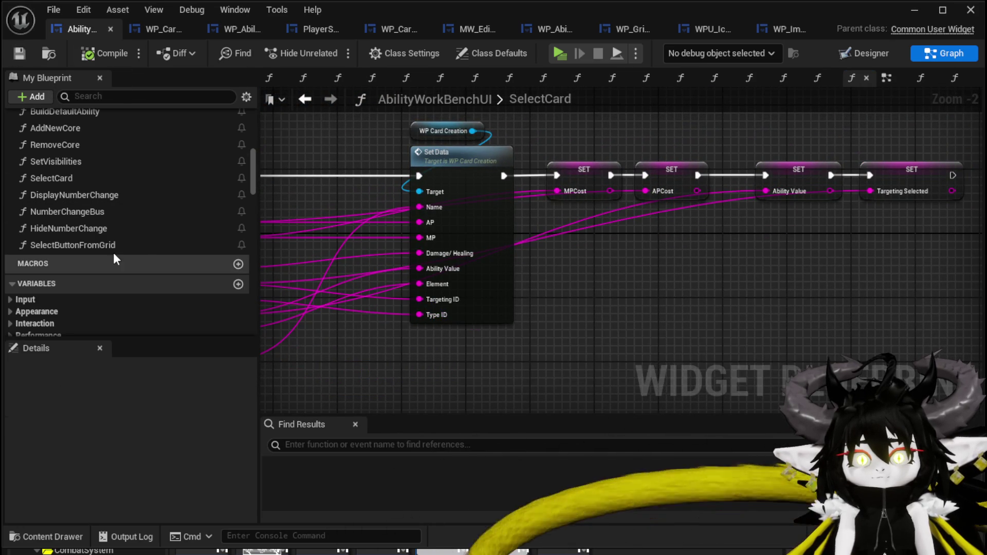
left_click(102, 210)
Step: Add a sixth Switch on String case named Targeting in NumberChangeBus, then compile and save
double_click(101, 206)
scroll(335, 286, "up", 3)
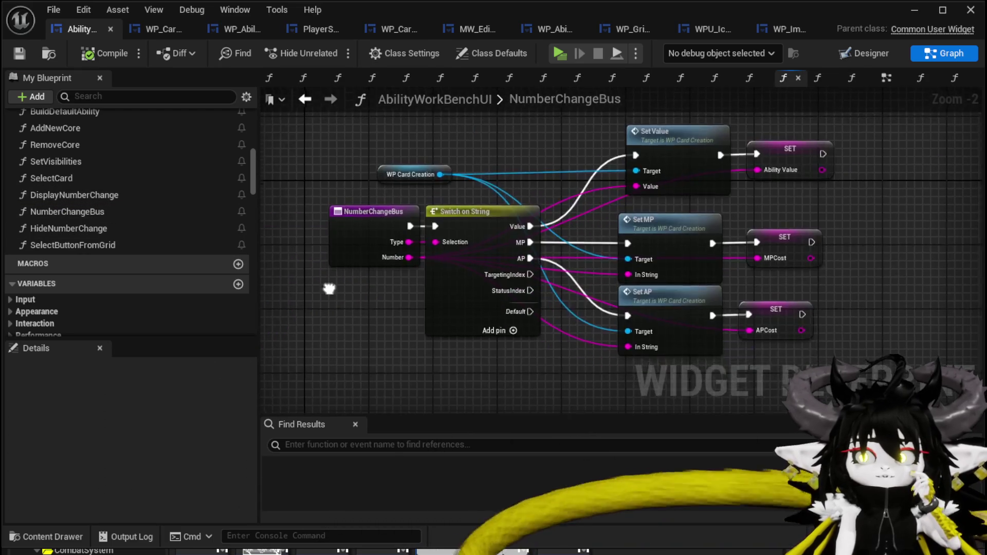
left_click_drag(366, 227, 296, 227)
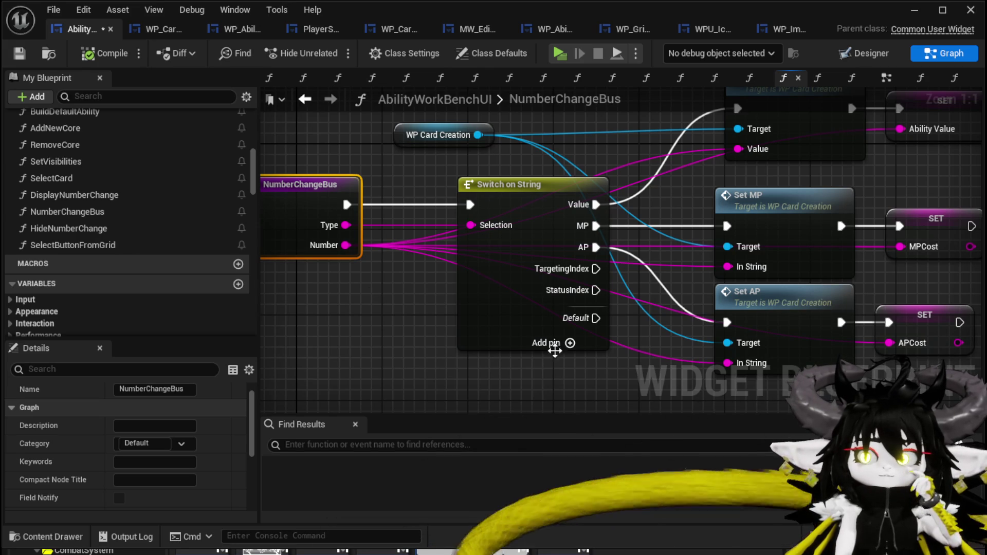
left_click(570, 343)
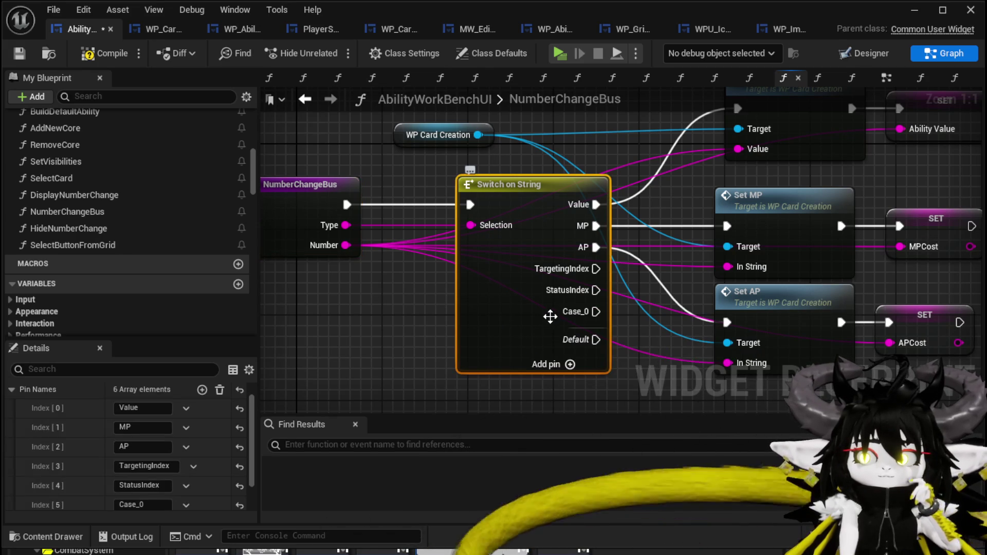
left_click(150, 506)
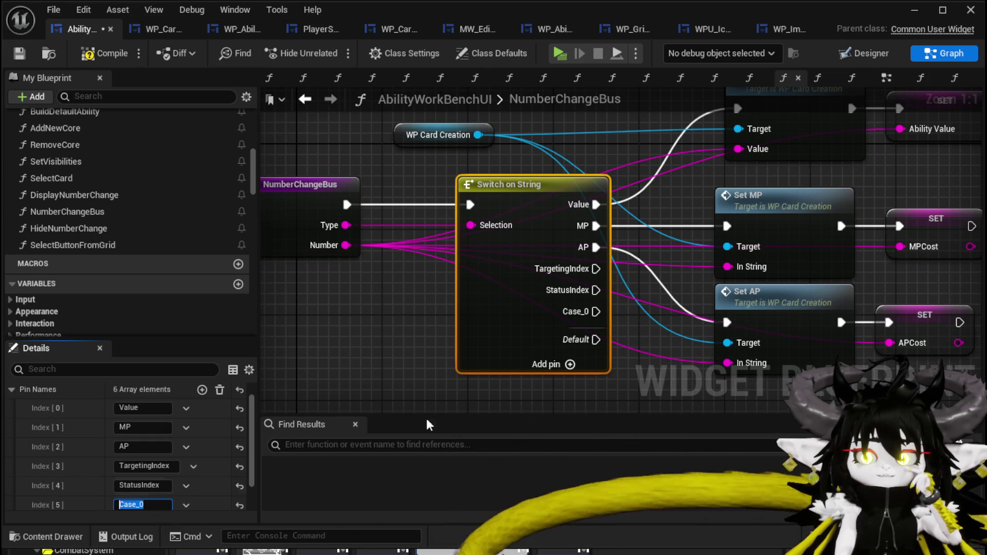
type("Targeting")
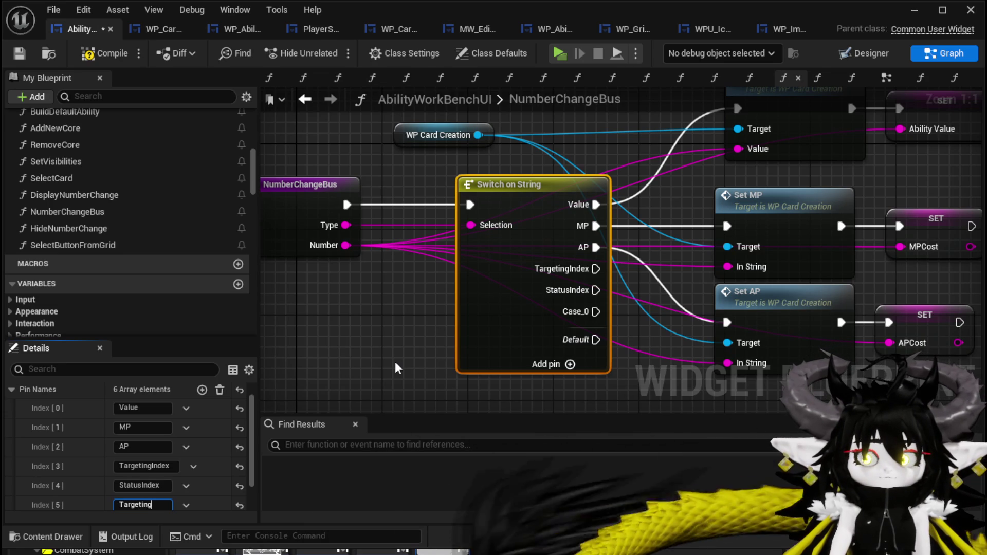
key("Return")
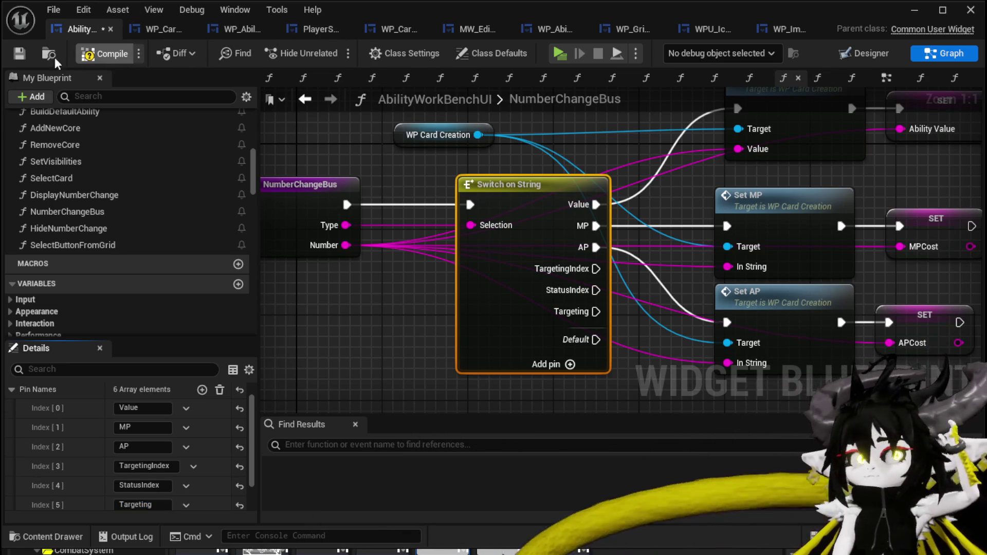
left_click(19, 55)
Step: Tidy the graph by shifting the Set MP and Set AP nodes and the entry node
scroll(423, 291, "down", 2)
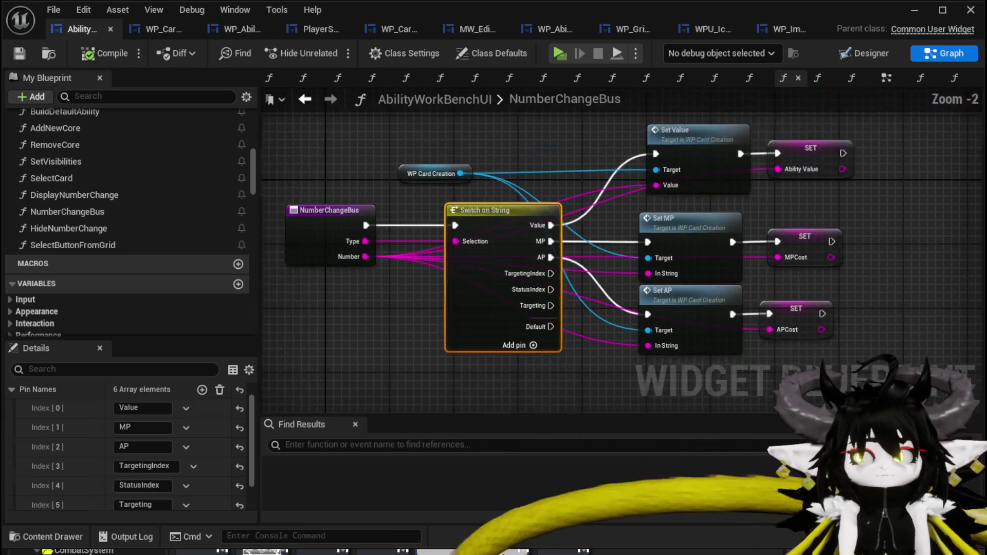
left_click_drag(510, 306, 720, 154)
left_click_drag(578, 165, 601, 153)
left_click(453, 337)
mouse_move(452, 336)
left_mouse_down()
mouse_move(493, 366)
mouse_move(497, 353)
left_mouse_up()
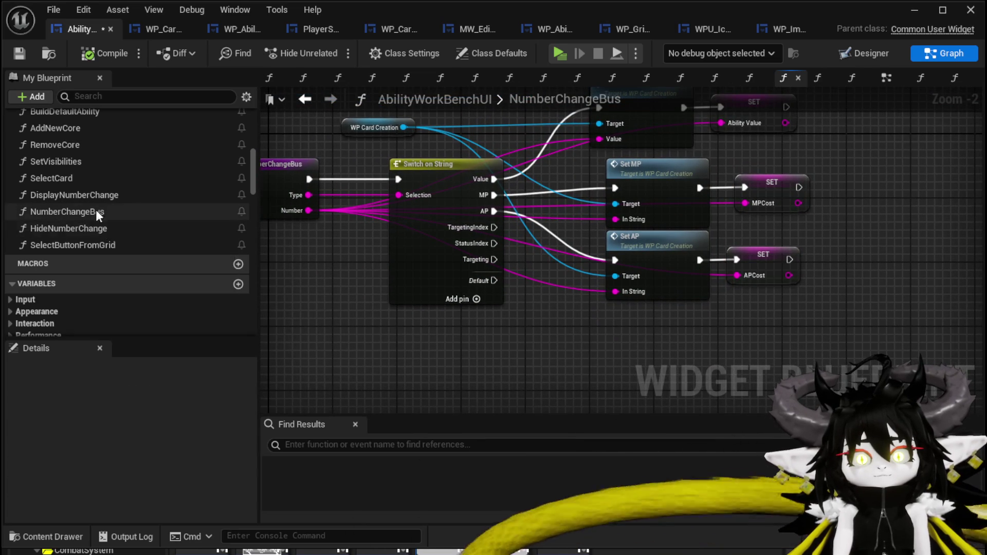
left_click_drag(339, 249, 461, 260)
Step: Rename the NumberChangeBus function to OptionChangeBus, save, and view the DisplayNumberChange graph
left_click(370, 216)
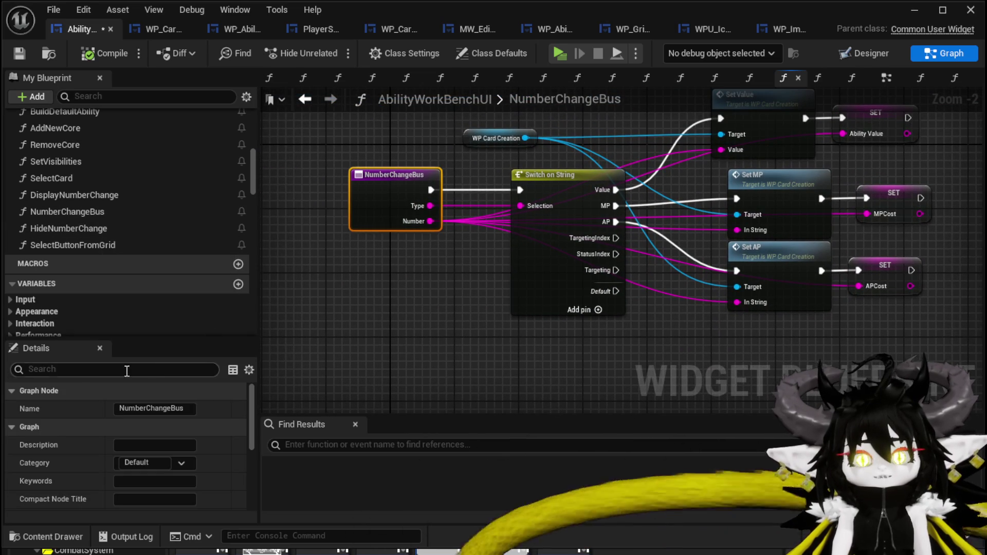
double_click(163, 409)
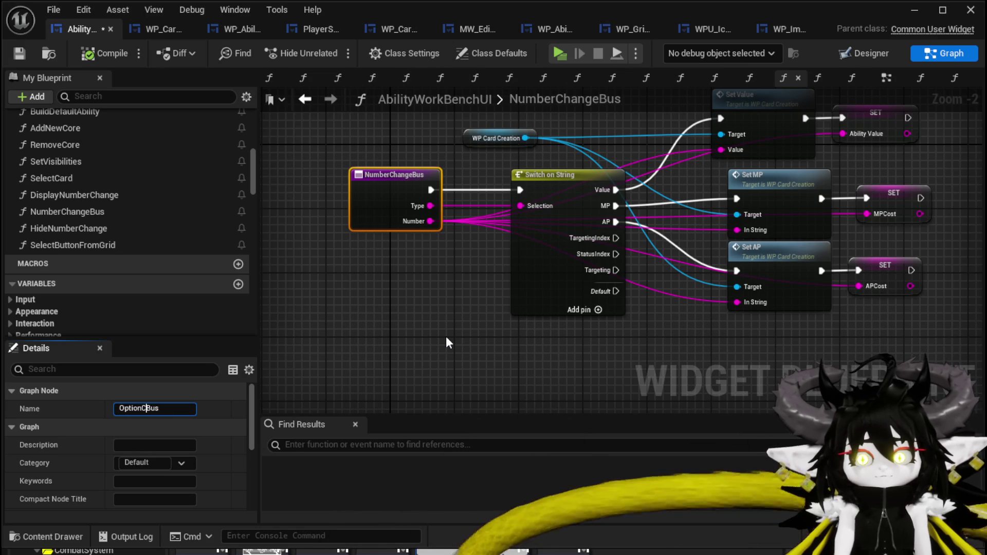
key("Return")
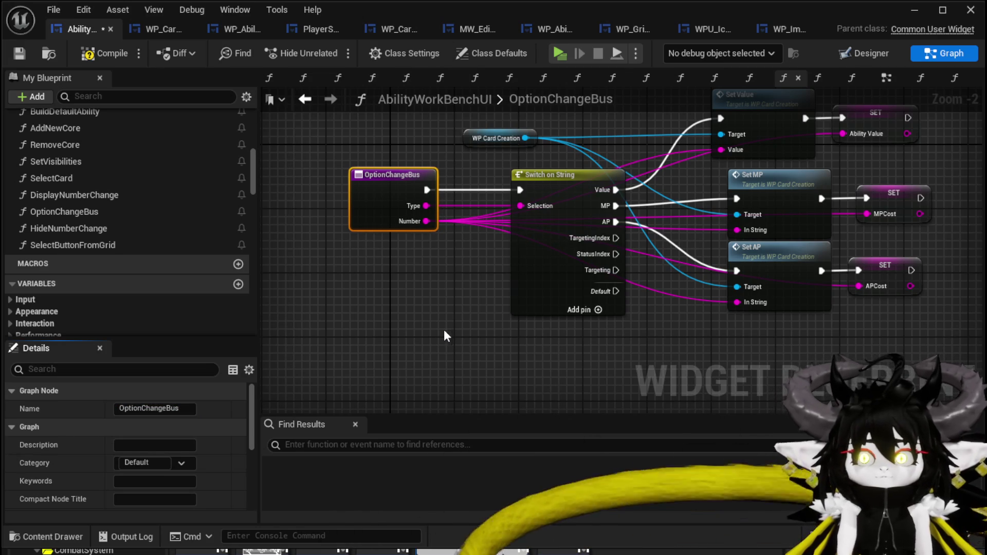
left_click(23, 54)
mouse_move(628, 124)
left_mouse_down()
mouse_move(531, 194)
mouse_move(602, 197)
left_mouse_up()
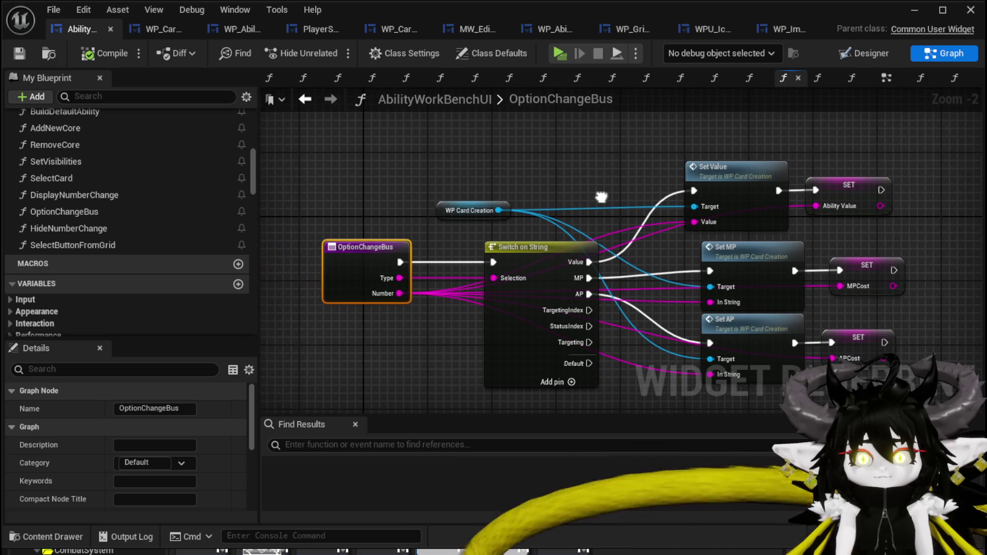
double_click(125, 196)
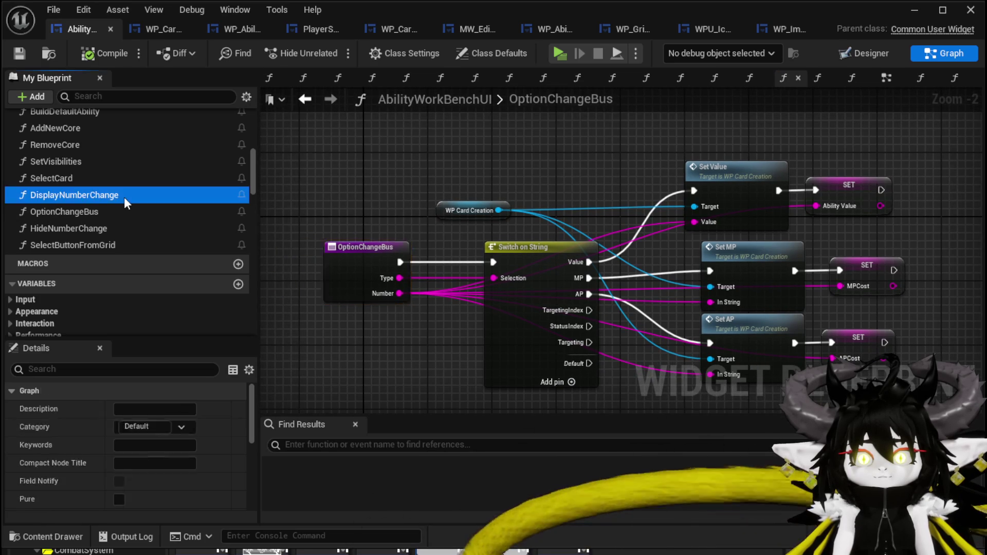
mouse_move(452, 266)
left_mouse_down()
mouse_move(628, 169)
mouse_move(503, 220)
mouse_move(780, 184)
mouse_move(688, 198)
mouse_move(740, 198)
left_mouse_up()
Step: Rename OptionChangeBus back to NumberChangeBus and return to the DisplayNumberChange graph
double_click(105, 213)
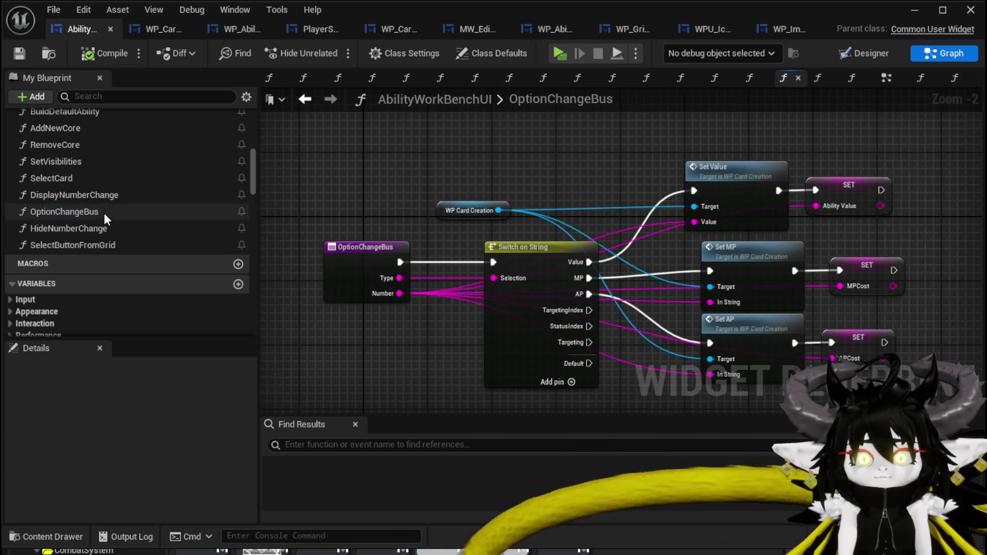
left_click(313, 222)
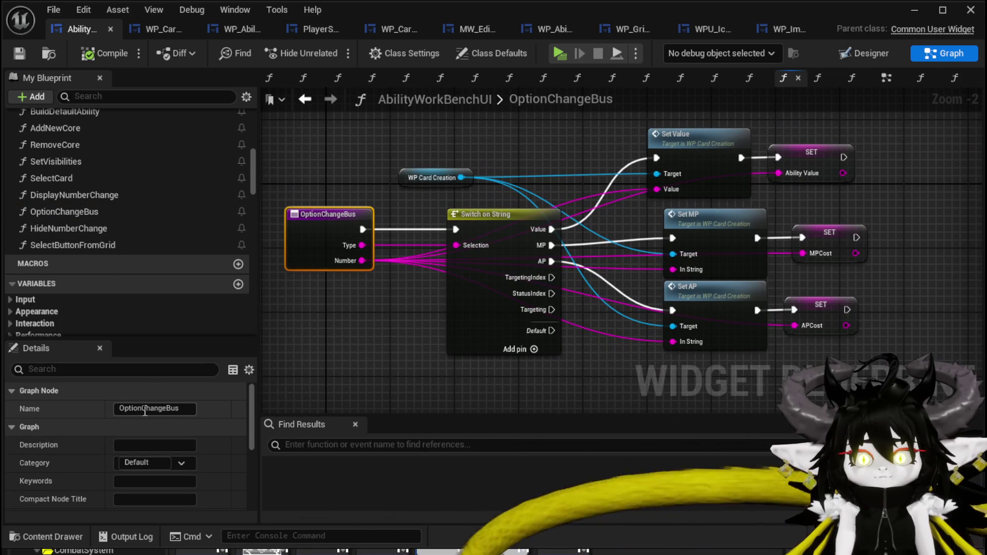
type("Number")
key("Return")
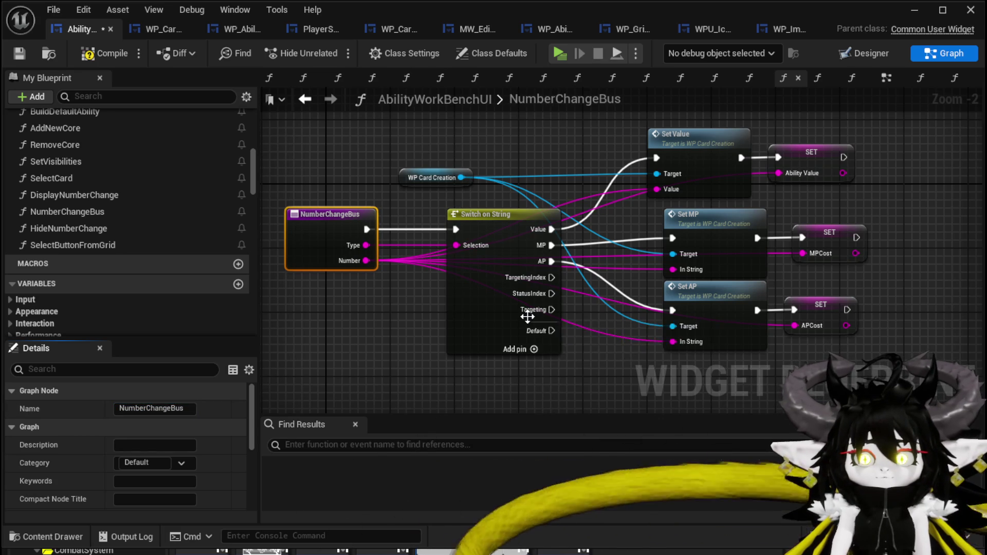
double_click(105, 192)
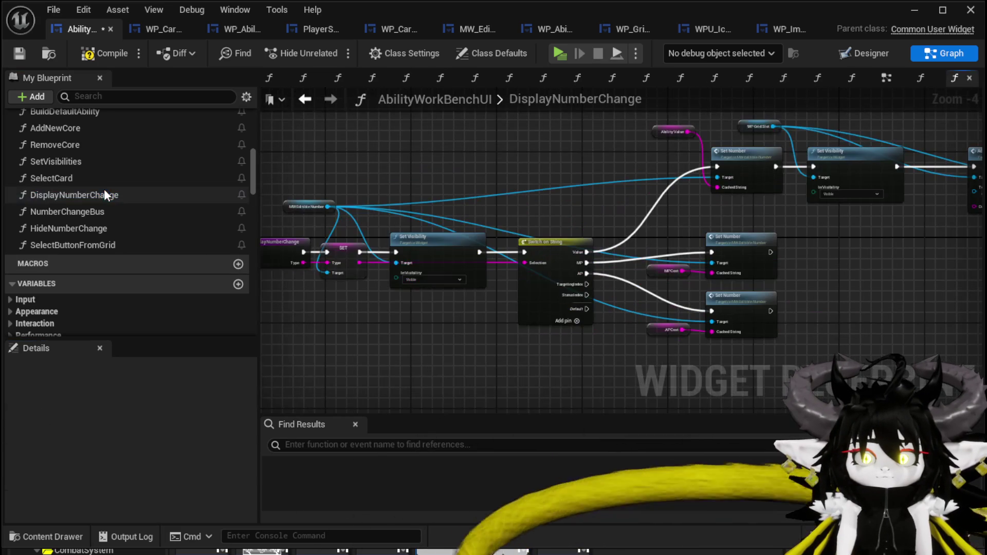
Step: Rename the DisplayNumberChange function to DisplayOptions, then compile and save the blueprint
right_click(106, 194)
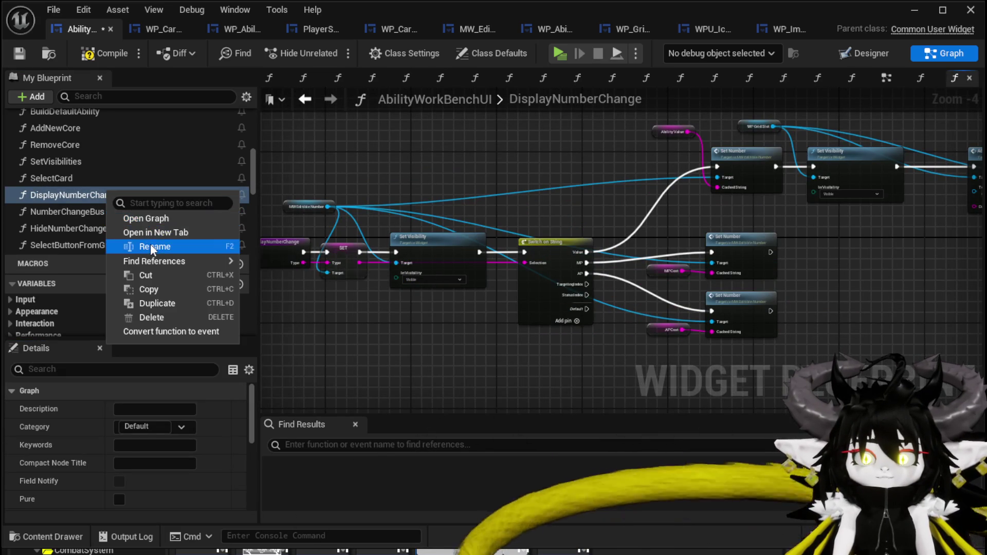
left_click(150, 245)
left_click_drag(65, 197, 174, 201)
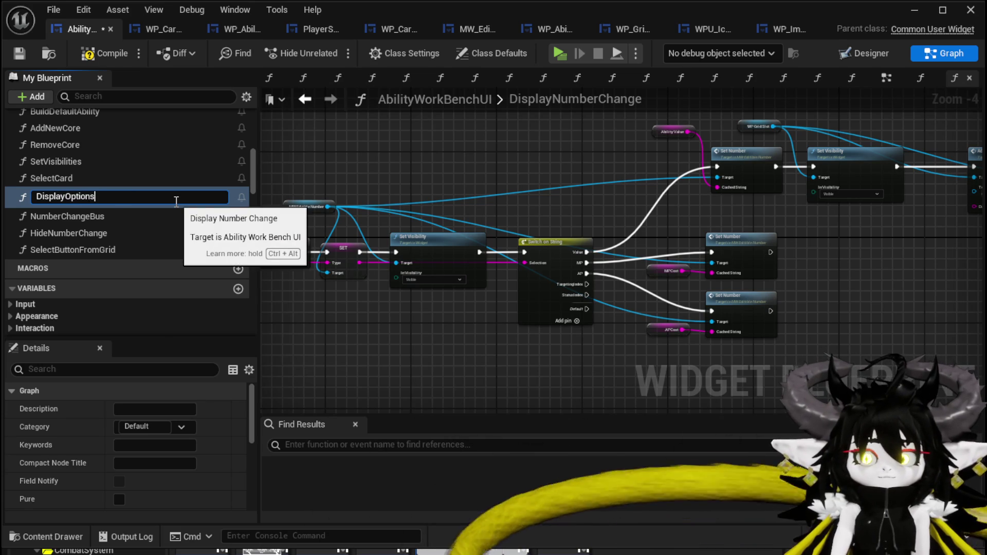
key("Return")
left_click(95, 57)
left_click(24, 55)
Step: Add a Targeting case to the Switch on String, move it right after AP, and compile
scroll(587, 334, "up", 3)
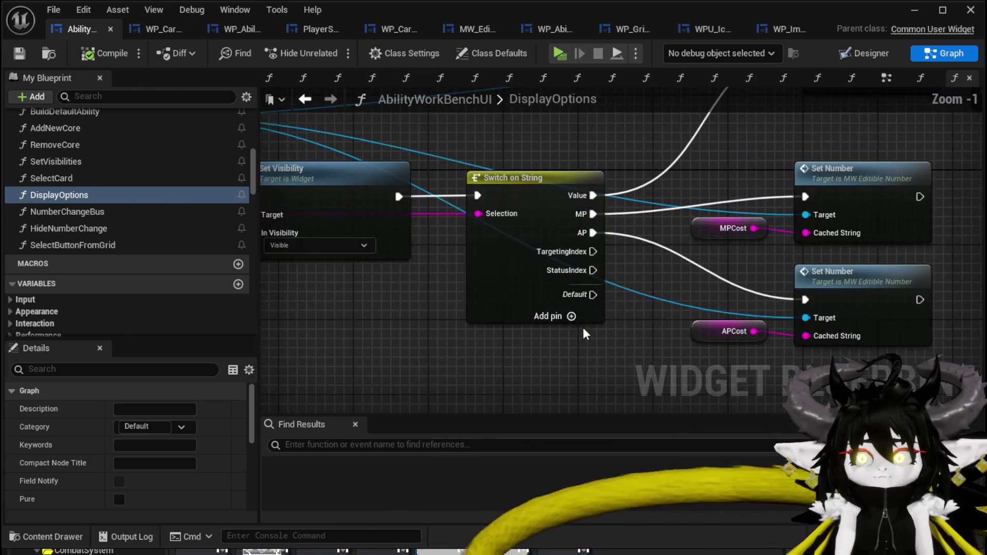
left_click(476, 307)
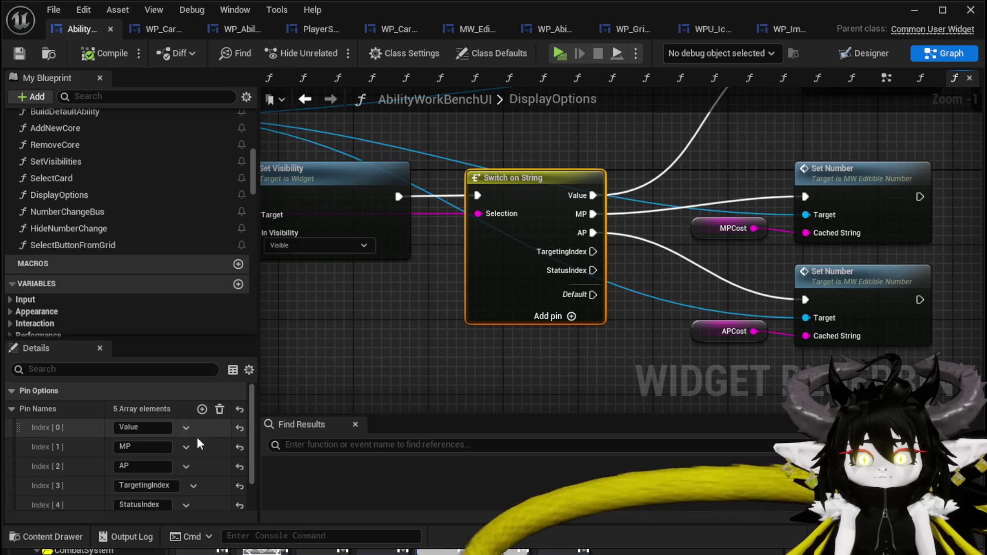
left_click(203, 408)
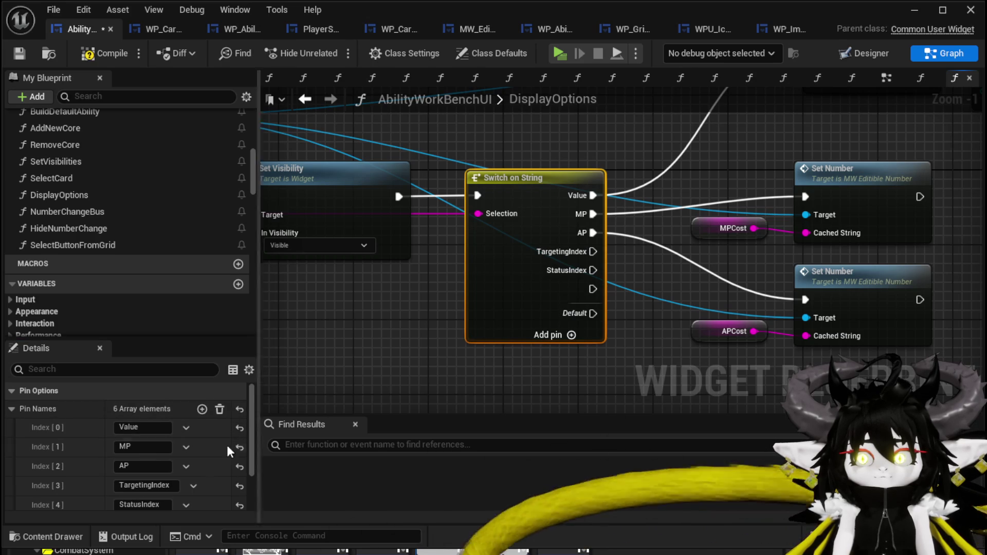
scroll(154, 464, "down", 2)
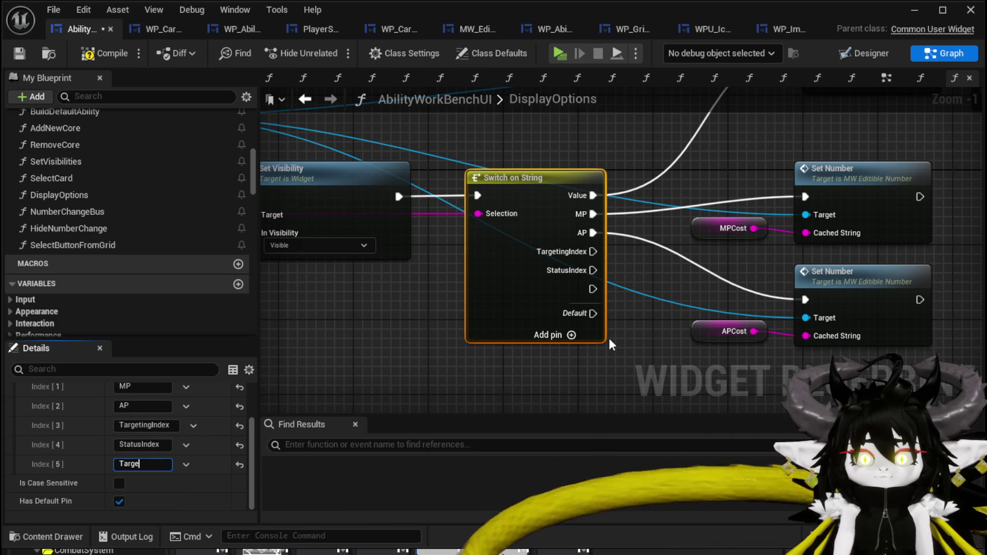
type("ting")
key("Return")
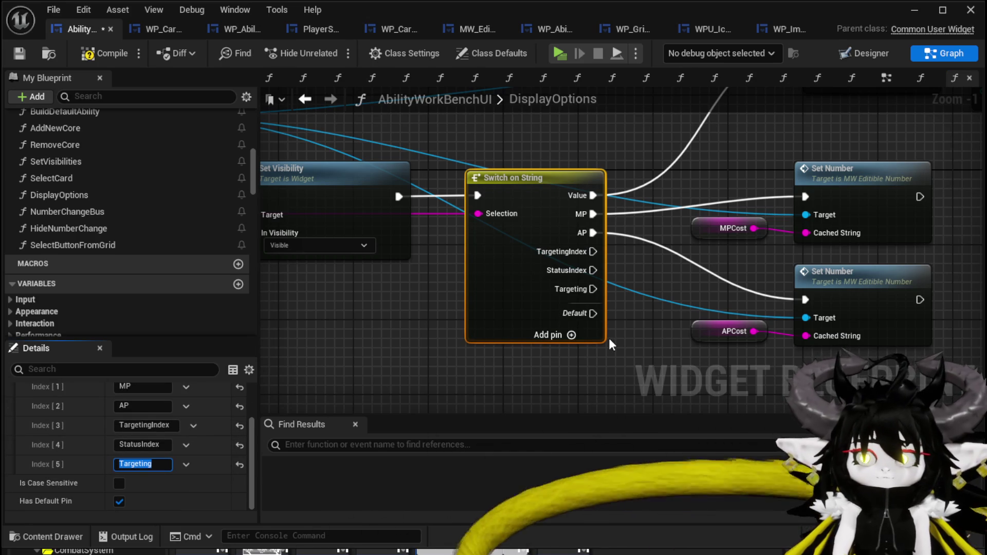
mouse_move(19, 464)
left_mouse_down()
mouse_move(26, 440)
mouse_move(57, 425)
left_mouse_up()
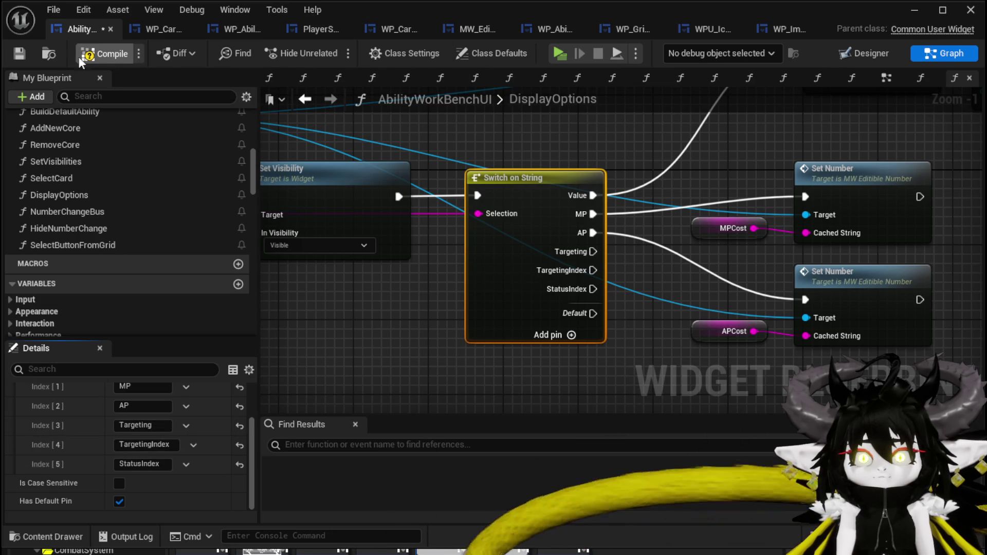
left_click(25, 50)
scroll(626, 143, "down", 1)
mouse_move(625, 143)
left_mouse_down()
mouse_move(452, 201)
mouse_move(362, 257)
left_mouse_up()
Step: Rearrange the Set Number, WP Grid Slot, Set Visibility and Add Options to Grid nodes
left_click_drag(381, 221, 510, 361)
left_click_drag(524, 326, 531, 281)
mouse_move(721, 293)
left_mouse_down()
mouse_move(495, 360)
mouse_move(554, 349)
left_mouse_up()
left_click_drag(355, 148, 461, 148)
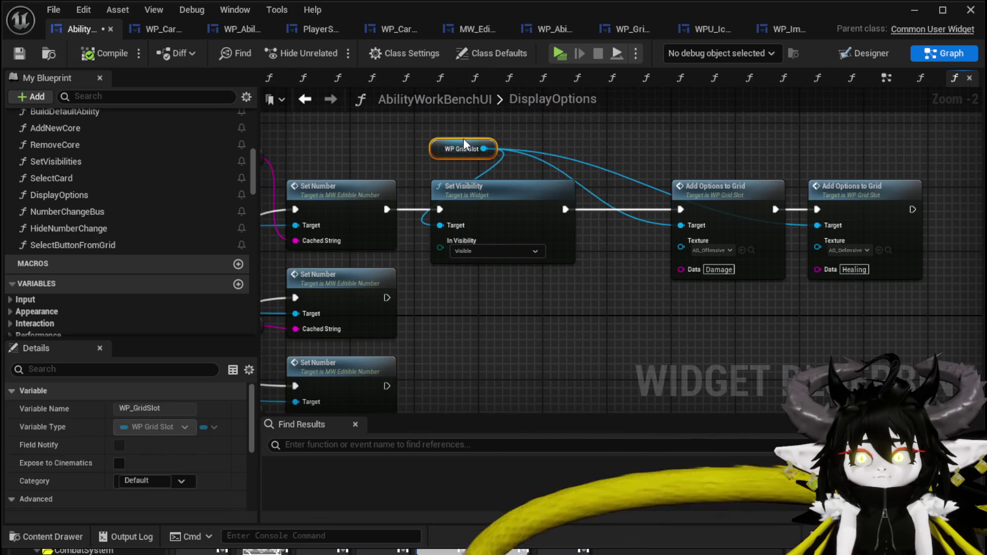
mouse_move(421, 112)
left_mouse_down()
mouse_move(566, 304)
mouse_move(535, 217)
mouse_move(554, 183)
left_mouse_up()
mouse_move(529, 304)
left_mouse_down()
mouse_move(497, 288)
mouse_move(440, 326)
mouse_move(441, 275)
mouse_move(466, 222)
mouse_move(546, 215)
left_mouse_up()
left_click_drag(685, 337, 925, 187)
left_click_drag(700, 368, 696, 350)
key("ctrl+z")
Step: Wire the Targeting case into Set Visibility and Set Visibility into Add Options to Grid, then compile
mouse_move(563, 290)
left_mouse_down()
mouse_move(600, 301)
mouse_move(652, 281)
mouse_move(683, 236)
mouse_move(372, 261)
mouse_move(420, 259)
left_mouse_up()
mouse_move(324, 224)
left_mouse_down()
mouse_move(688, 331)
mouse_move(738, 315)
mouse_move(471, 320)
left_mouse_up()
left_click(495, 260, "ctrl")
left_click(507, 298, "ctrl")
left_click_drag(787, 296, 794, 256)
left_click(794, 255)
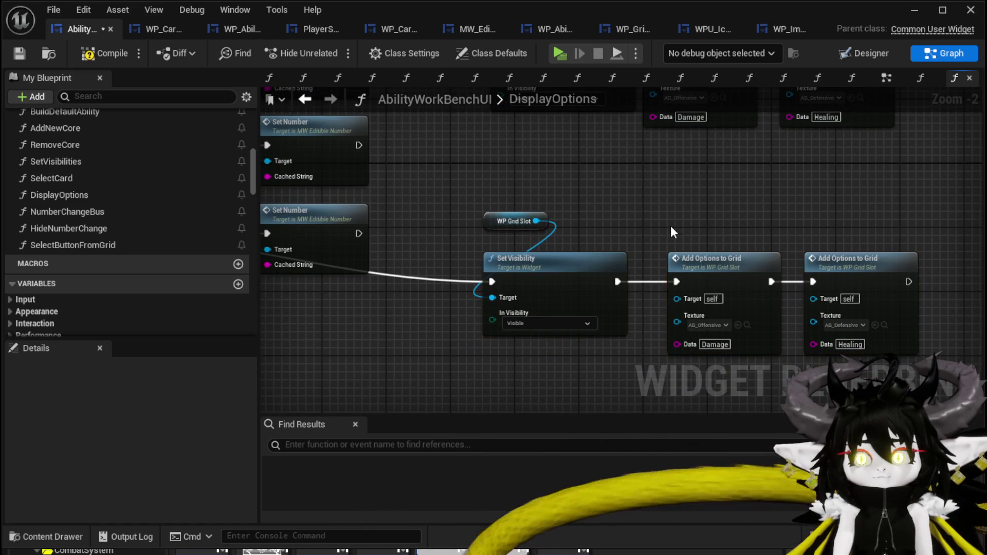
left_click(18, 53)
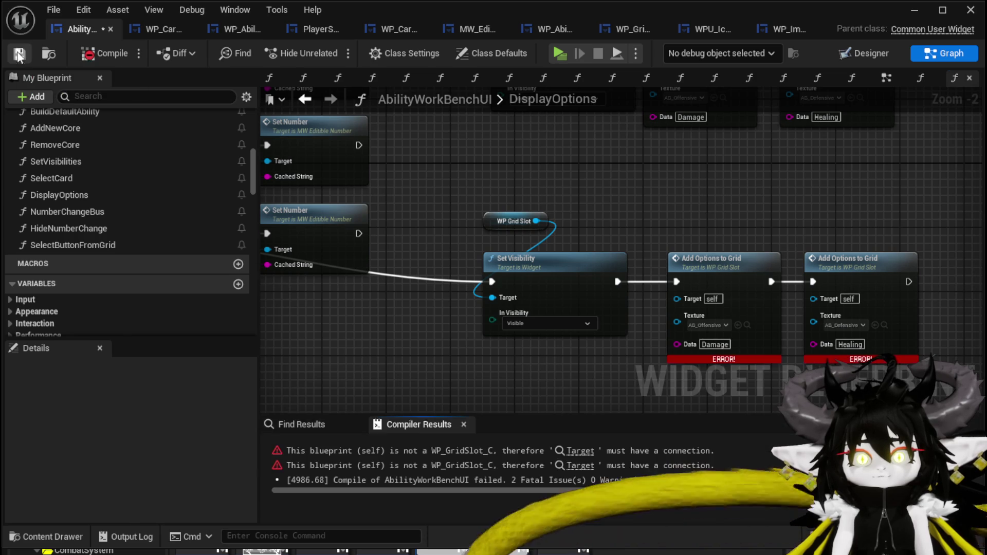
mouse_move(485, 231)
left_mouse_down()
mouse_move(422, 136)
mouse_move(350, 154)
left_mouse_up()
key("ctrl+z")
key("ctrl+z")
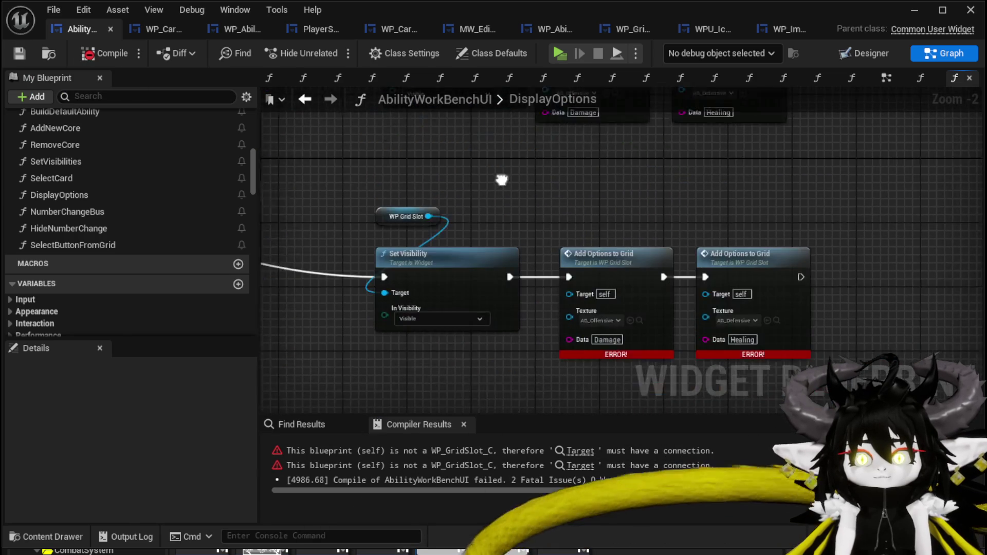
Step: Connect WP Grid Slot to the Target of both Add Options to Grid nodes, compile and save
left_click_drag(412, 201, 446, 236)
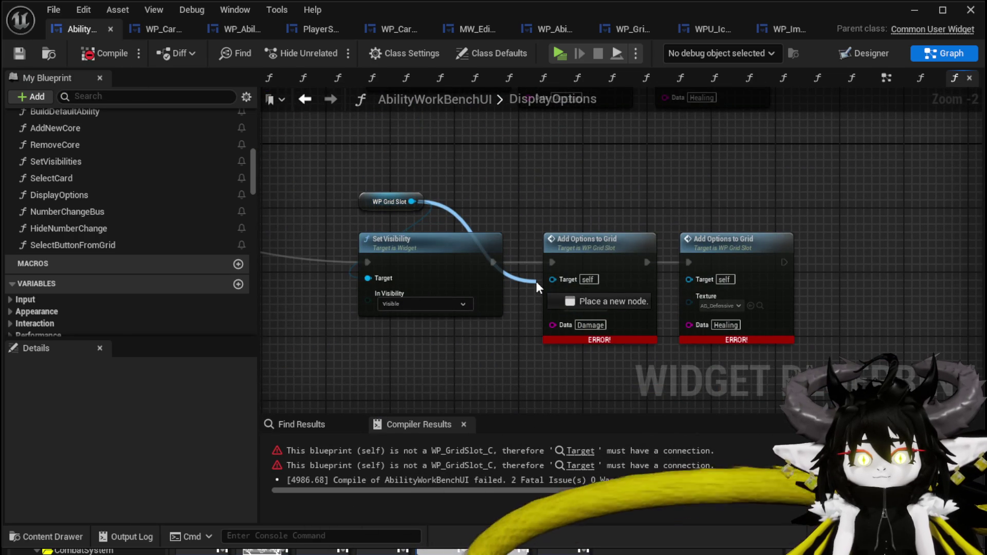
left_click_drag(535, 282, 552, 279)
mouse_move(409, 201)
left_mouse_down()
mouse_move(720, 278)
mouse_move(699, 270)
left_mouse_up()
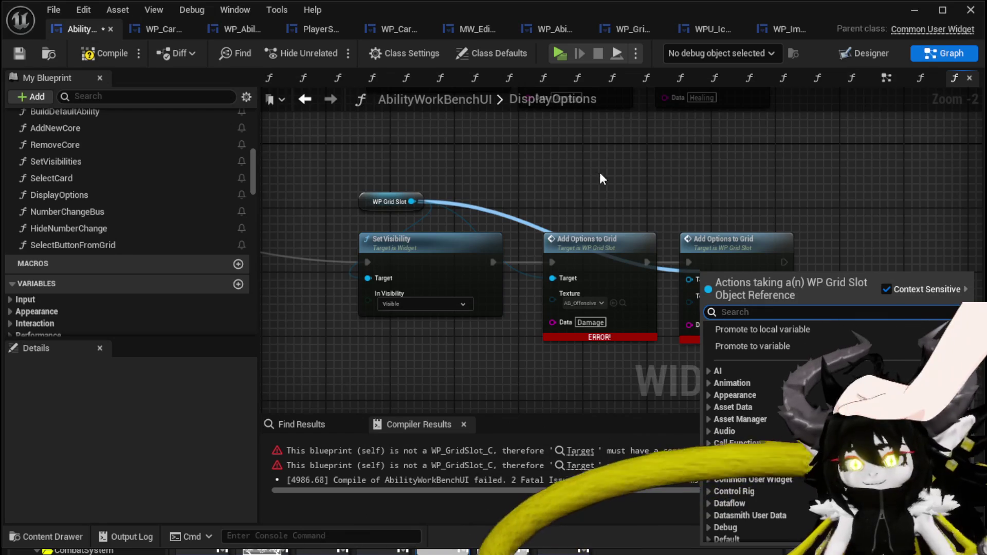
mouse_move(411, 202)
left_mouse_down()
mouse_move(702, 279)
mouse_move(690, 279)
left_mouse_up()
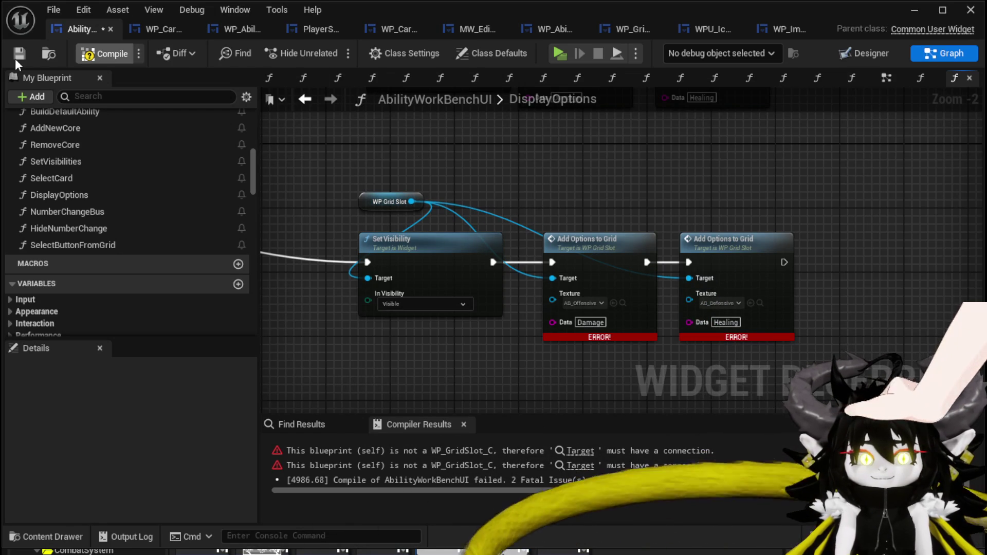
key("F7")
left_click(16, 57)
left_click_drag(641, 203, 590, 197)
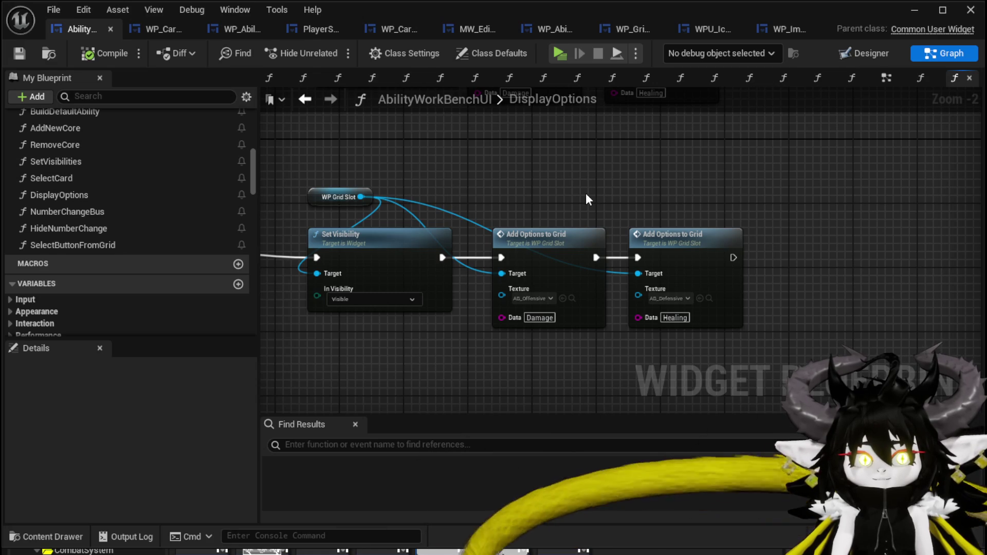
mouse_move(586, 194)
left_mouse_down()
mouse_move(526, 175)
mouse_move(651, 159)
mouse_move(734, 180)
left_mouse_up()
Step: Set the two Add Options to Grid Data values to Single and AOE
scroll(548, 181, "up", 1)
left_click(653, 302)
type("Sin")
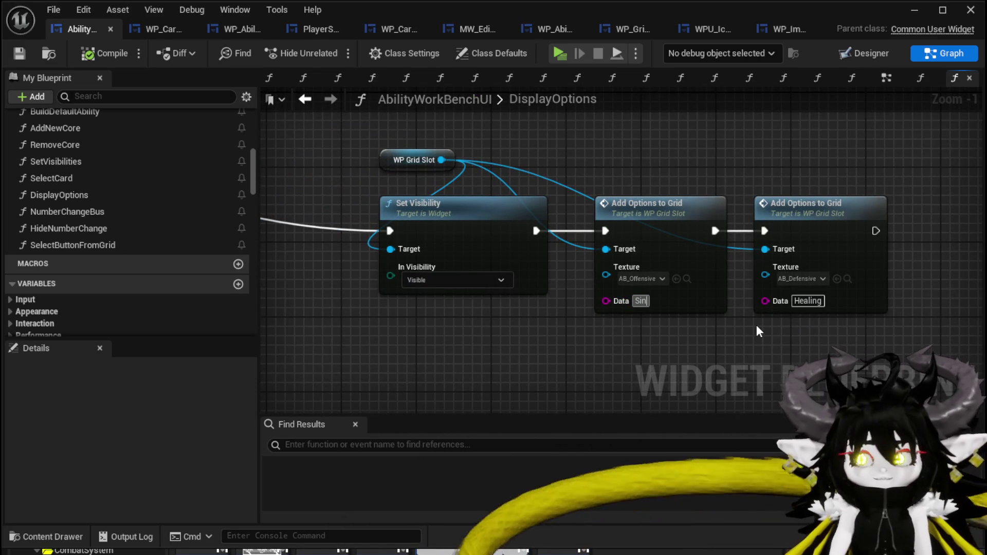
type("gle")
key("Return")
left_click(807, 301)
type("AOE")
Step: Duplicate the Single/AOE pair of grid calls, place the copies after the originals, and save
mouse_move(644, 155)
left_mouse_down()
mouse_move(499, 150)
mouse_move(668, 231)
left_mouse_up()
key("ctrl+c")
key("ctrl+v")
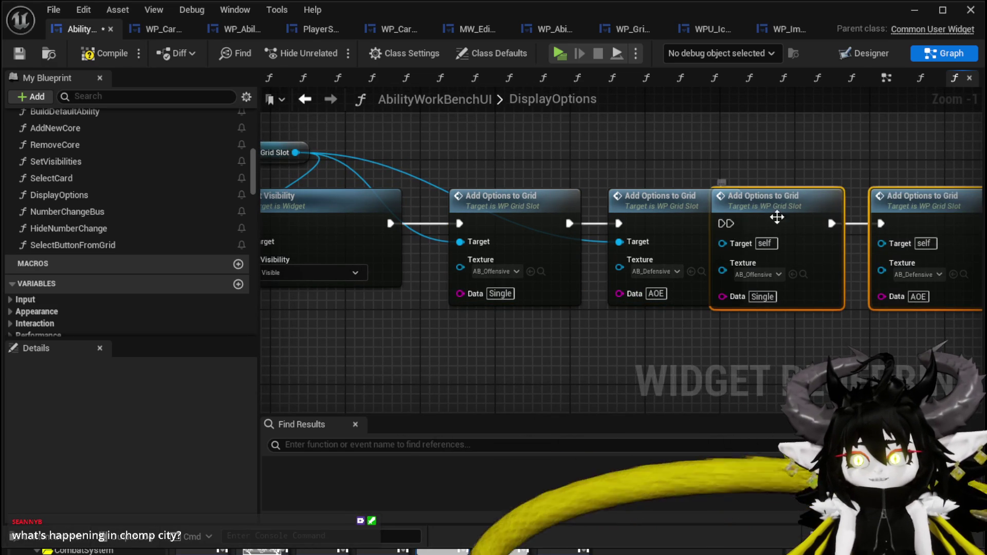
left_click_drag(752, 227, 799, 227)
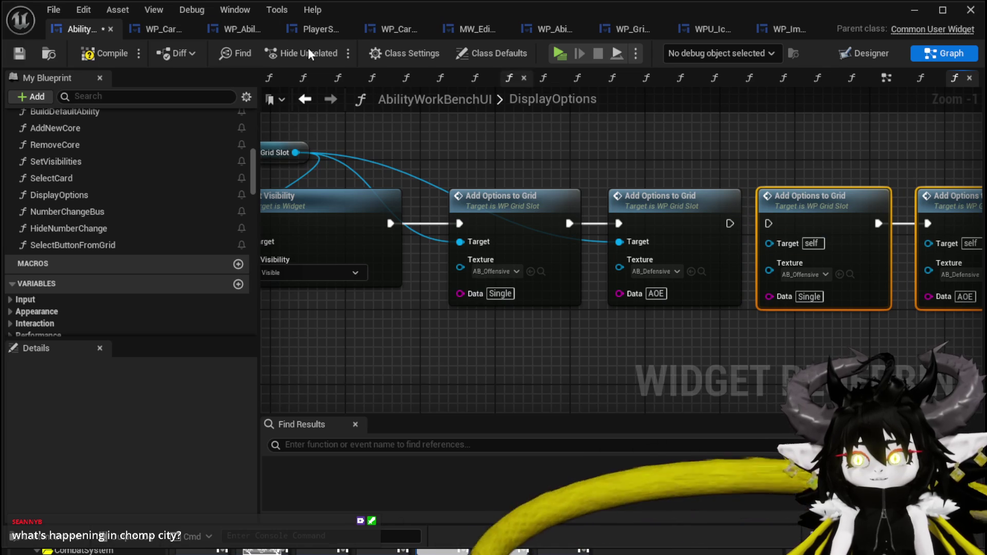
left_click(19, 53)
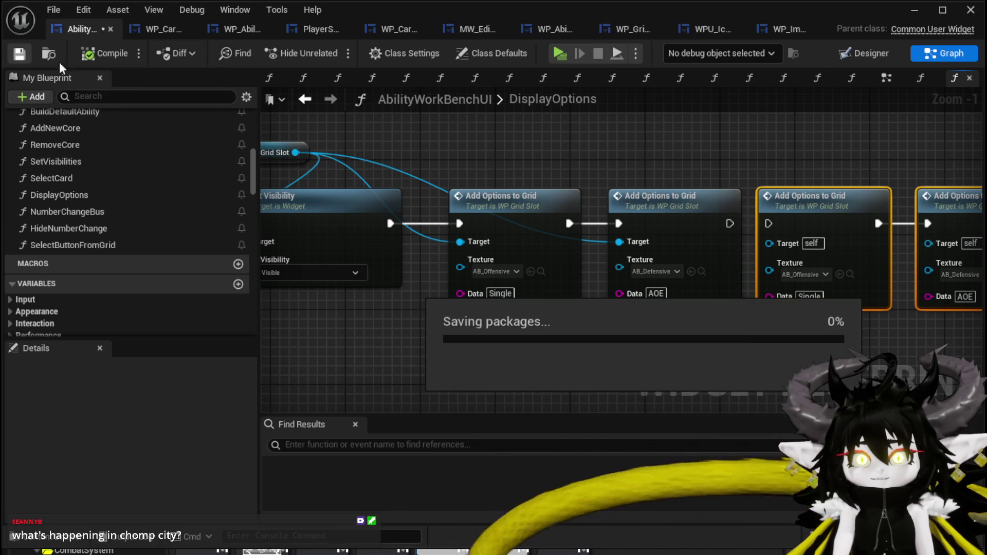
left_click(915, 9)
Step: Play the level, walk to the workbench, open Ability, pick a slot and open the Fire AOE card
left_click(332, 50)
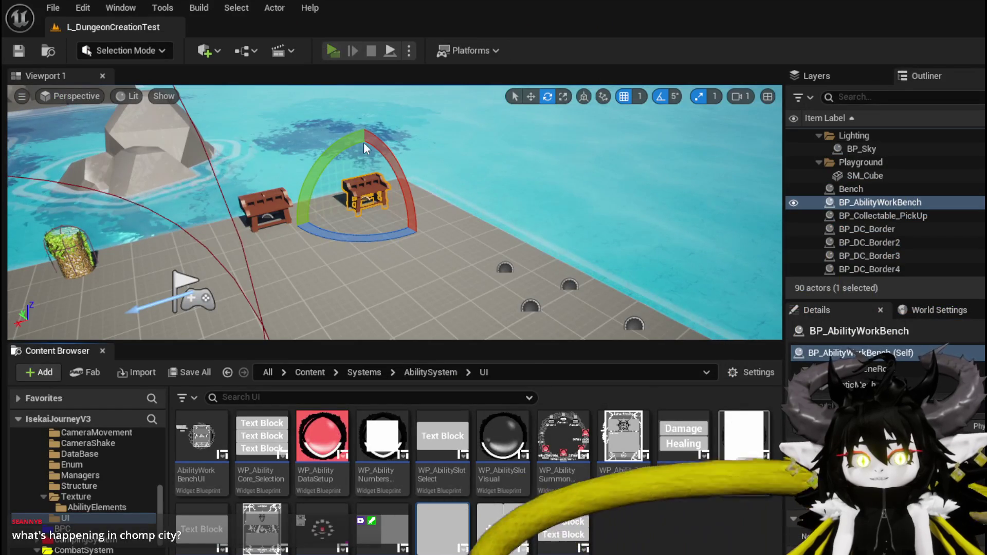
key("w")
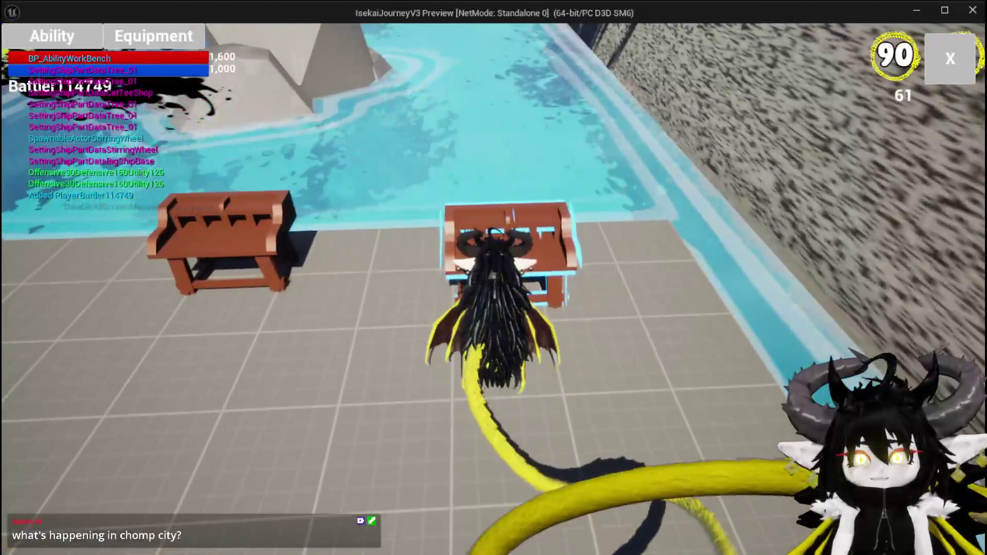
left_click(17, 36)
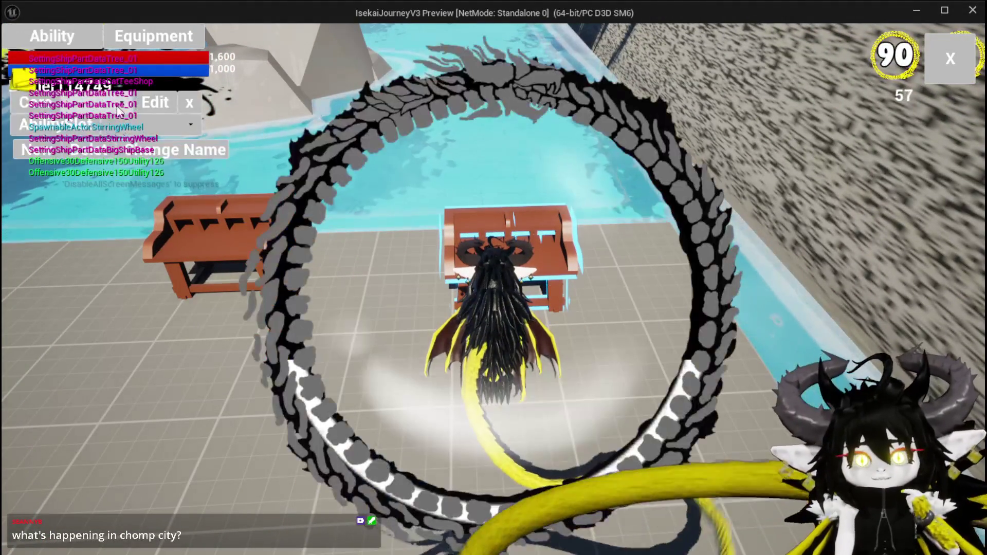
left_click(123, 126)
left_click(124, 137)
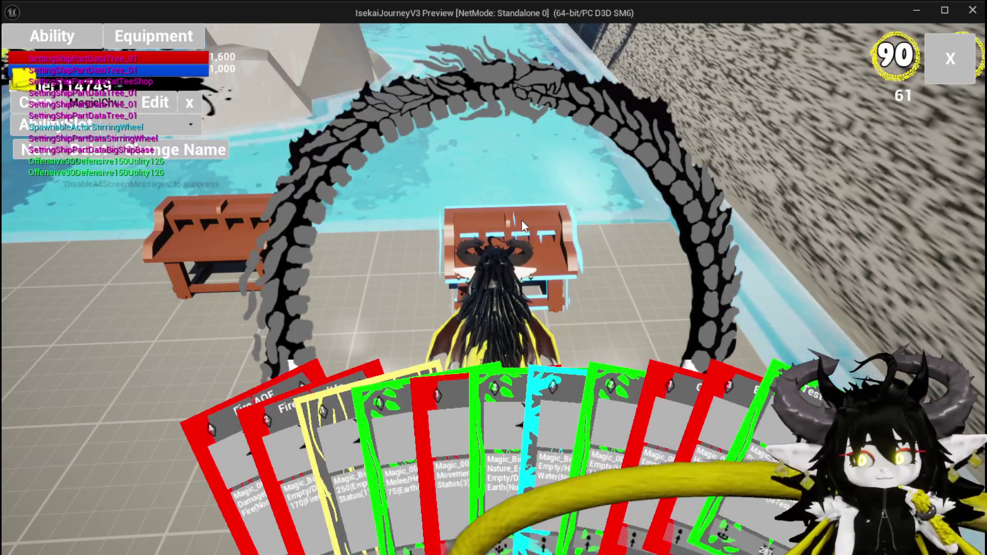
mouse_move(246, 434)
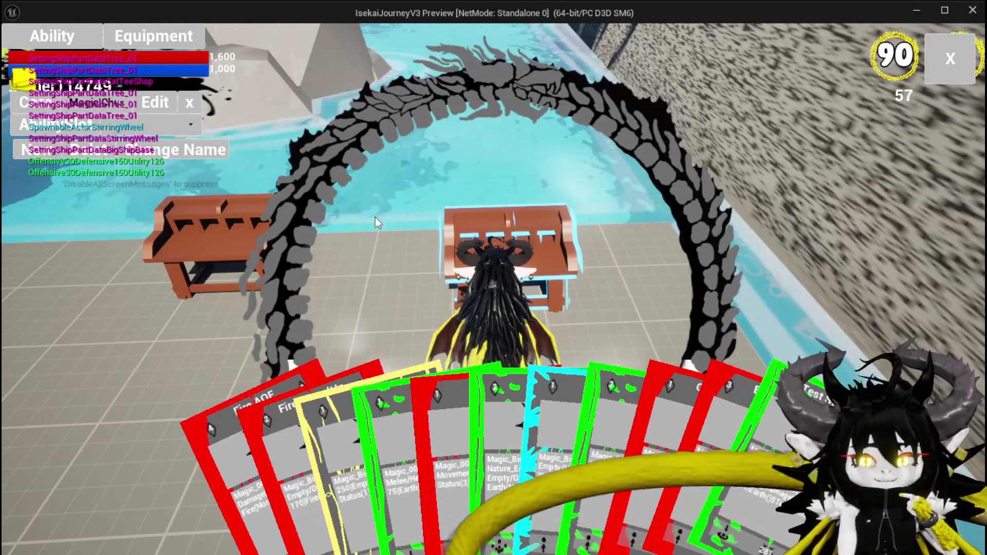
left_click(226, 423)
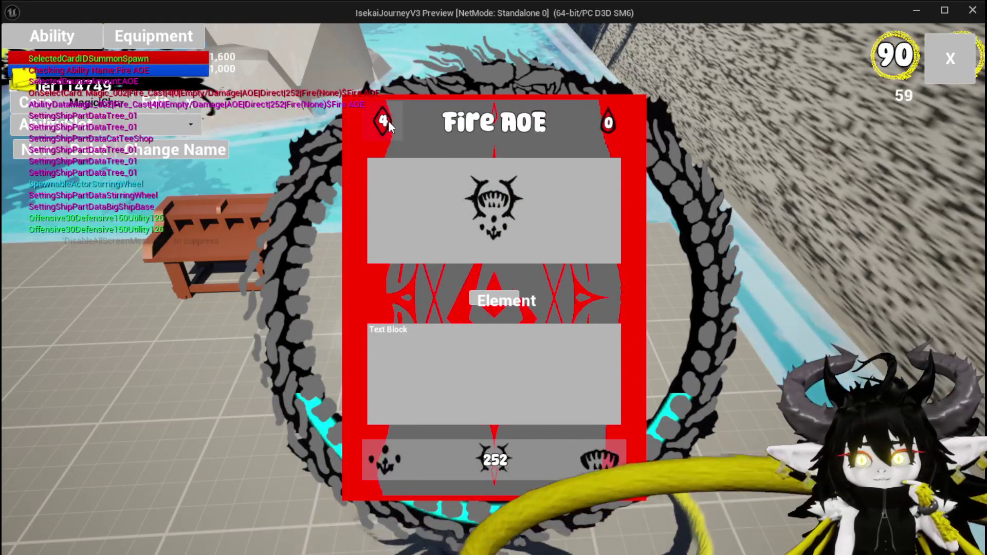
Step: Set the Fire AOE card's top right-hand value to 100
mouse_move(388, 121)
left_click(571, 348)
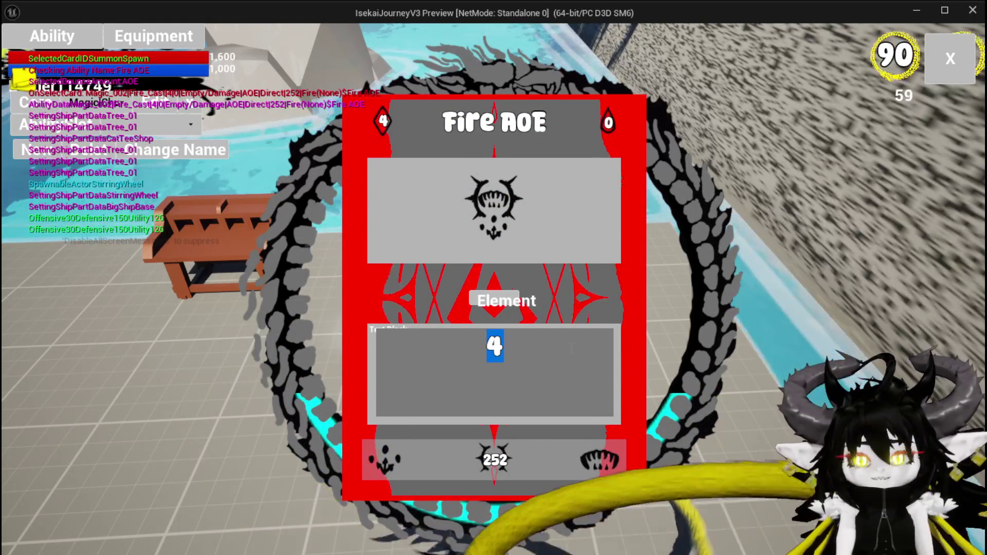
left_click(573, 350)
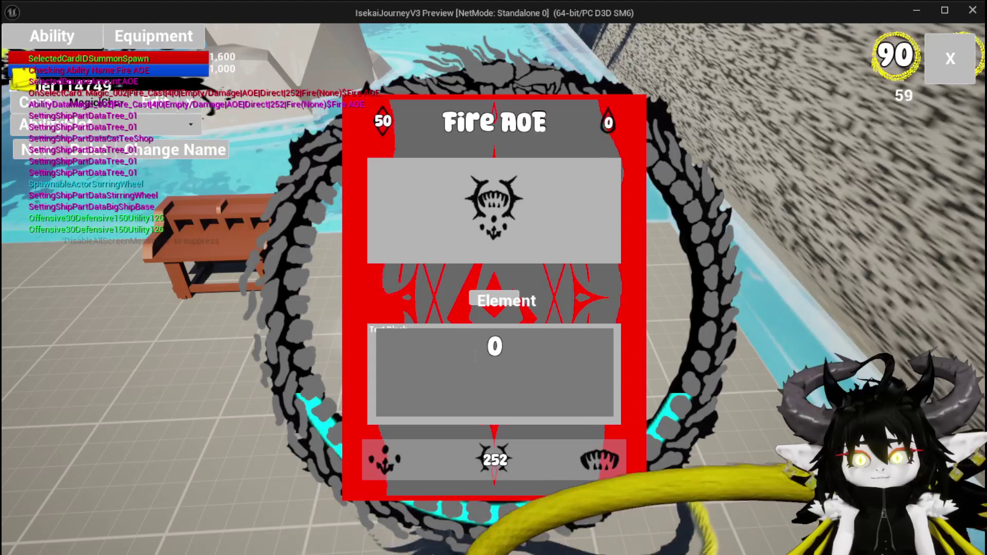
type("100")
key("Return")
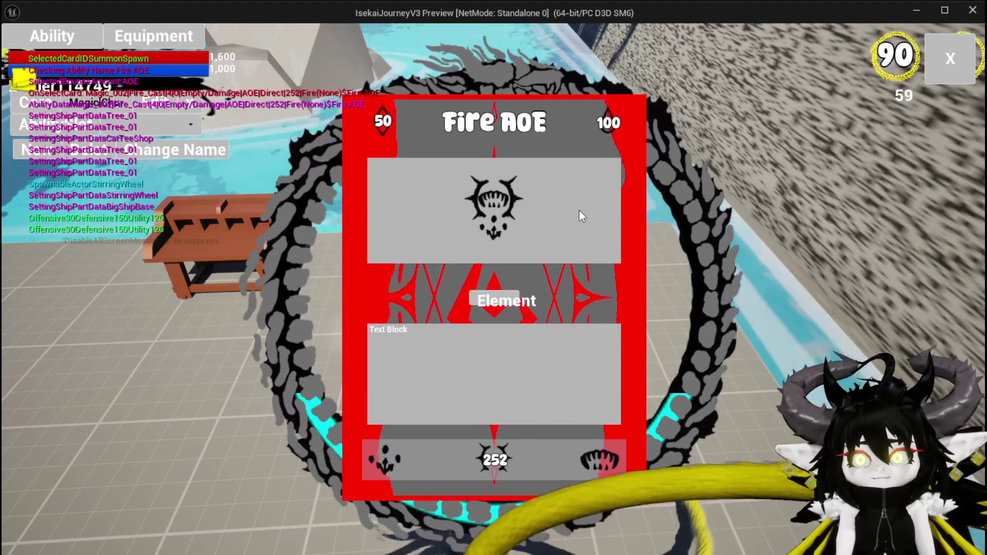
Step: Switch the card's emblem to the spiky one and change its bottom value from 252 to 500
left_click(501, 459)
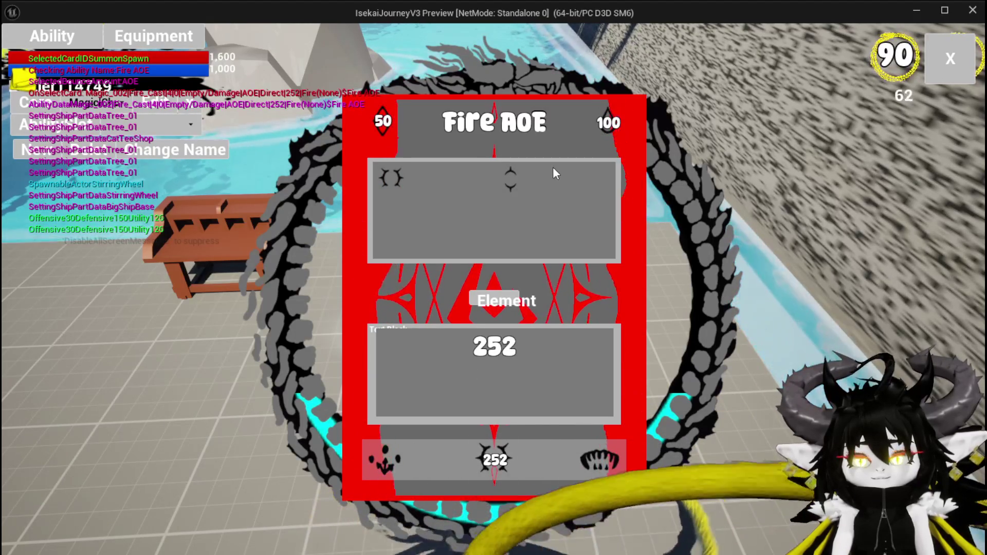
left_click(514, 181)
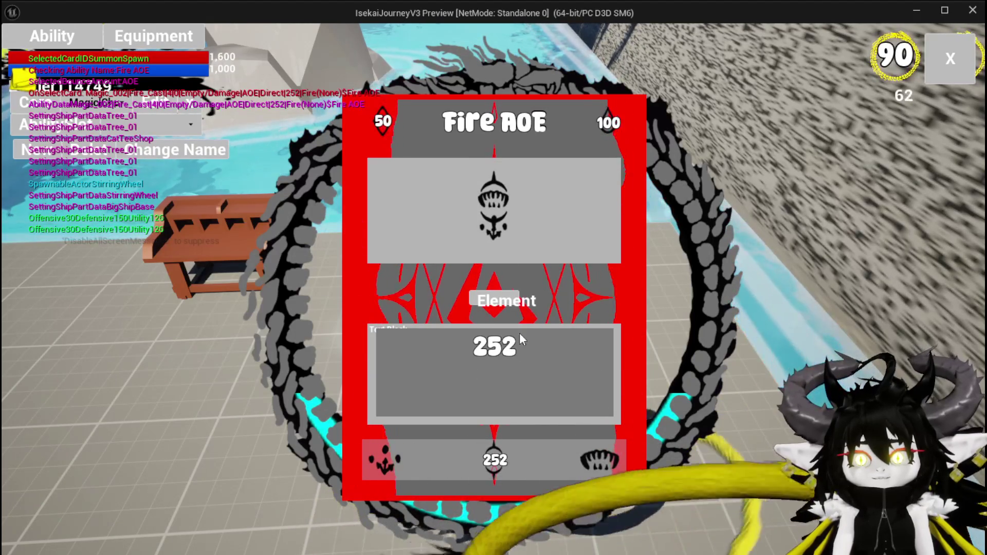
left_click(486, 465)
left_click(387, 193)
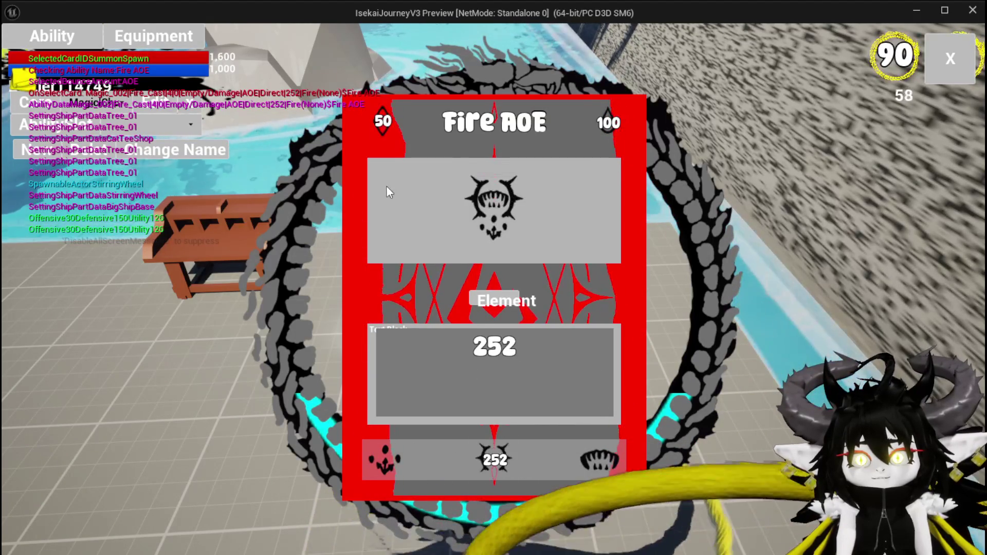
left_click(570, 351)
type("500")
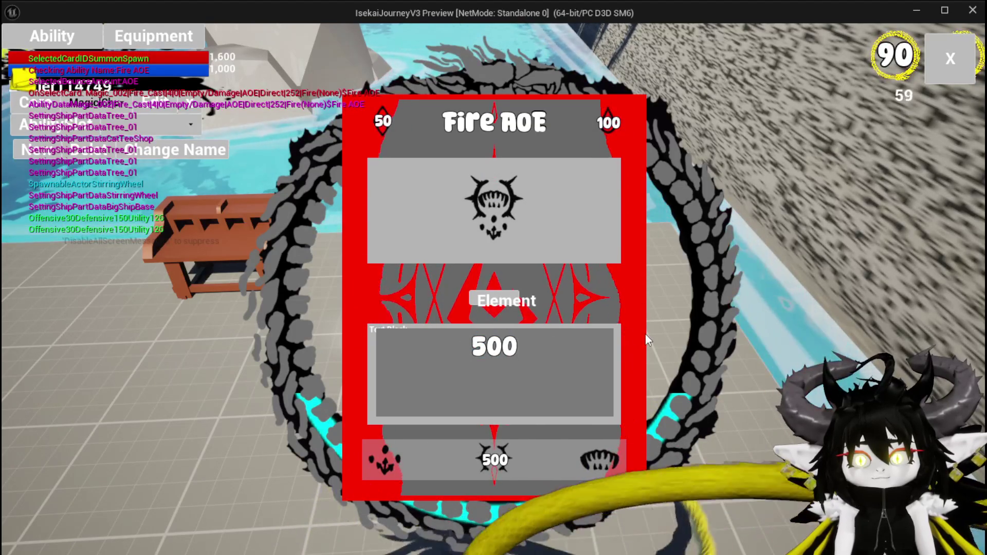
left_click(646, 340)
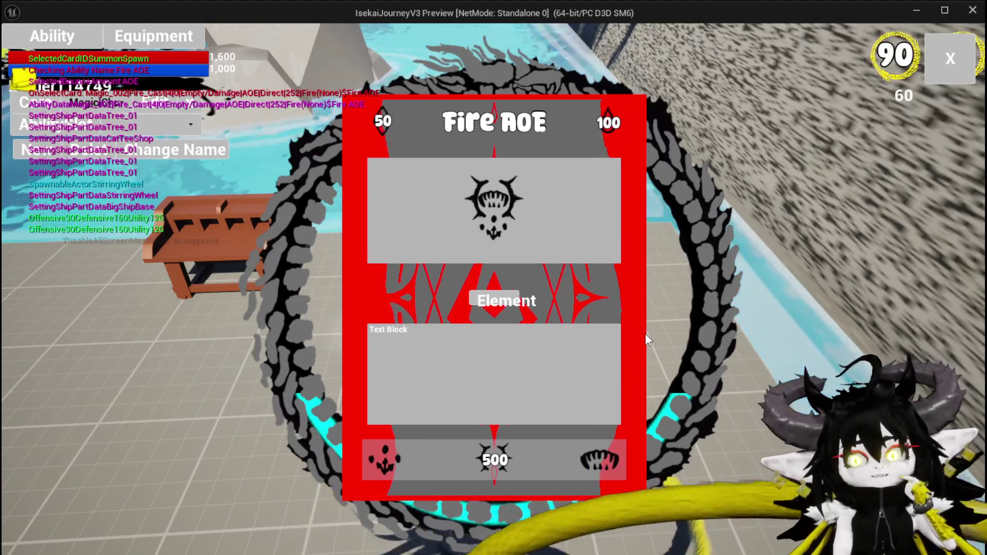
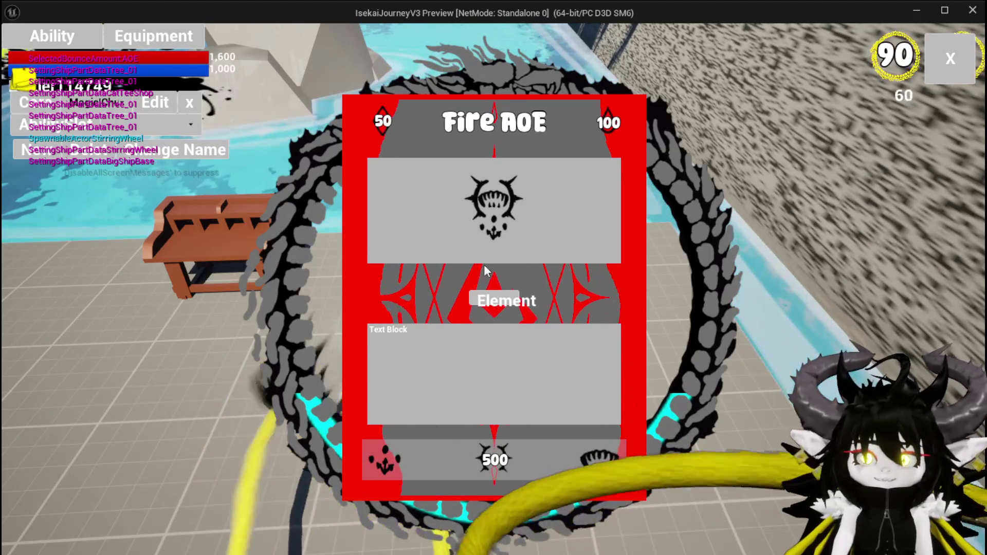
Step: Close the Fire AOE card, review the cards in the Ability panel, and stop the game preview
left_click(931, 65)
key("Tab")
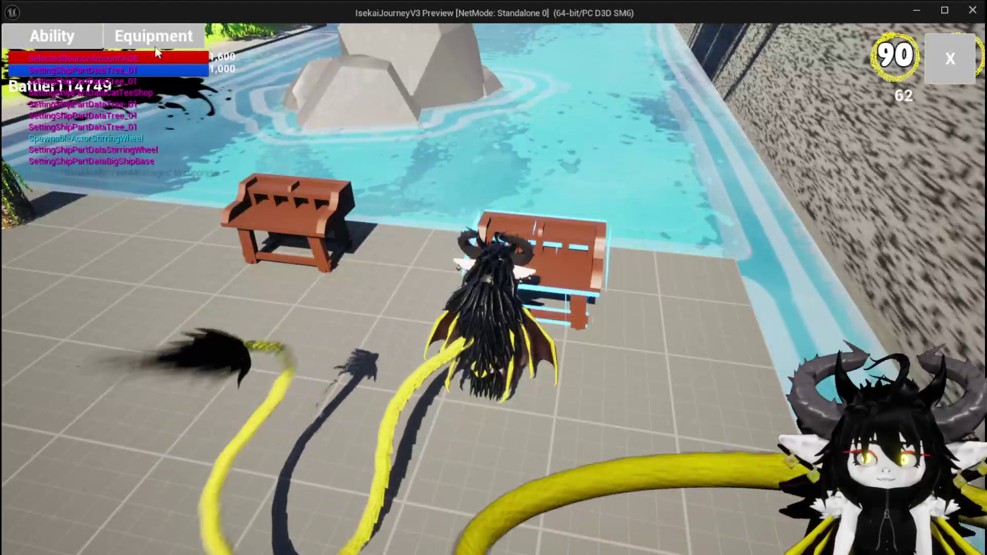
left_click(67, 43)
mouse_move(151, 138)
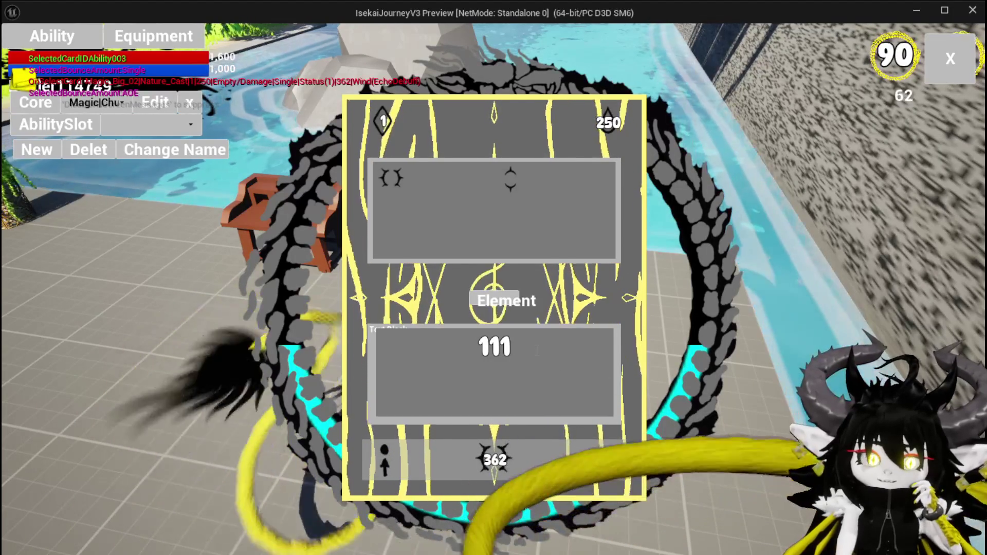
key("Escape")
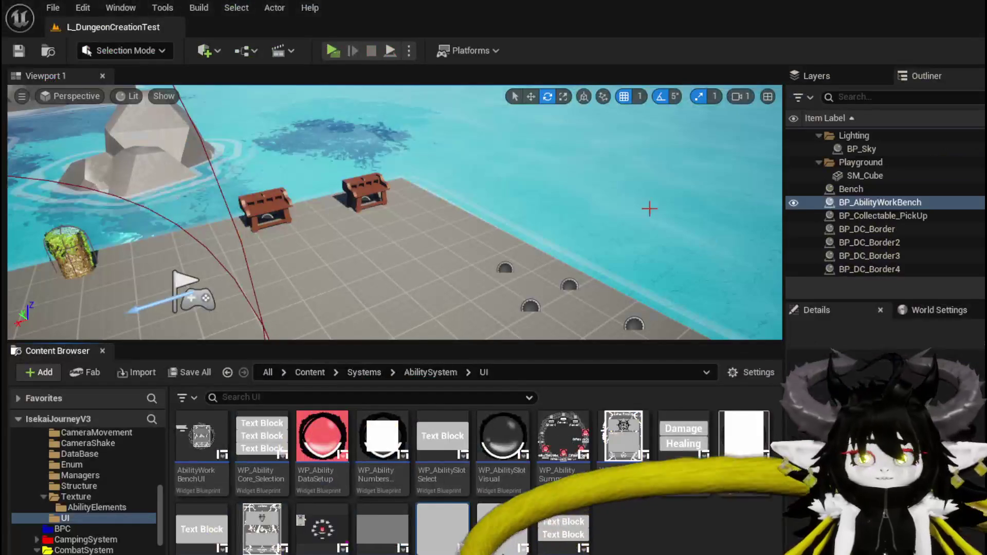
Step: Save all assets, inspect WP_AbilitySummonSetup's summon ring in the Designer, then return to AbilityWorkBenchUI DisplayOptions
key("ctrl+s")
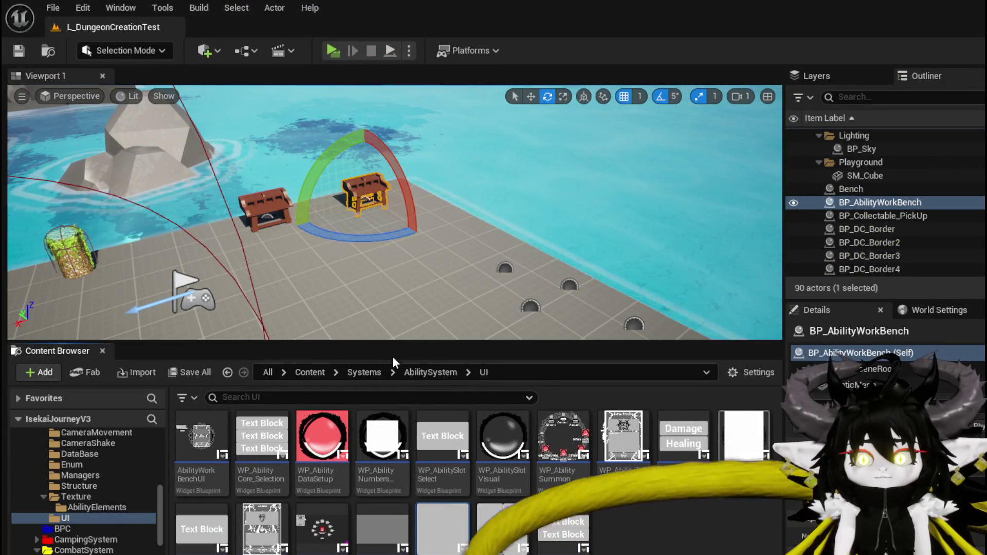
left_click(560, 447)
double_click(560, 447)
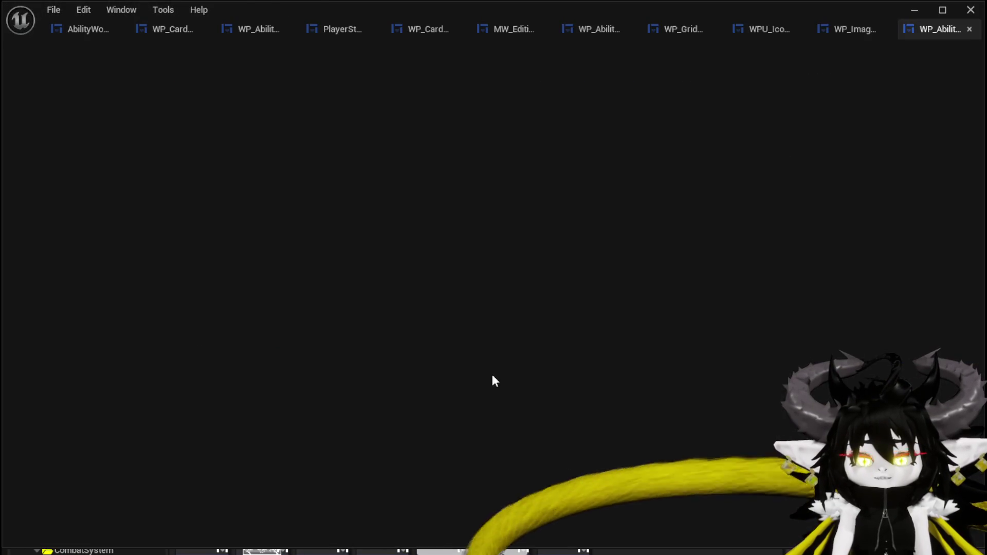
scroll(438, 200, "down", 2)
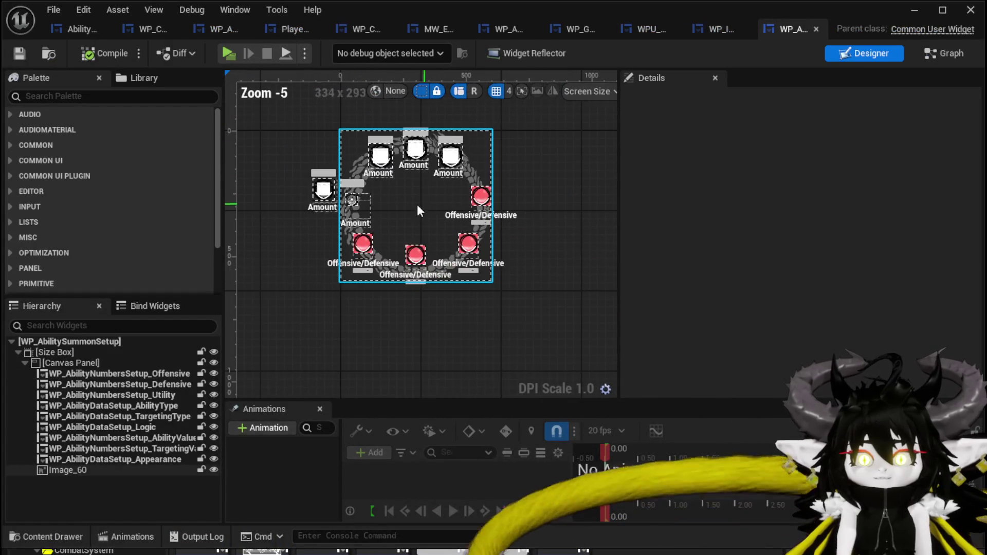
scroll(433, 192, "up", 2)
left_click_drag(443, 224, 451, 196)
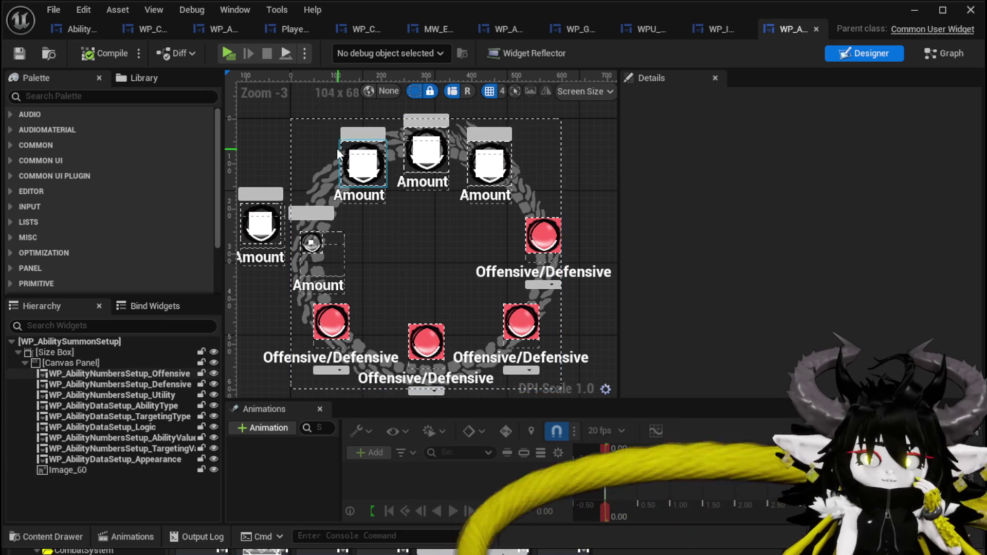
left_click(80, 29)
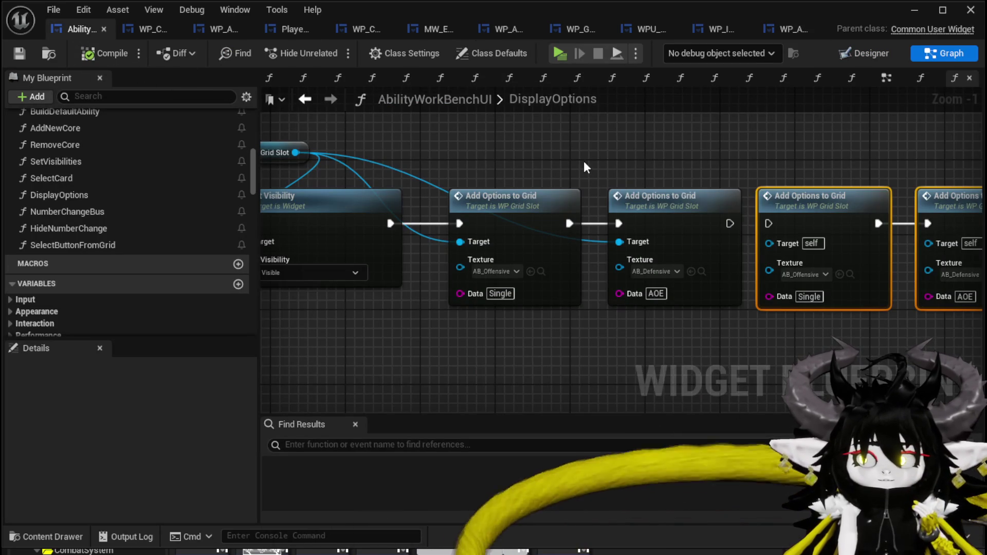
scroll(566, 166, "down", 2)
scroll(577, 195, "up", 1)
key("ctrl+s")
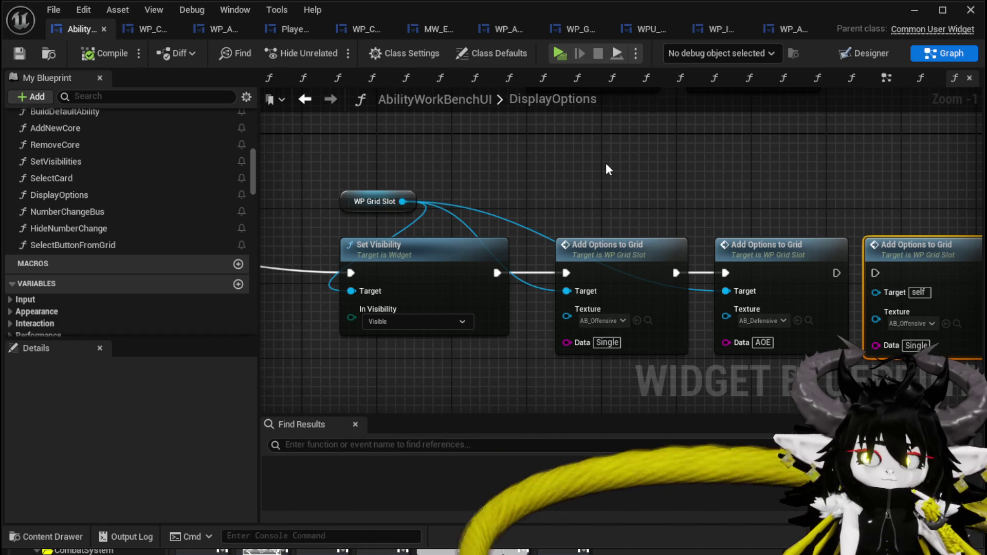
mouse_move(606, 162)
left_mouse_down()
mouse_move(705, 215)
mouse_move(450, 128)
mouse_move(672, 163)
left_mouse_up()
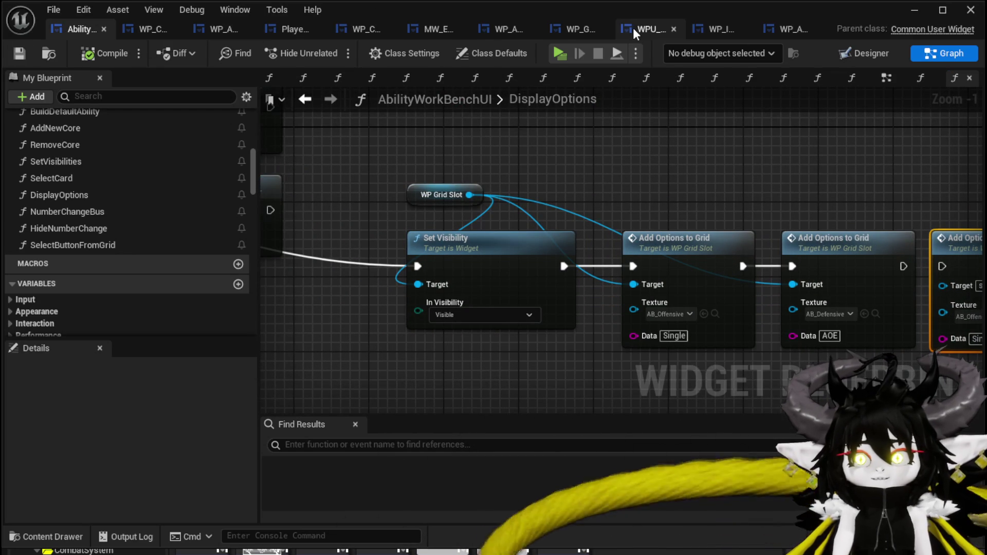
left_click(566, 31)
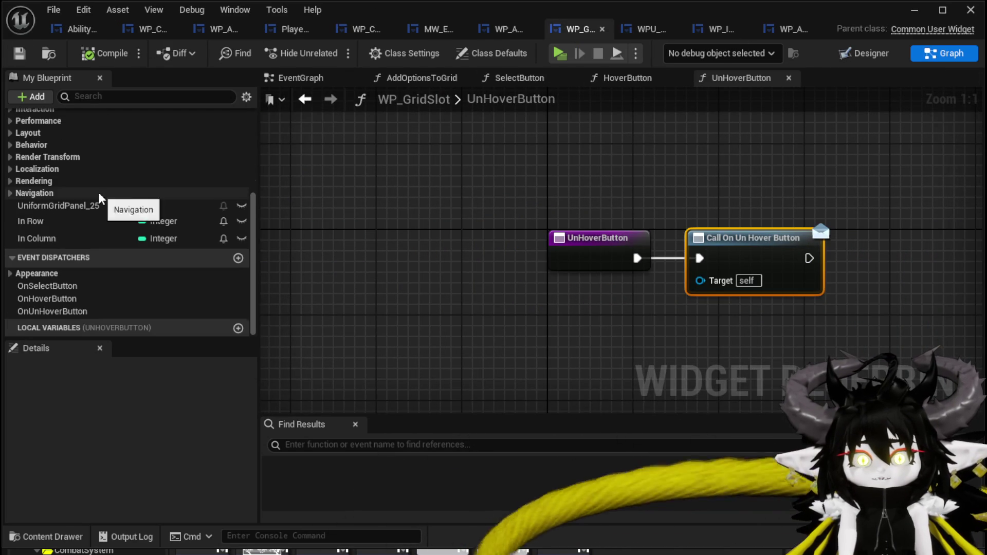
Step: Create a new function named ClearUI in WP_GridSlot
scroll(98, 193, "up", 5)
left_click(238, 132)
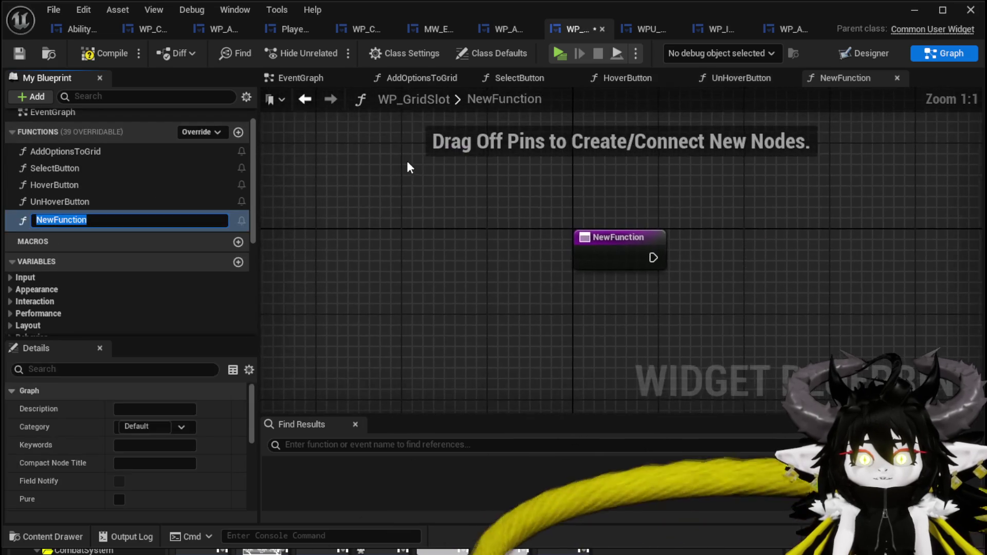
type("ClearUI")
key("Return")
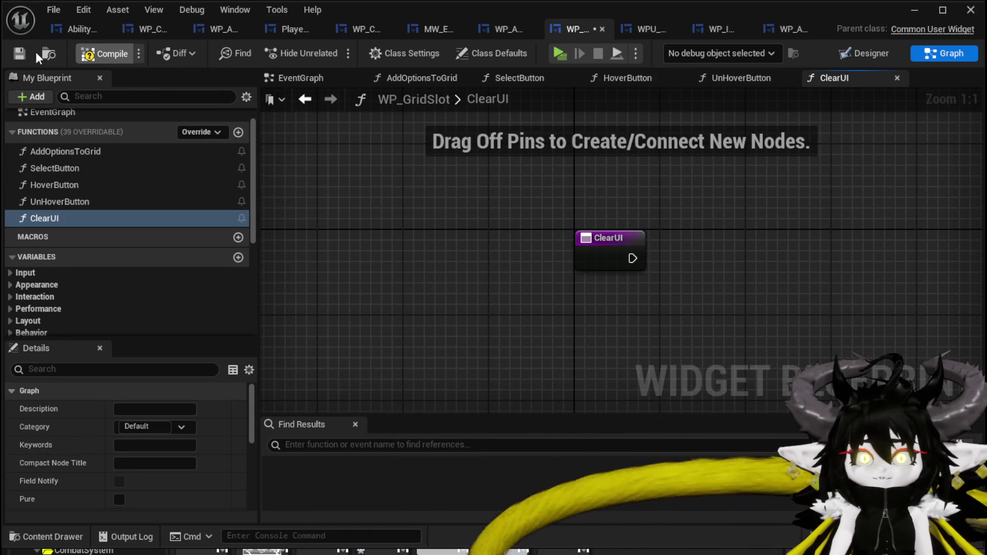
Step: Make ClearUI call Clear Children on a UniformGridPanel_25 getter
scroll(118, 243, "down", 3)
mouse_move(35, 309)
left_mouse_down()
mouse_move(613, 162)
mouse_move(617, 175)
left_mouse_up()
left_click(651, 190)
left_click_drag(540, 175, 592, 236)
type("Clear")
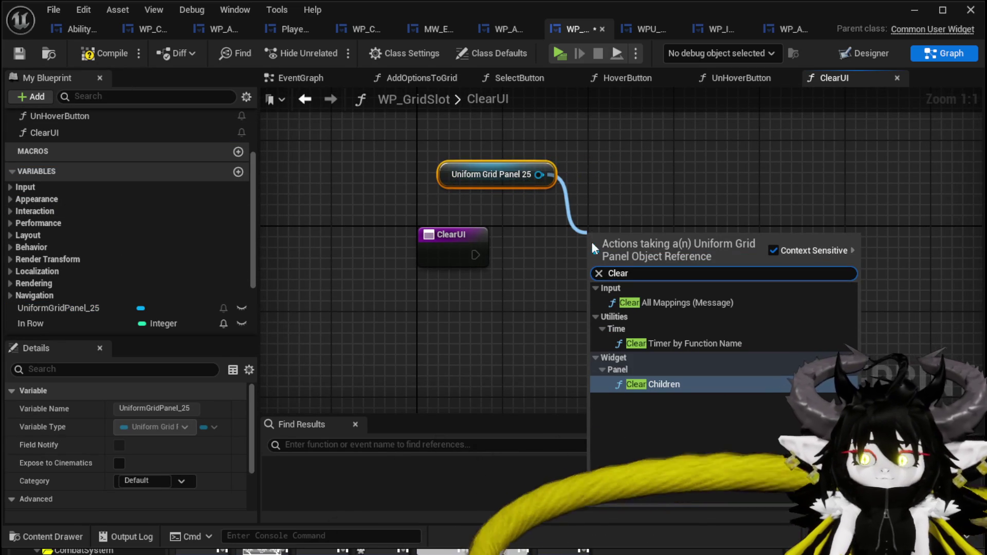
left_click(651, 384)
mouse_move(476, 255)
left_mouse_down()
mouse_move(575, 261)
mouse_move(588, 252)
mouse_move(566, 234)
left_mouse_up()
Step: Chain Set In Row and Set In Column setters, both 0, after Clear Children
scroll(100, 288, "down", 2)
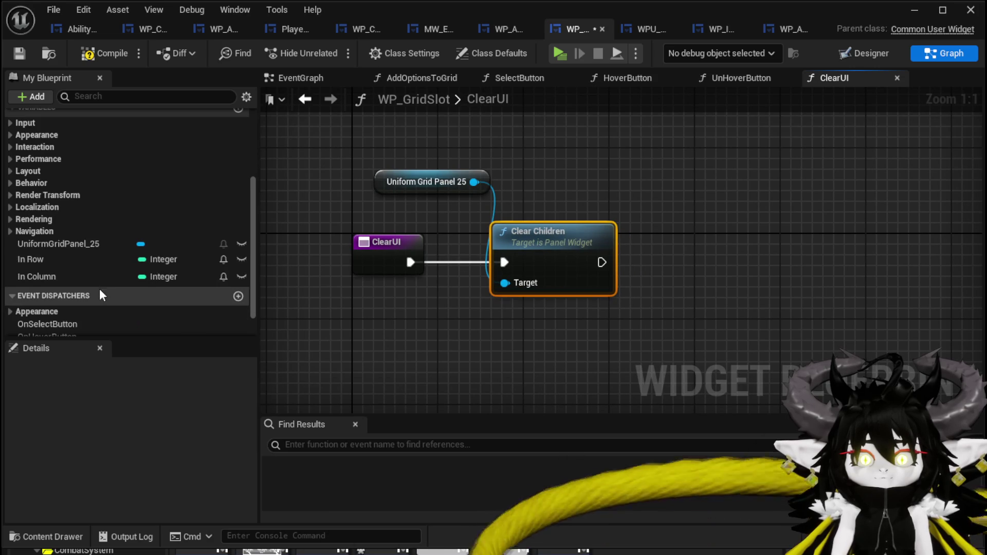
mouse_move(67, 258)
left_mouse_down()
mouse_move(650, 230)
mouse_move(665, 241)
mouse_move(663, 259)
left_mouse_up()
left_click(687, 269)
left_click_drag(601, 262, 629, 263)
left_click_drag(200, 278, 774, 255)
left_click(792, 295)
left_click_drag(715, 262, 719, 264)
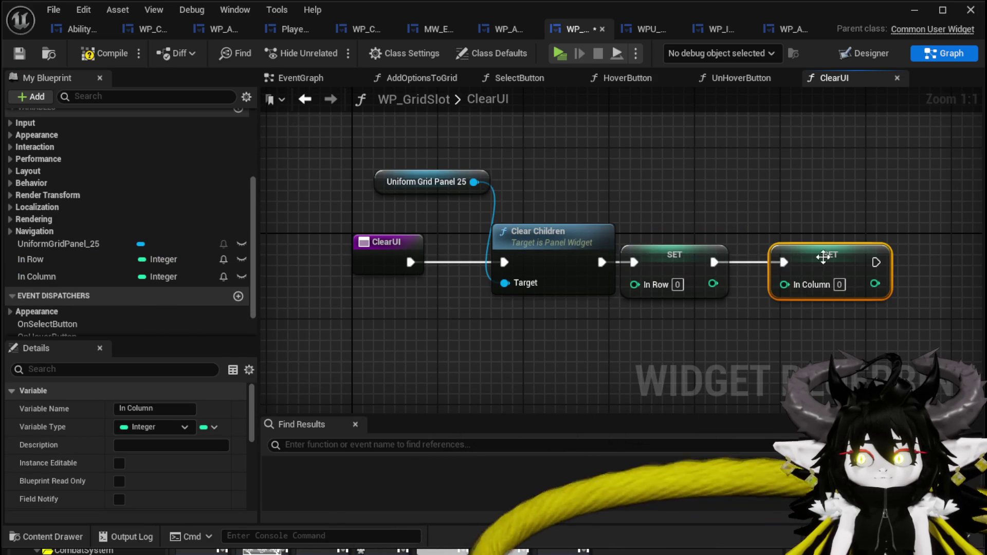
left_click_drag(823, 257, 792, 257)
Step: Compile and save WP_GridSlot, then drag a wire from DisplayOptions' WP Grid Slot reference
left_click(714, 199)
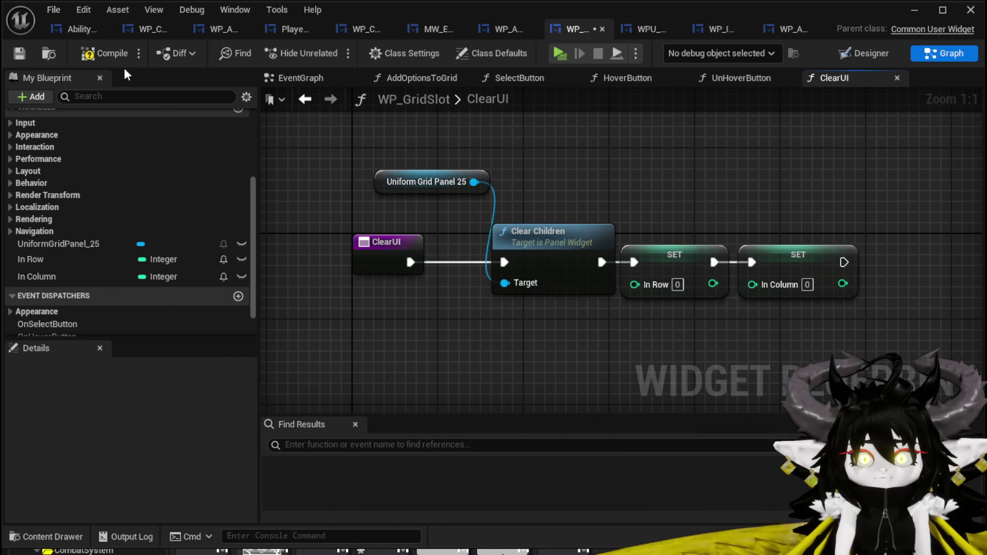
left_click(15, 53)
left_click(66, 31)
left_click_drag(469, 194, 568, 175)
Step: Add a Clear UI call on WP Grid Slot to the first chain before Set Visibility
type("Clear")
left_click(602, 242)
scroll(521, 284, "up", 2)
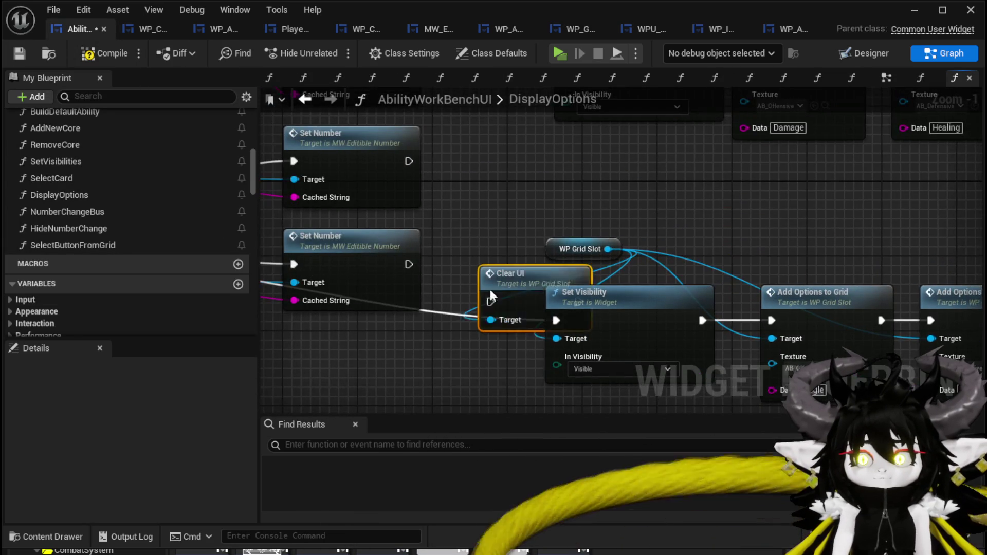
left_click_drag(599, 279, 475, 308)
left_click_drag(555, 321, 449, 319)
Step: Insert a second Clear UI node between Set Number and Set Visibility in the other chain
left_click_drag(575, 220, 699, 174)
type("Cl")
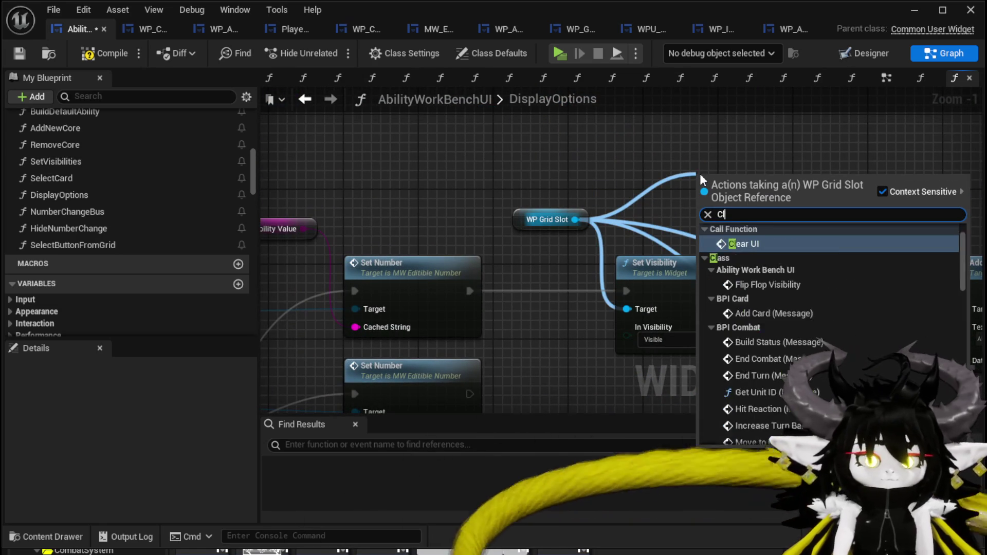
type("ear")
left_click(760, 243)
mouse_move(759, 224)
left_mouse_down()
mouse_move(632, 307)
mouse_move(562, 309)
left_mouse_up()
left_click_drag(470, 291, 504, 291)
left_click_drag(593, 291, 627, 291)
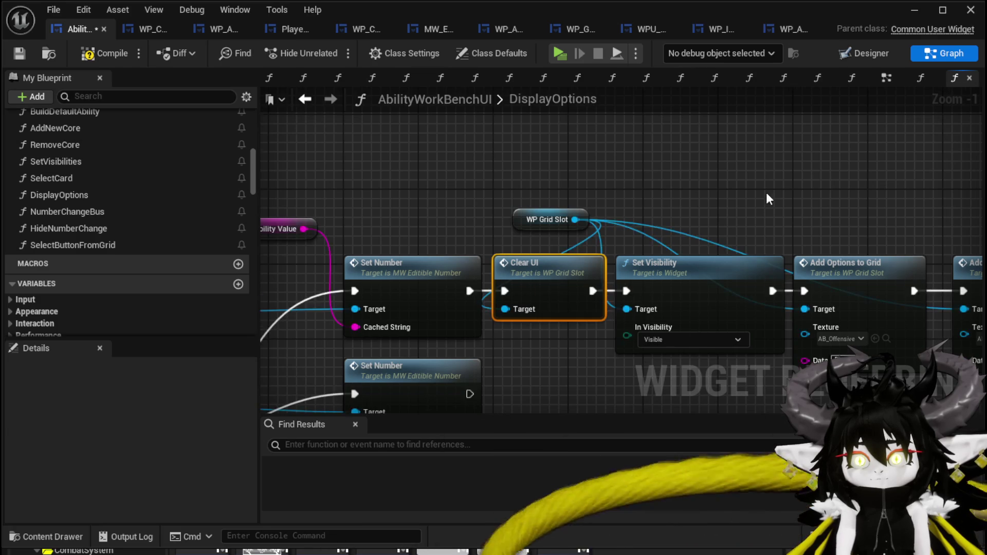
Step: Save and compile AbilityWorkBenchUI, then bring the later Add Options to Grid nodes into view
scroll(562, 180, "down", 2)
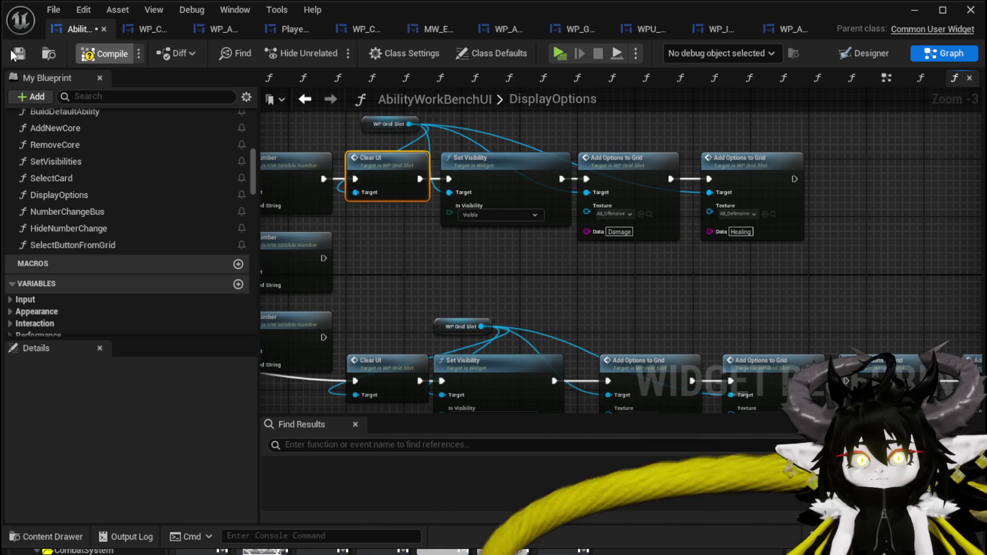
left_click(19, 53)
mouse_move(645, 231)
left_mouse_down()
mouse_move(587, 159)
mouse_move(647, 154)
mouse_move(637, 149)
left_mouse_up()
scroll(773, 213, "up", 2)
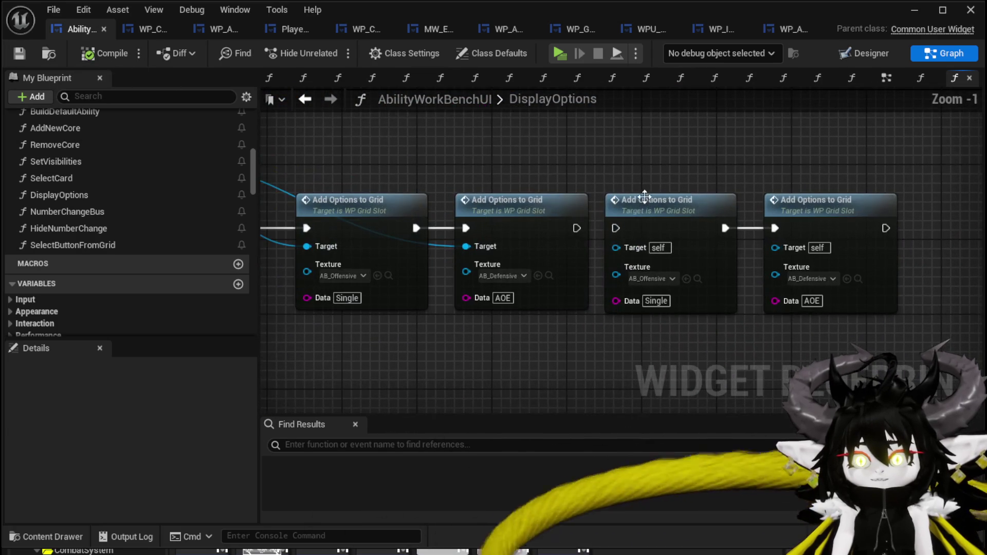
Step: Chain the third node's execution and set the third and fourth Data values to Bounce and FreeAim
left_click_drag(579, 226, 619, 225)
mouse_move(608, 186)
left_mouse_down()
mouse_move(535, 295)
mouse_move(504, 307)
mouse_move(721, 322)
mouse_move(441, 306)
left_mouse_up()
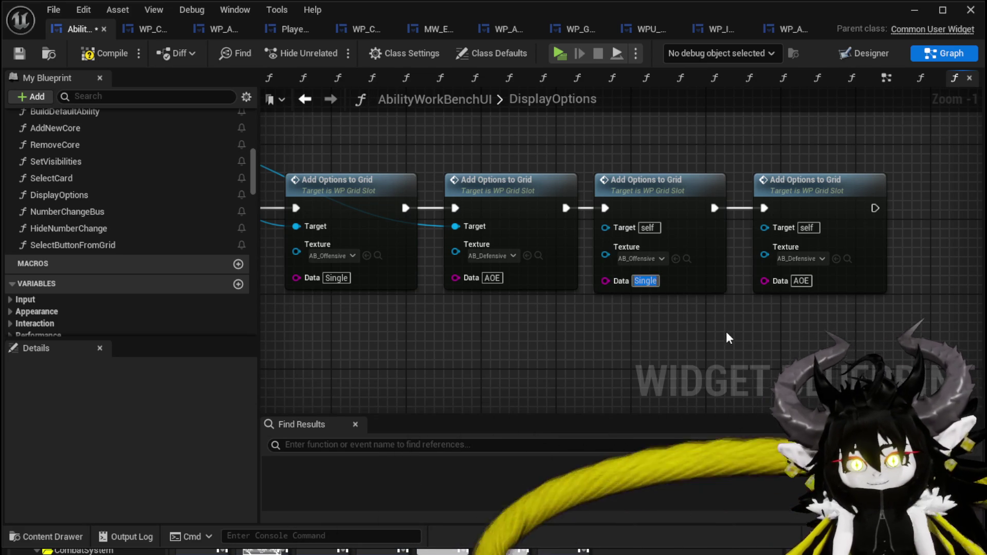
type("B")
key("BackSpace")
type("nce")
left_click(800, 281)
type("Free")
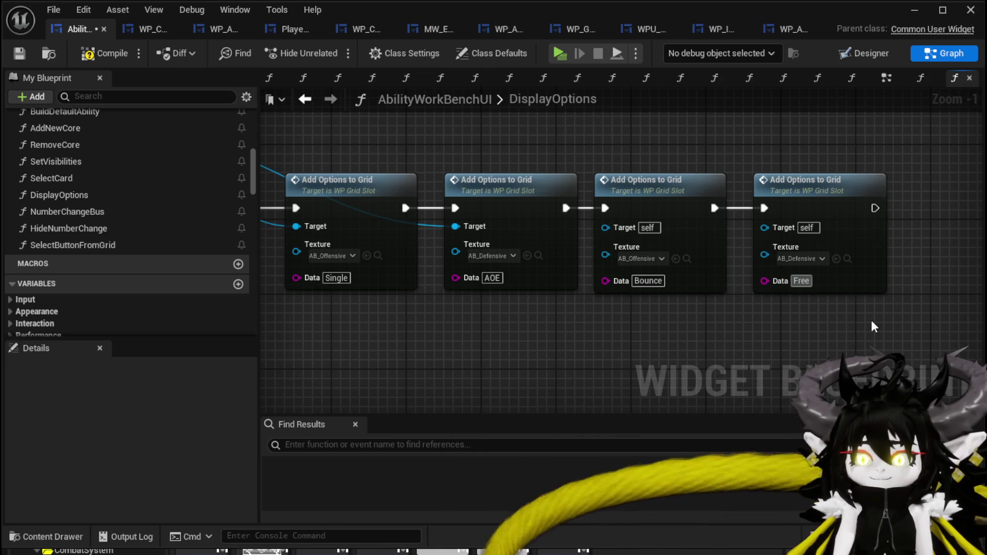
type("Al")
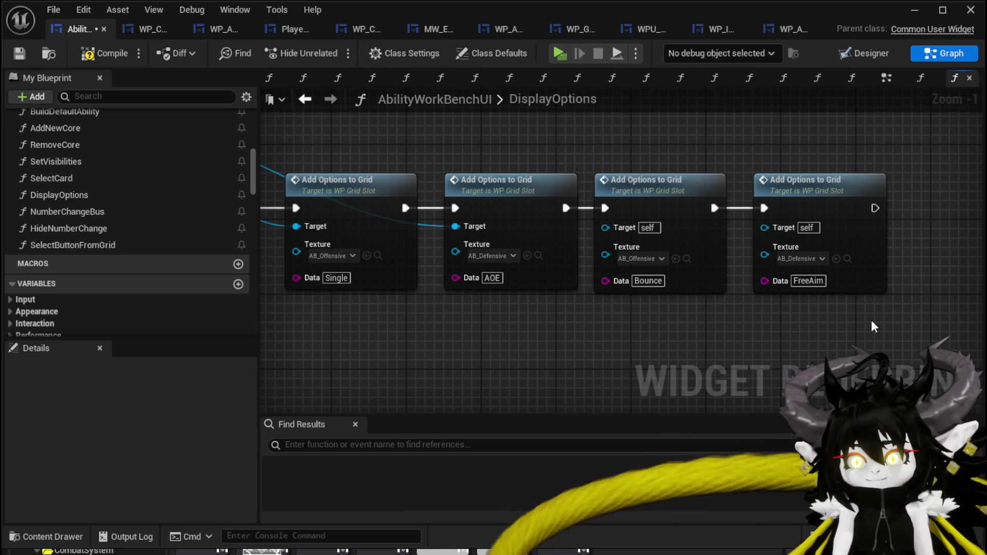
Step: Wire WP Grid Slot into both Target pins and recompile and save without errors
left_click(24, 58)
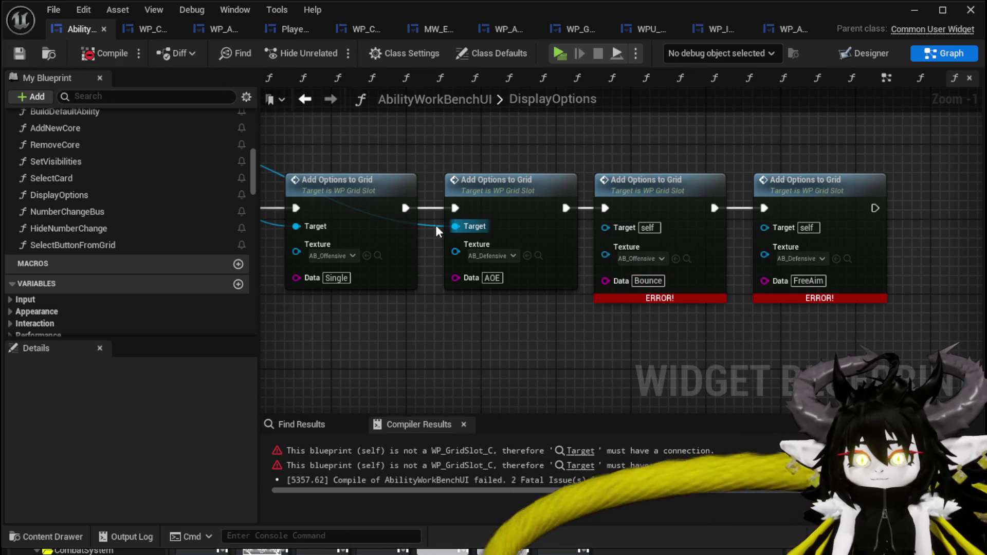
left_click_drag(451, 230, 765, 226)
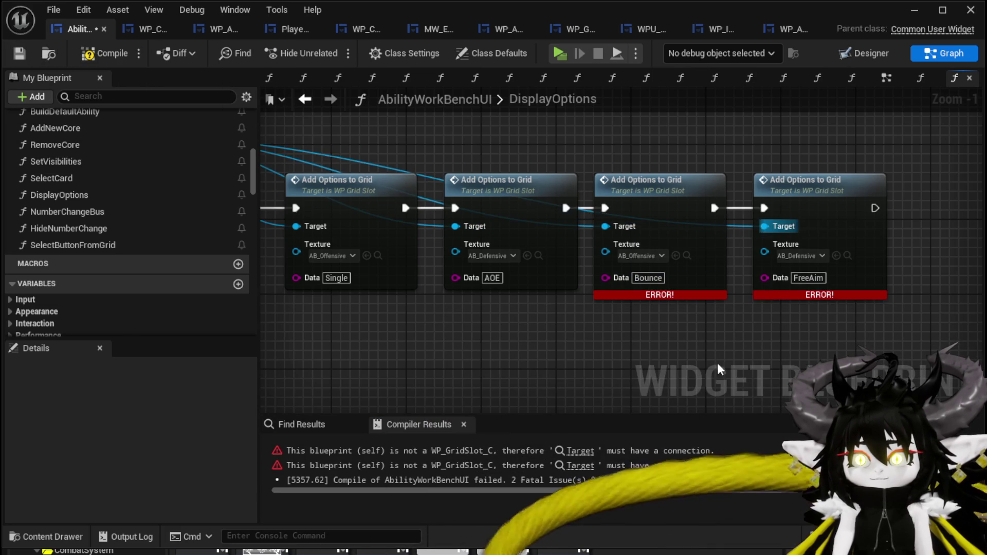
left_click(15, 56)
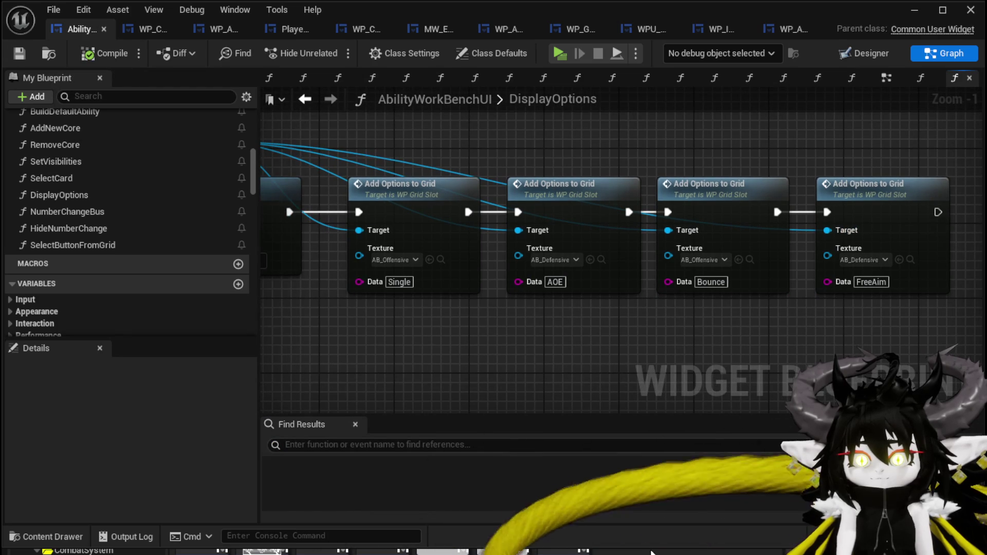
mouse_move(651, 553)
left_mouse_down()
mouse_move(652, 446)
mouse_move(663, 423)
left_mouse_up()
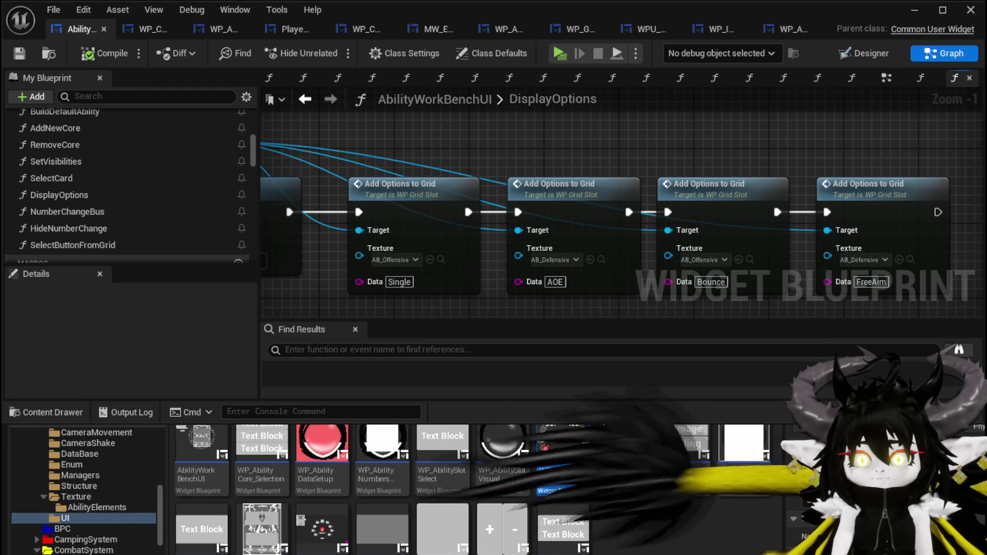
Step: Assign AB_Single, AB_AOE, AB_Bounce and AB_Range textures to the four grid options
left_click(440, 259)
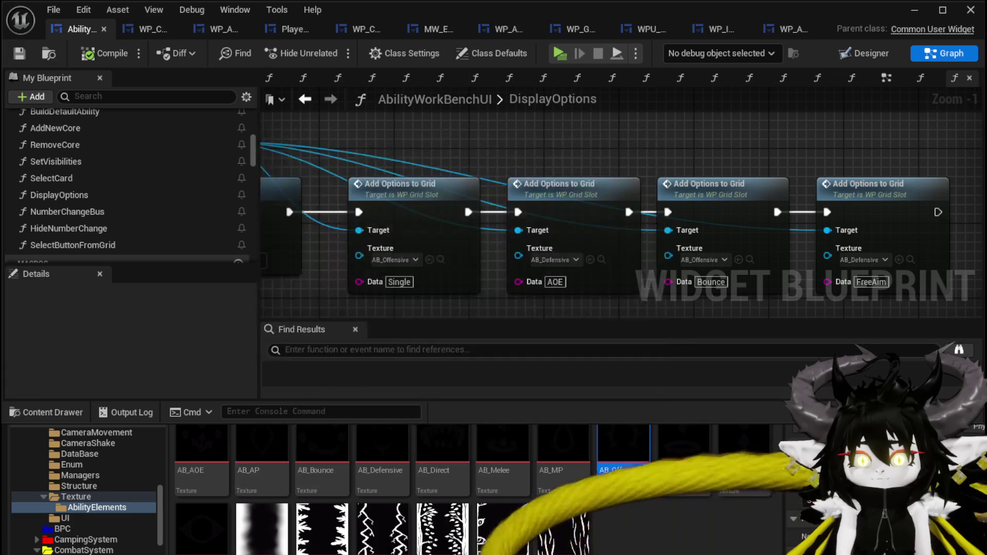
mouse_move(744, 453)
left_mouse_down()
mouse_move(484, 329)
mouse_move(411, 262)
mouse_move(400, 276)
left_mouse_up()
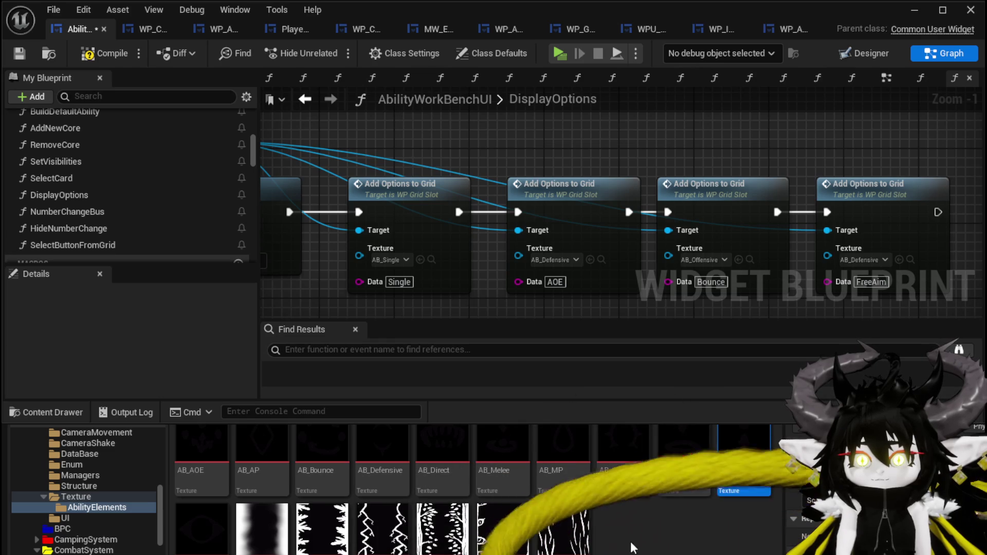
mouse_move(202, 452)
left_mouse_down()
mouse_move(437, 298)
mouse_move(560, 257)
left_mouse_up()
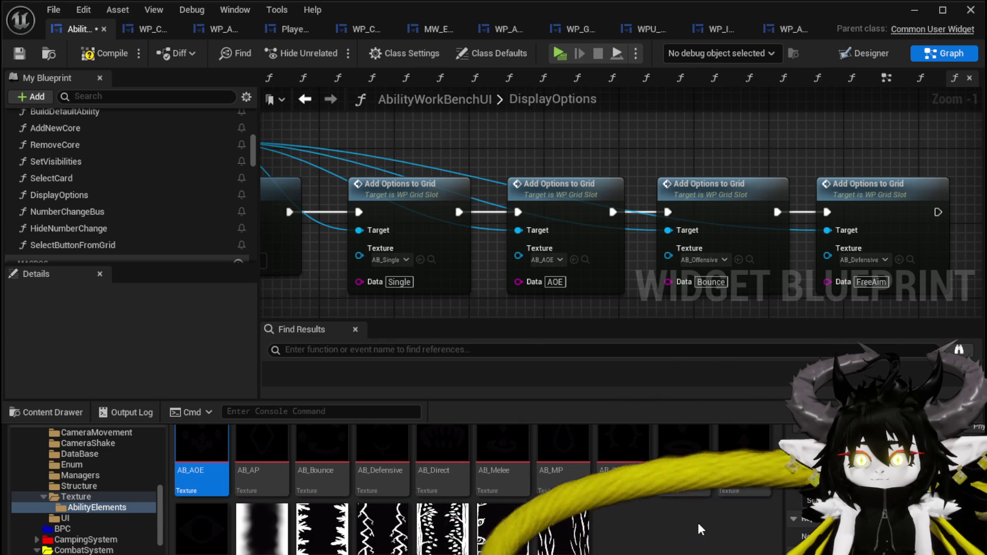
mouse_move(307, 444)
left_mouse_down()
mouse_move(539, 407)
mouse_move(679, 254)
mouse_move(704, 269)
left_mouse_up()
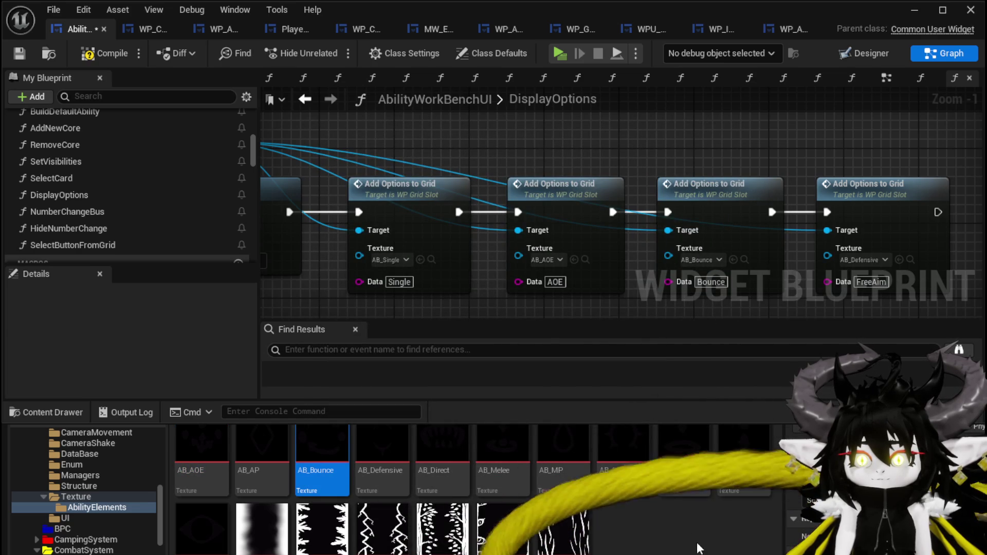
mouse_move(684, 447)
left_mouse_down()
mouse_move(740, 465)
mouse_move(842, 324)
left_mouse_up()
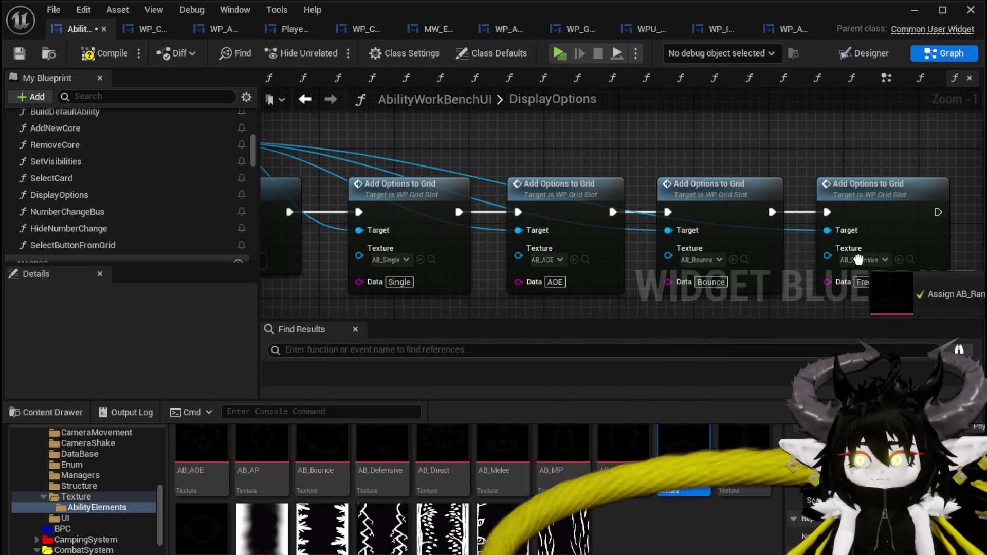
left_click_drag(860, 259, 859, 260)
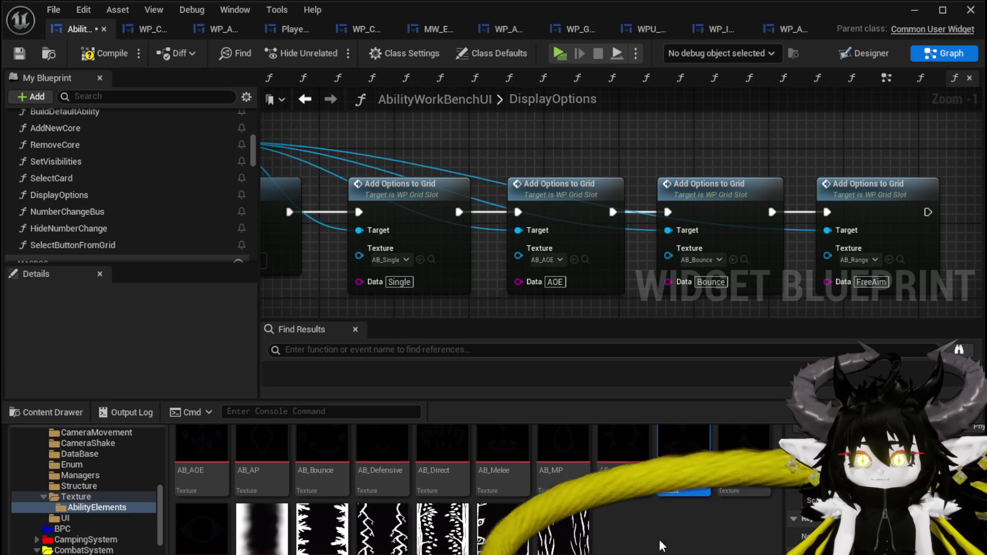
Step: Duplicate the last Add Options to Grid node, wiring its execution and WP Grid Slot target
mouse_move(800, 153)
left_mouse_down()
mouse_move(506, 129)
mouse_move(692, 257)
left_mouse_up()
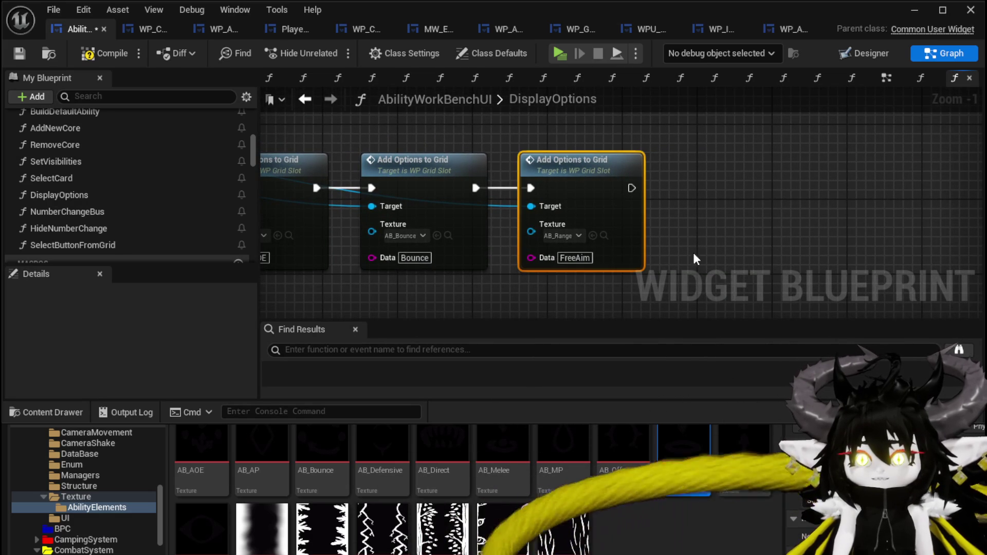
key("ctrl+v")
mouse_move(701, 217)
left_mouse_down()
mouse_move(646, 191)
mouse_move(665, 194)
mouse_move(697, 179)
left_mouse_up()
left_click_drag(530, 205, 691, 208)
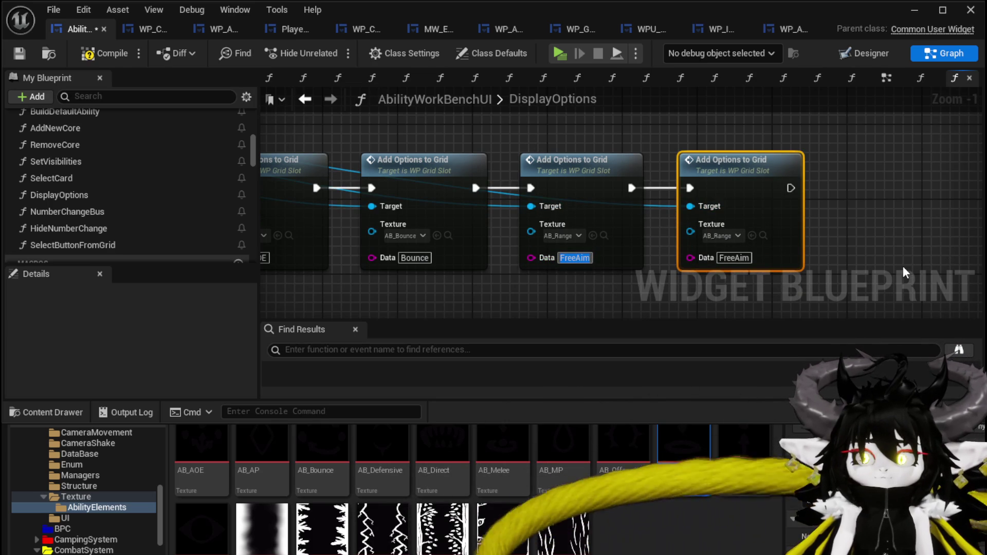
Step: Set the middle node's Data to Range and the new node's to Melee with the AB_Melee texture
type("e")
key("Return")
left_click(734, 257)
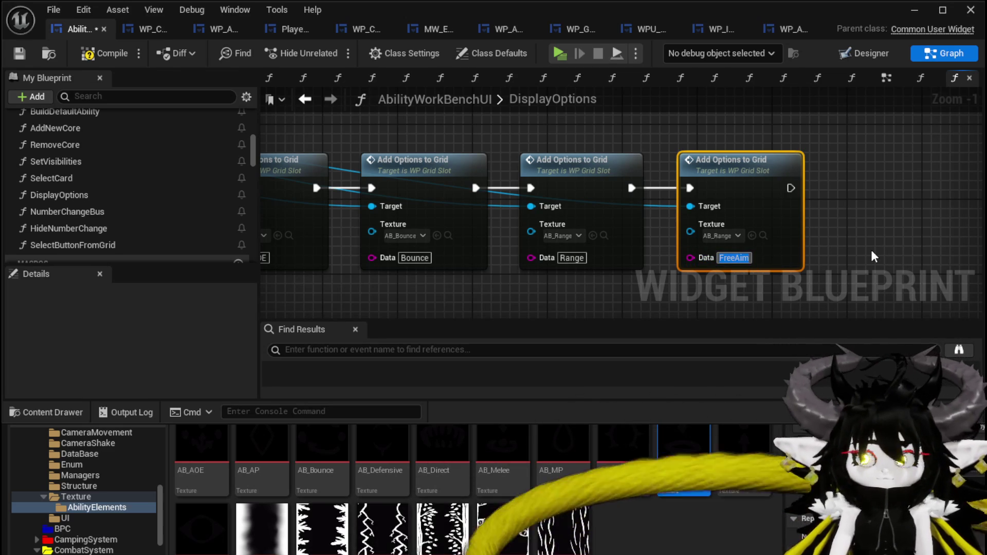
type("Melee")
key("Return")
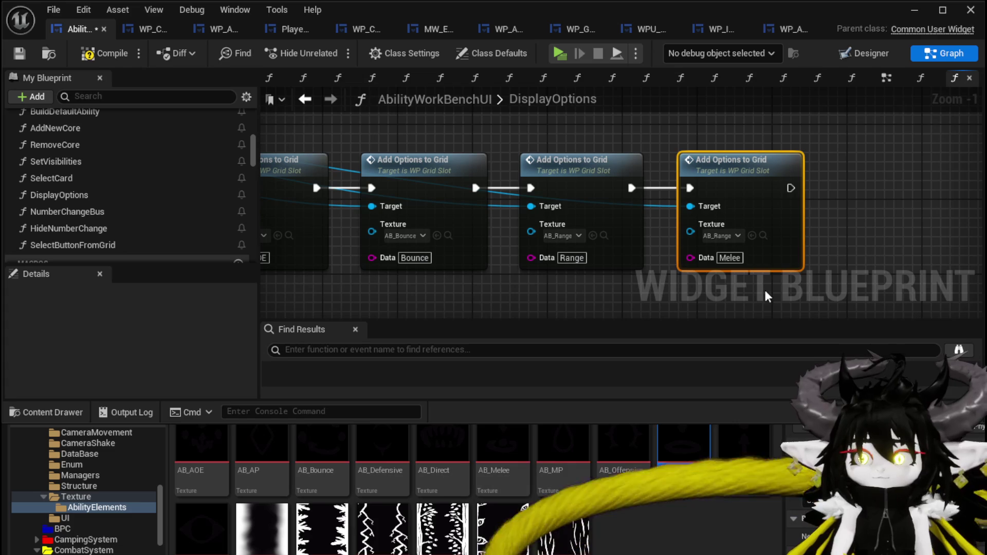
mouse_move(503, 463)
left_mouse_down()
mouse_move(772, 288)
mouse_move(720, 235)
left_mouse_up()
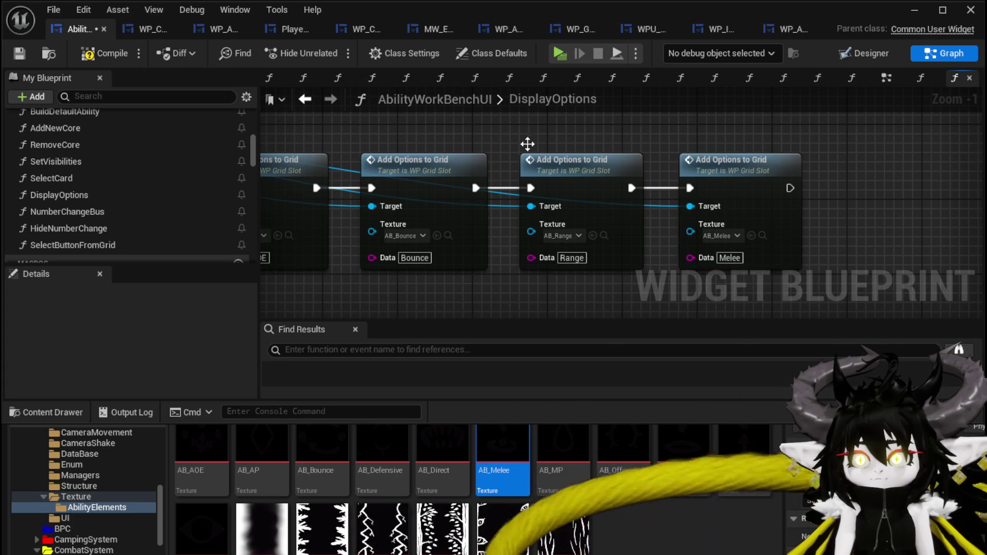
Step: Save the widget blueprint and review the full chain of option nodes
left_click(17, 58)
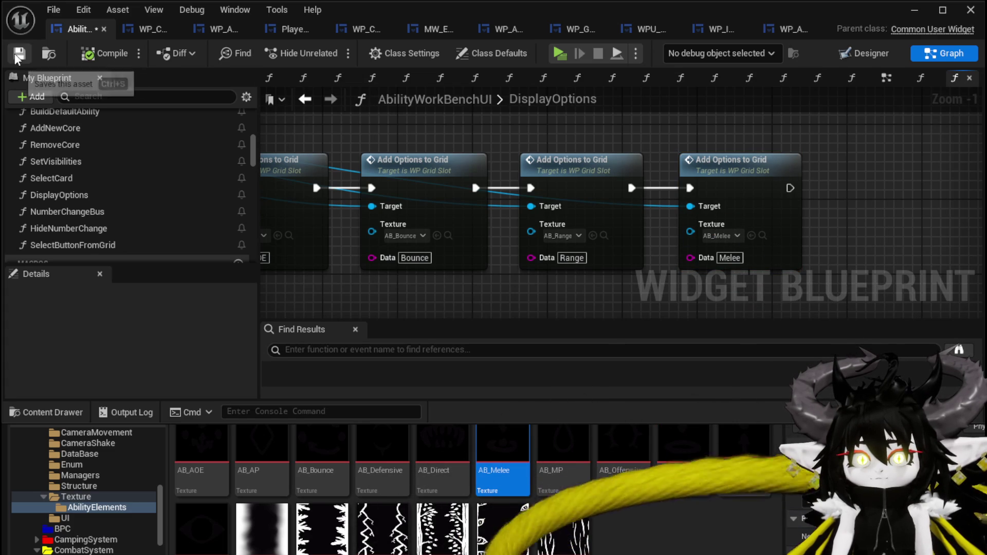
scroll(680, 140, "down", 3)
left_click_drag(681, 140, 728, 150)
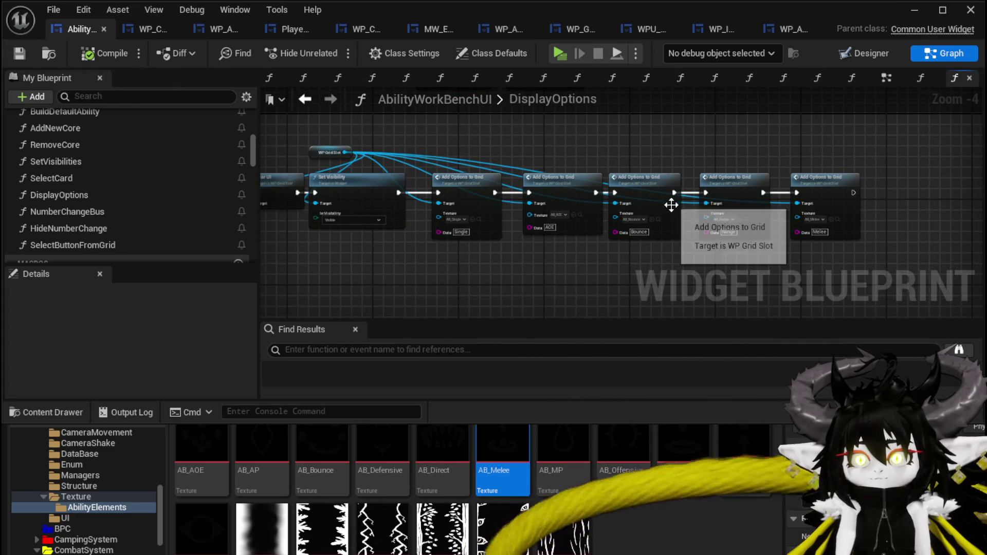
left_click(908, 10)
Step: Start a standalone game preview, walk to the workbench, and open the Fire SpeedUp card
left_click(366, 49)
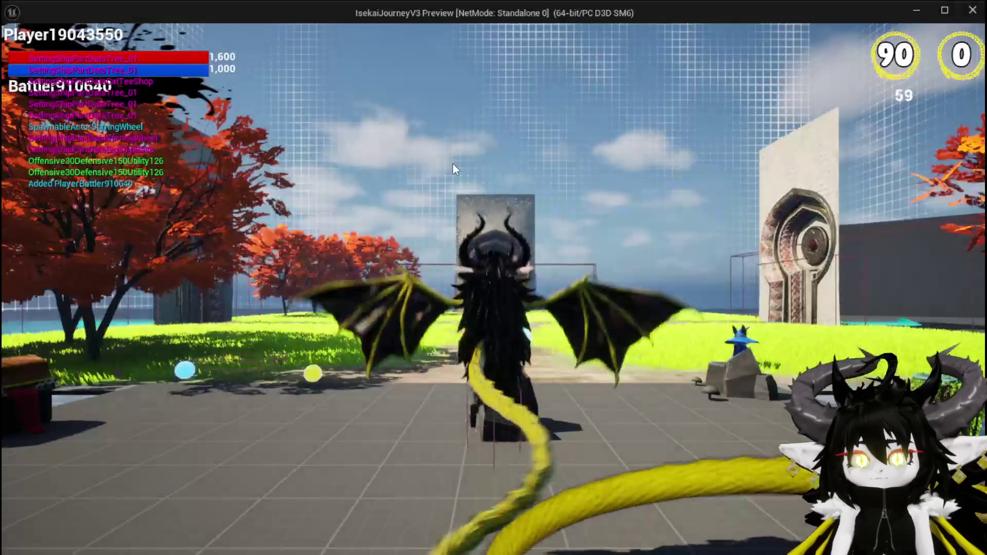
key("w")
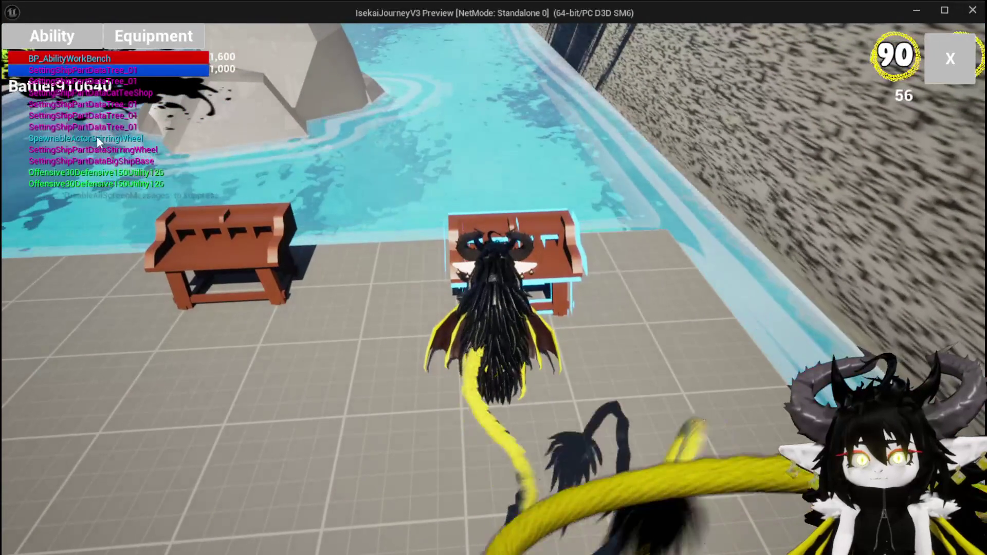
left_click(104, 106)
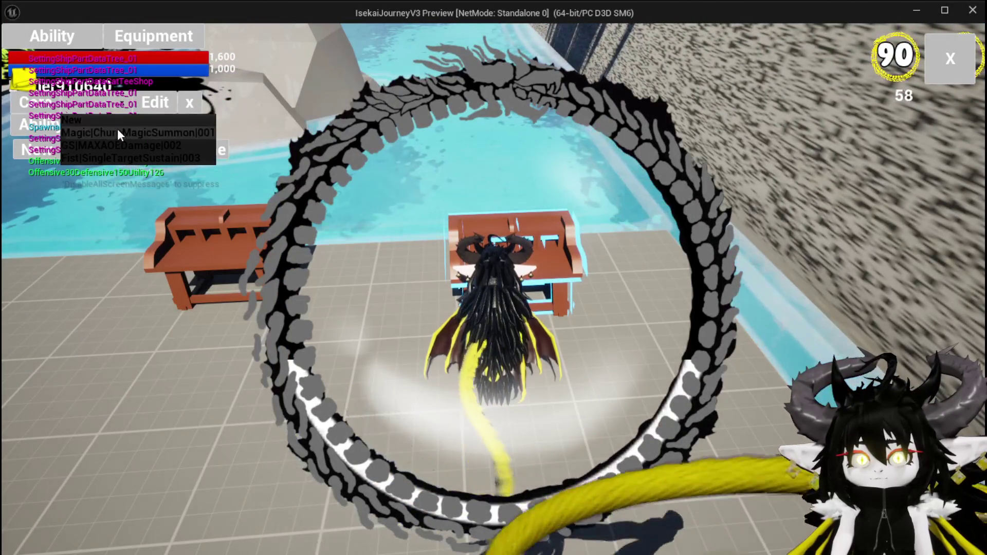
left_click(118, 132)
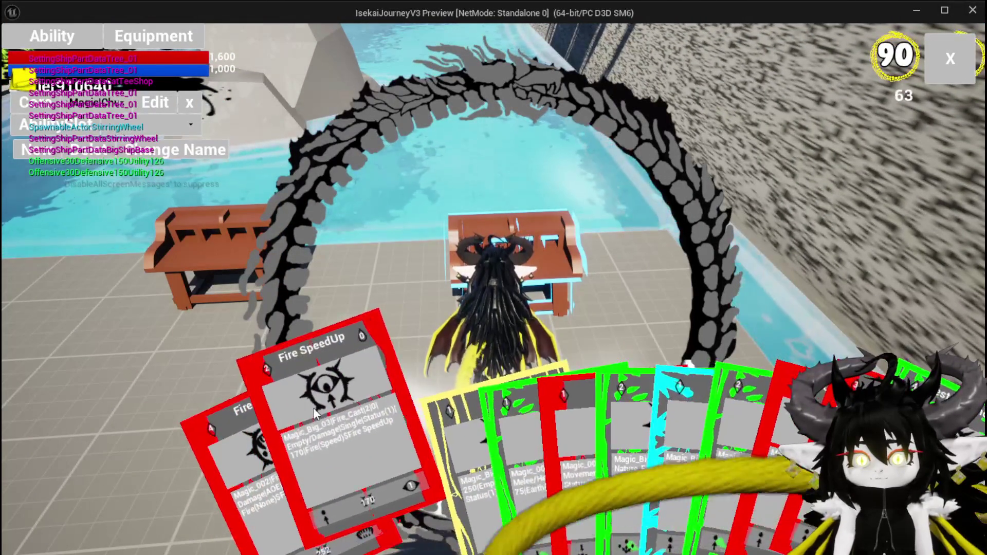
left_click(315, 413)
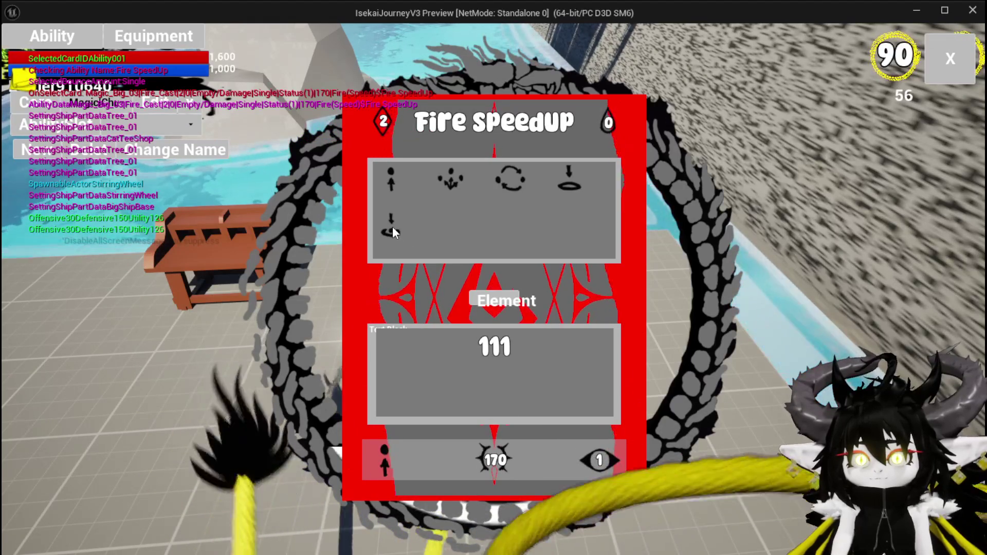
Step: Try several movement icons in the card's slot, including the cycle icon with 99 and the figure icon
left_click(444, 181)
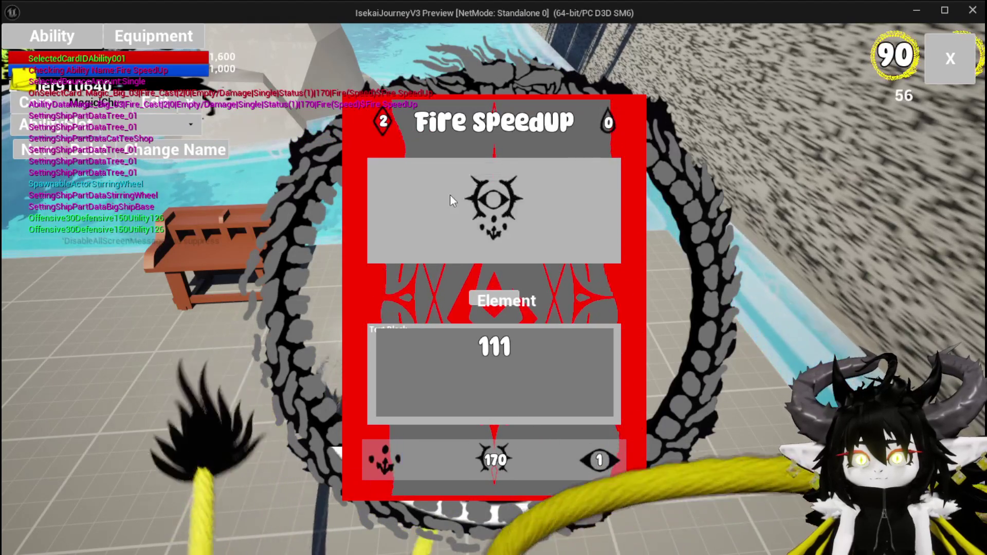
left_click(380, 462)
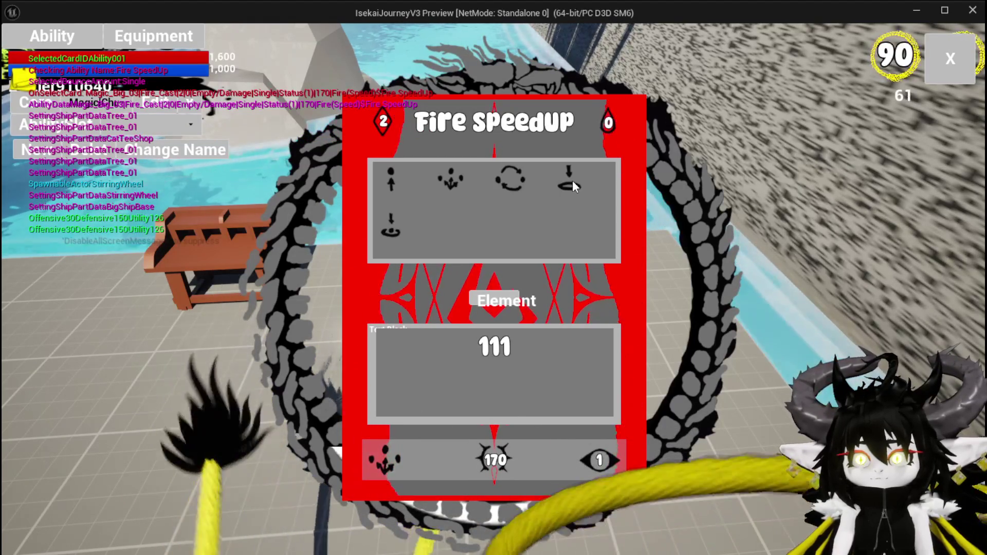
left_click(514, 178)
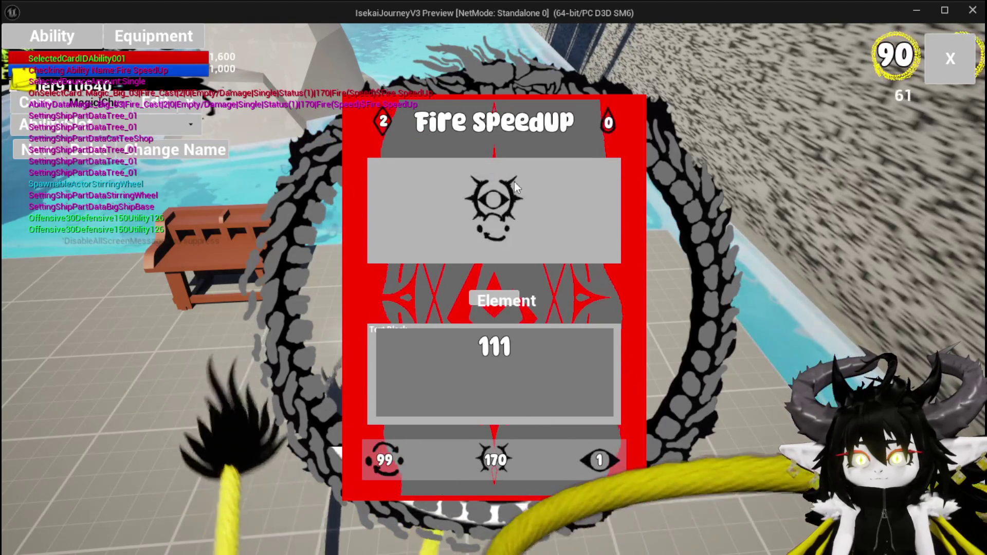
left_click(381, 460)
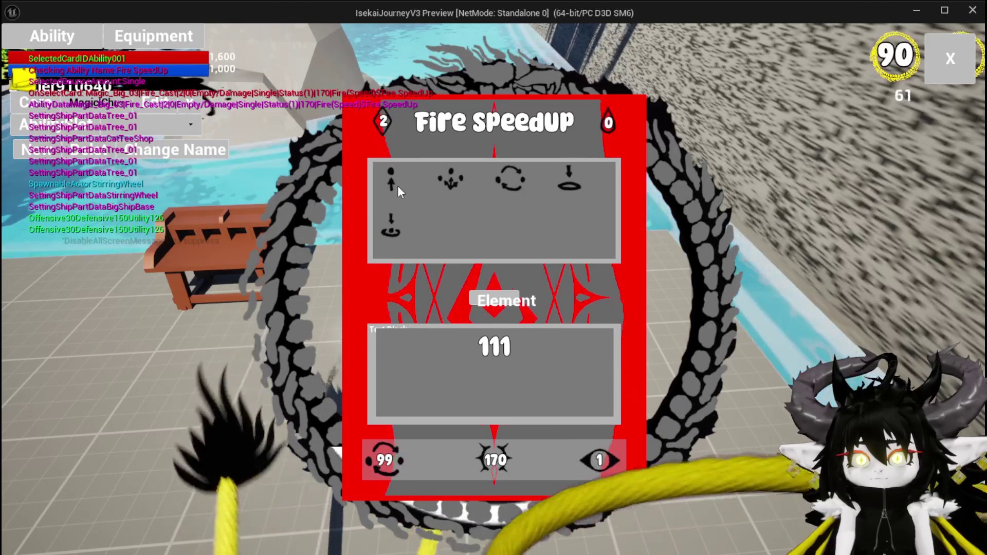
left_click(452, 178)
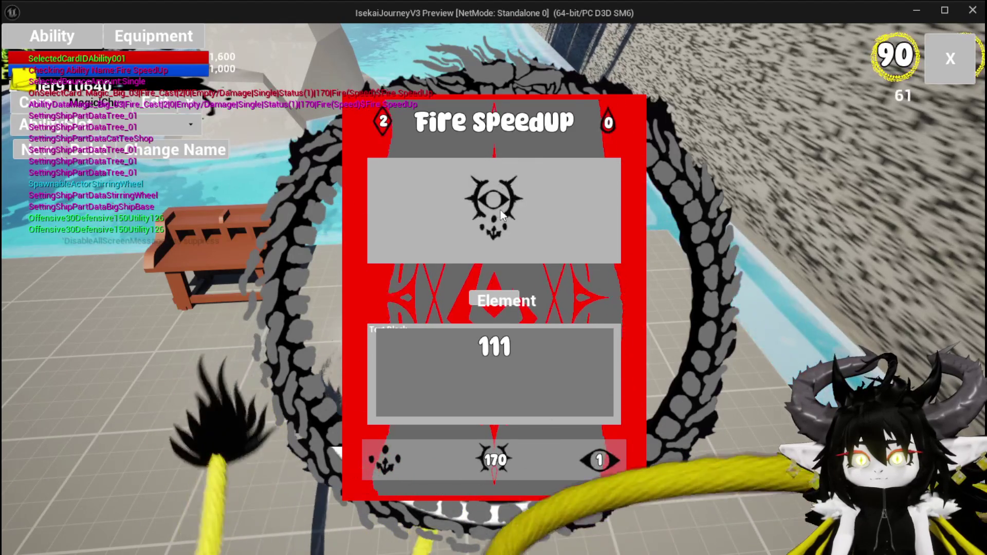
left_click(501, 198)
left_click(401, 178)
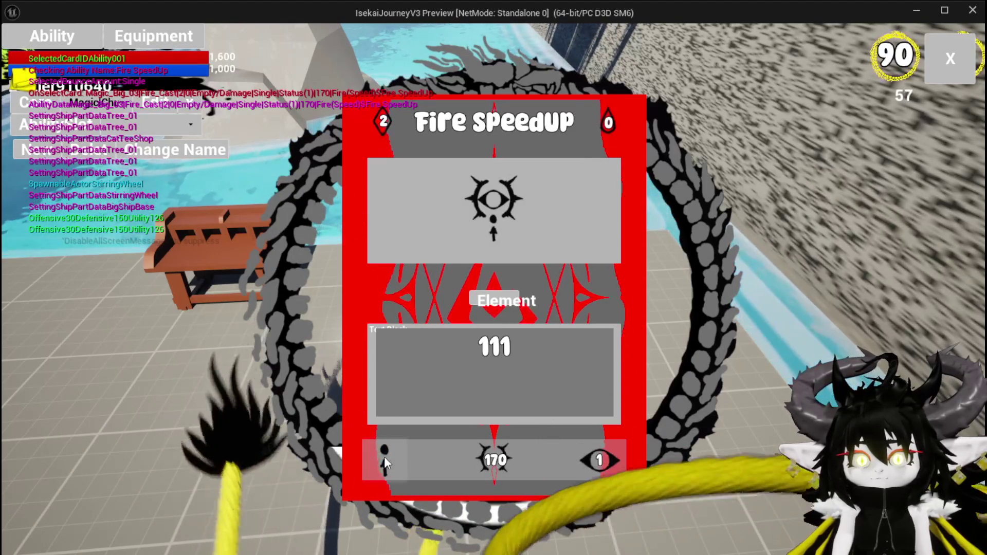
left_click(389, 461)
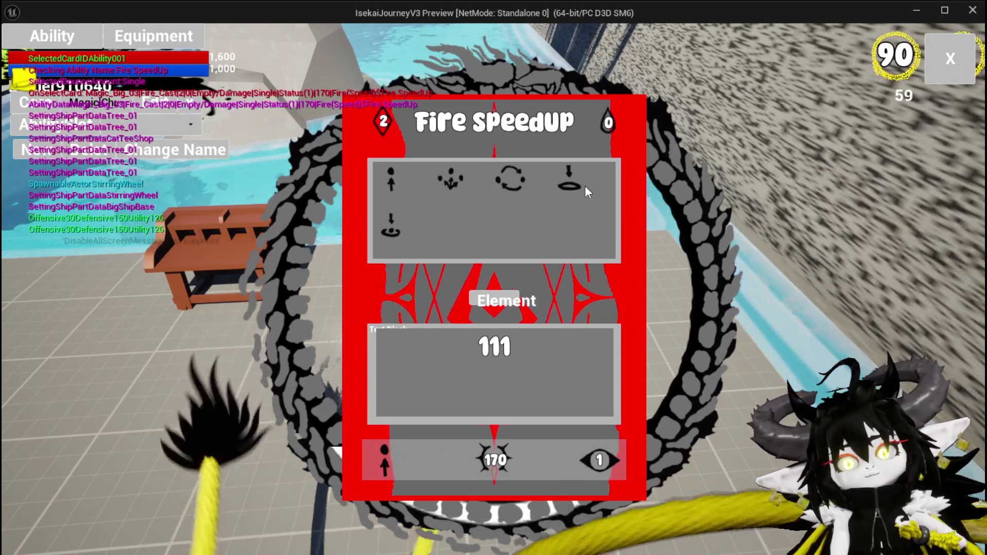
left_click(512, 180)
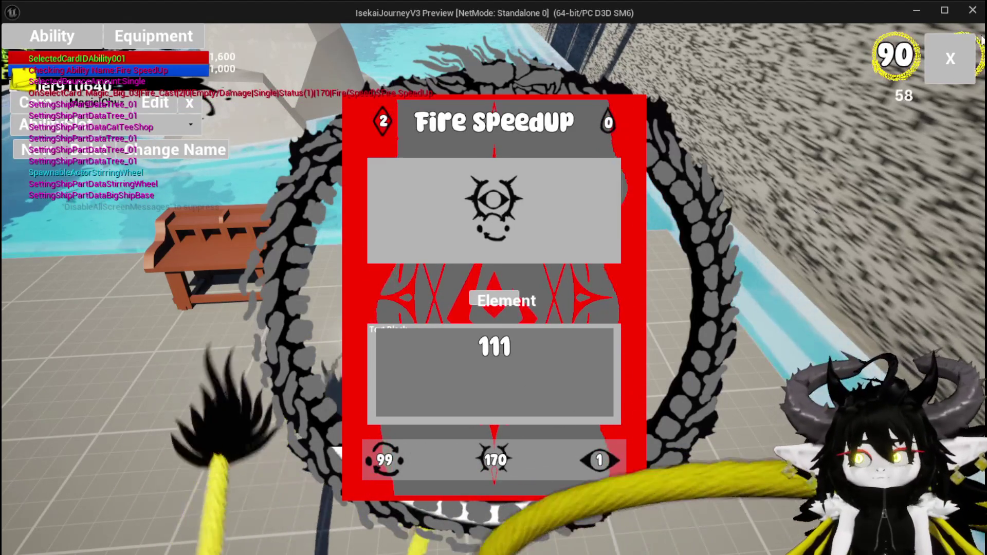
Step: Close the card popup, stop the game preview, and save the L_DungeonCreationTest level
key("Escape")
key("alt+Tab")
key("Escape")
key("ctrl+s")
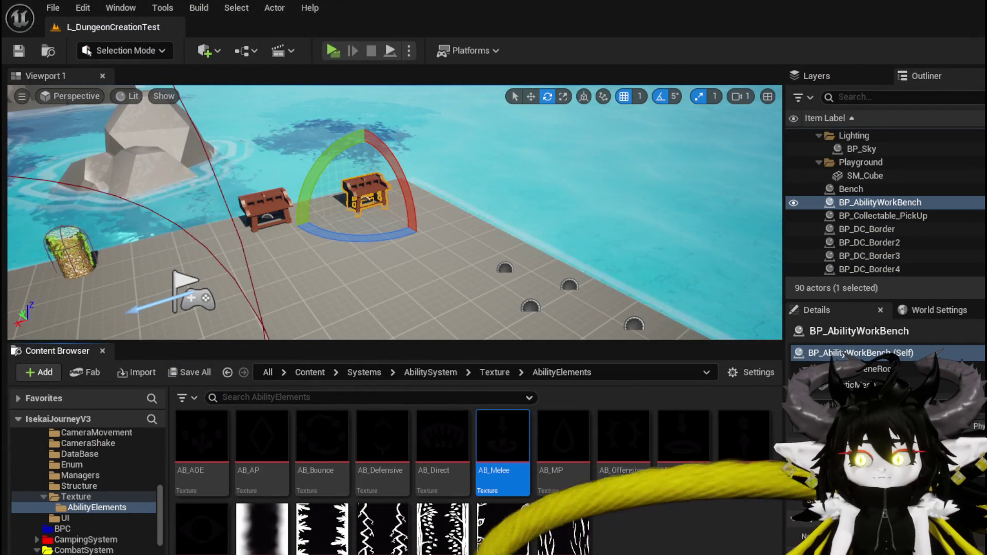
Step: Open the SelectButtonFromGrid function and select its Switch on String node
key("alt+Tab")
scroll(123, 195, "up", 2)
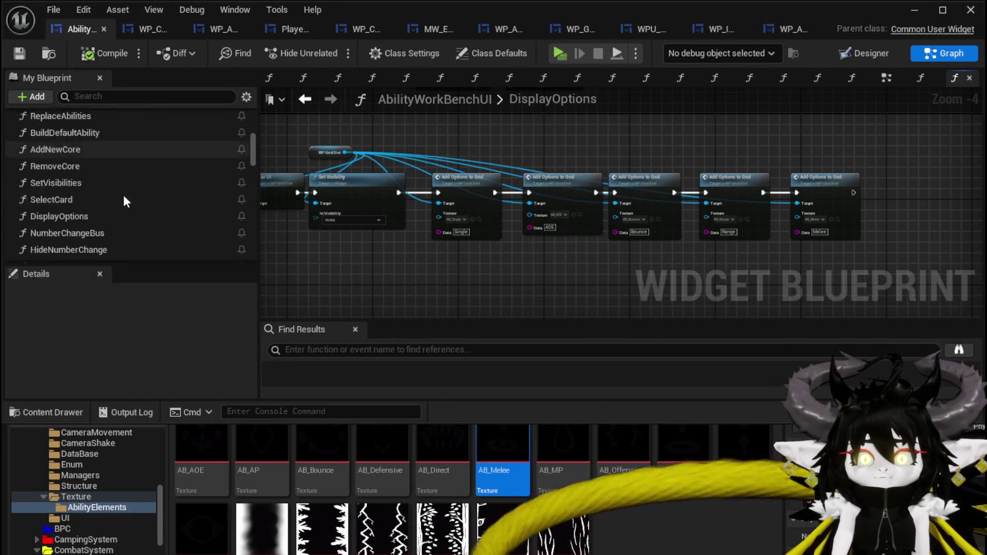
scroll(123, 211, "down", 3)
double_click(110, 226)
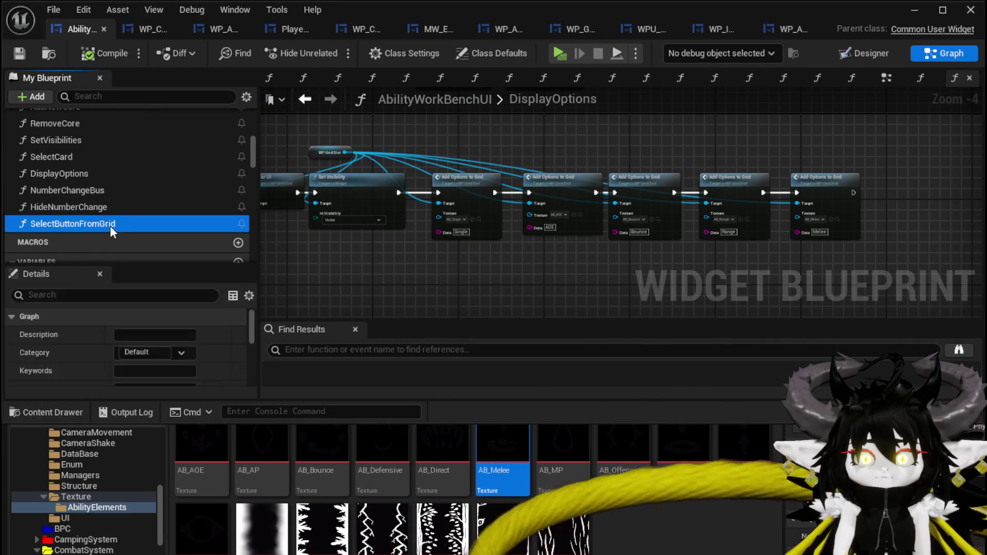
scroll(550, 262, "up", 2)
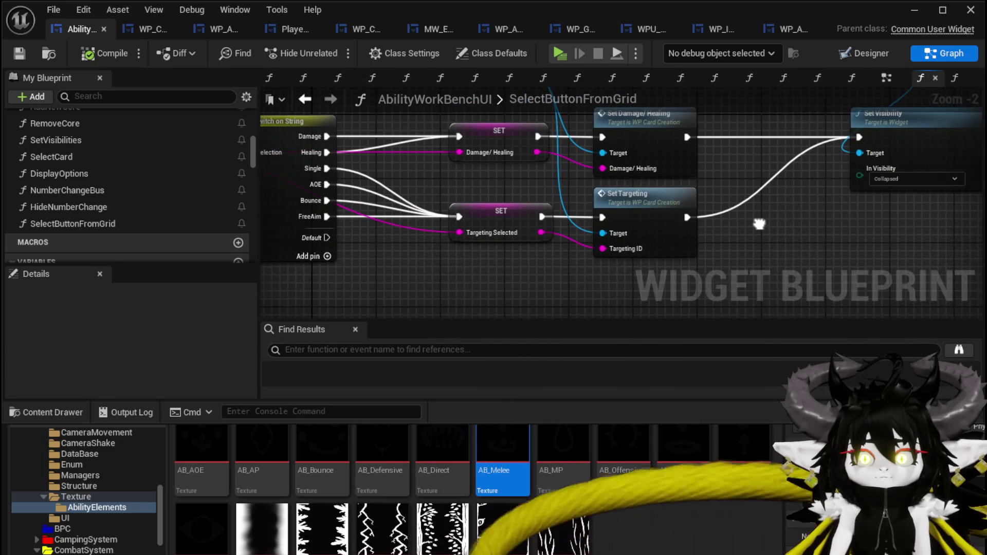
scroll(354, 197, "up", 2)
left_click(354, 197)
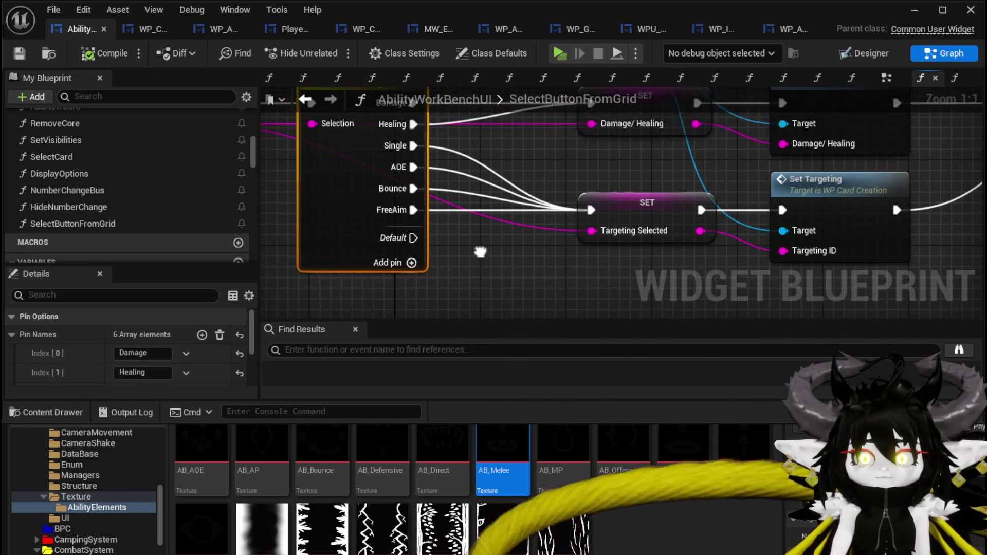
Step: Rename the switch's sixth case pin from FreeAim to Range
scroll(150, 366, "down", 2)
scroll(149, 366, "down", 2)
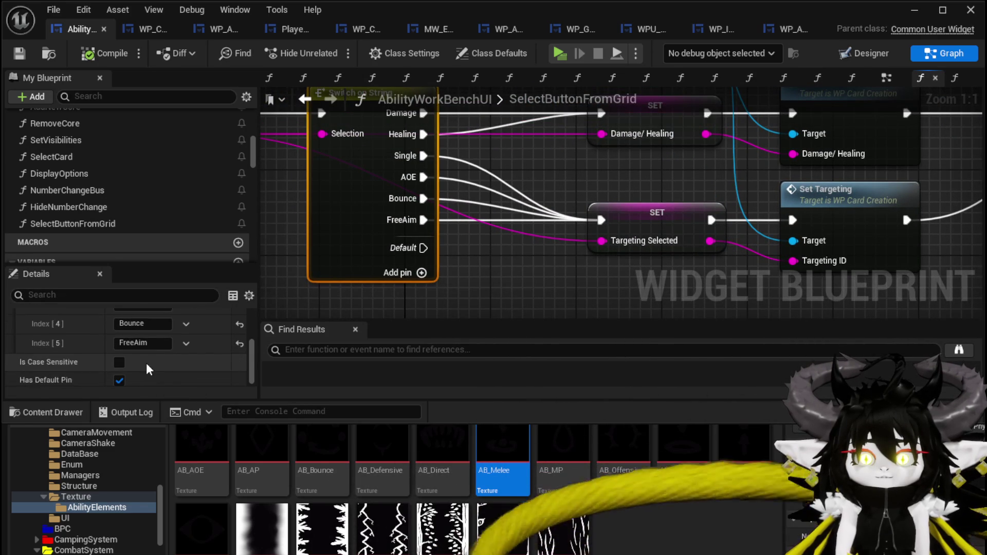
left_click(139, 343)
type("ange")
key("Return")
Step: Add a seventh case pin to the switch and select its name field
scroll(210, 324, "up", 4)
left_click(202, 314)
scroll(155, 350, "down", 2)
left_click(142, 362)
left_click(149, 28)
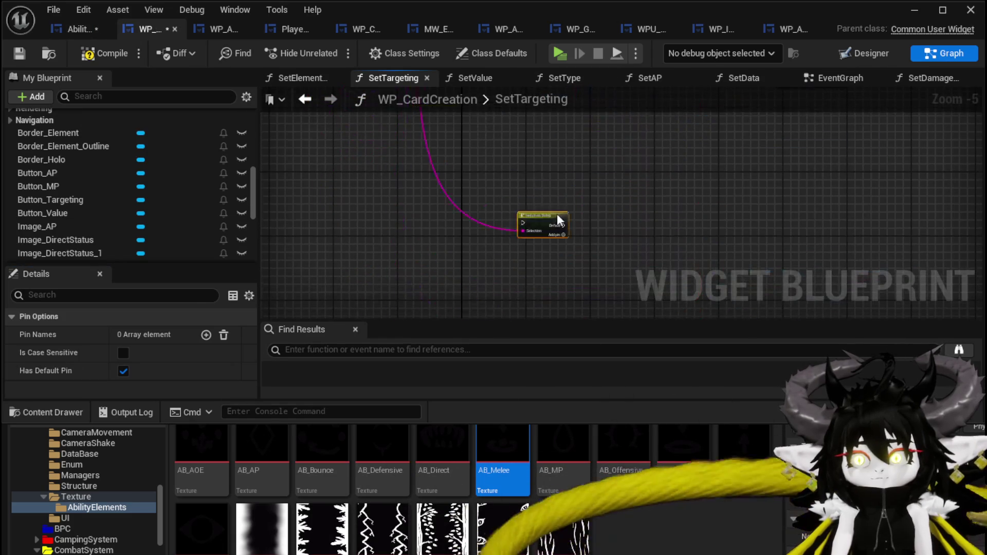
Step: Wire SetTargeting's entry execution into Switch on String and add three case pins
scroll(516, 275, "up", 5)
mouse_move(426, 162)
left_mouse_down()
mouse_move(524, 237)
mouse_move(596, 260)
left_mouse_up()
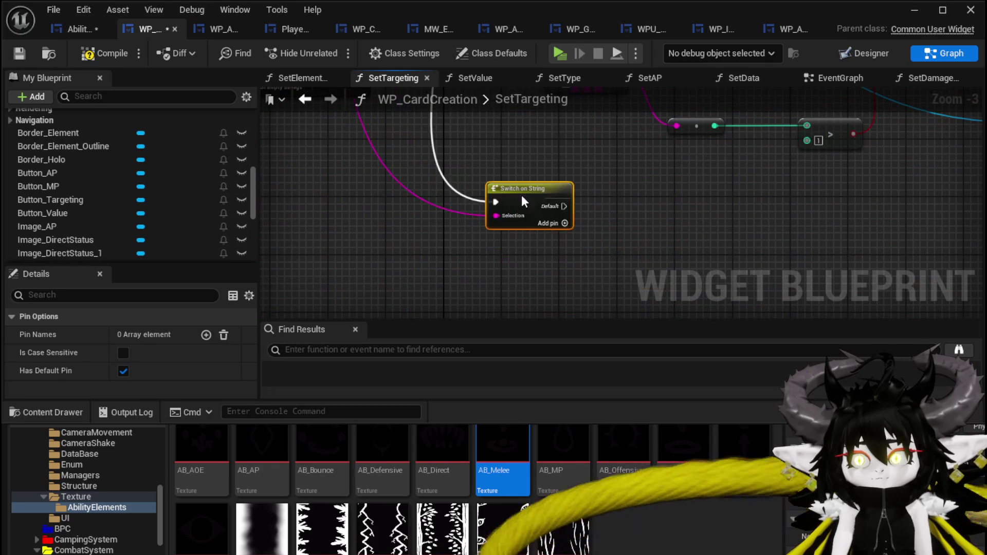
scroll(463, 252, "up", 3)
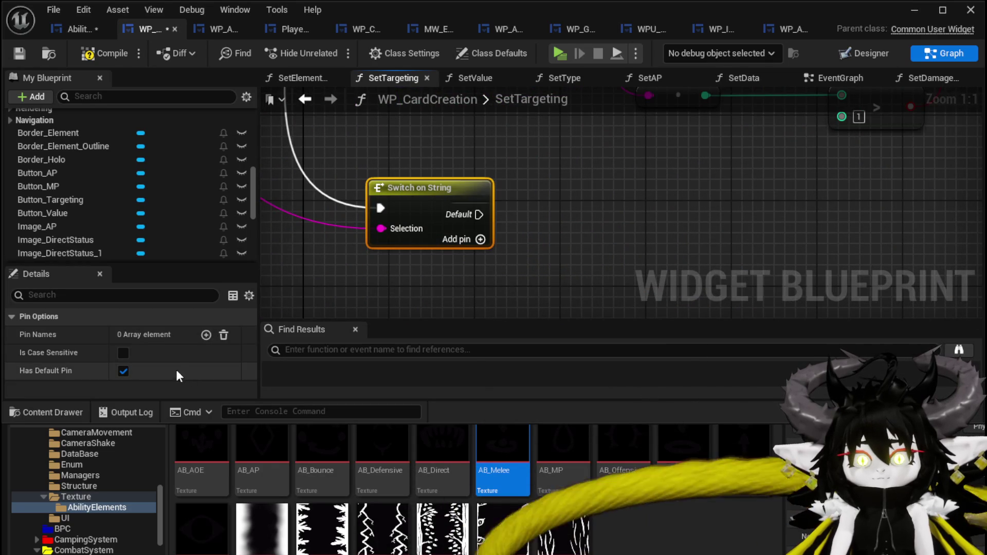
left_click(205, 335)
left_click(202, 335)
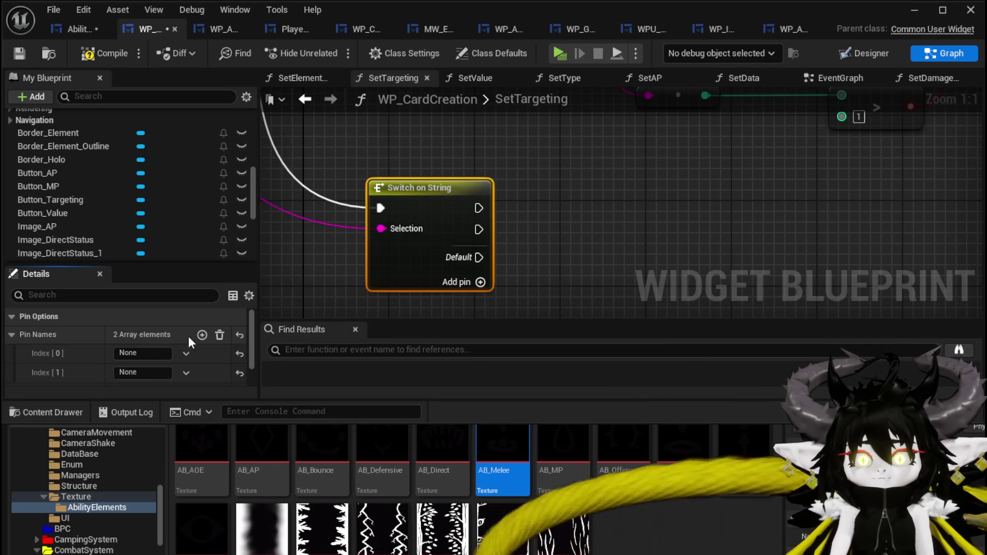
left_click(203, 335)
Step: Name the case pins Range, Melee and Movement, then save WP_CardCreation
scroll(151, 342, "down", 1)
left_click(154, 332)
type("Range")
key("Return")
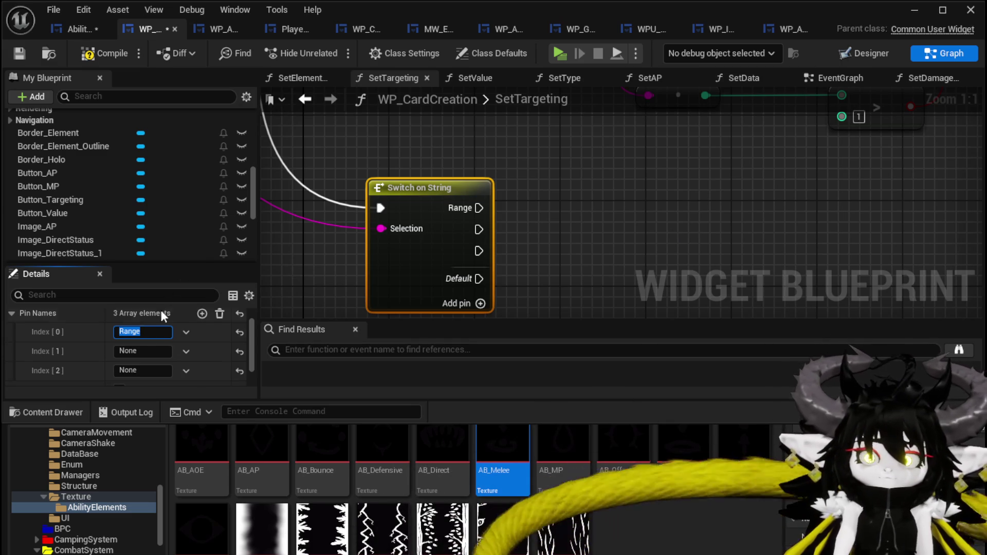
left_click(147, 352)
type("elee")
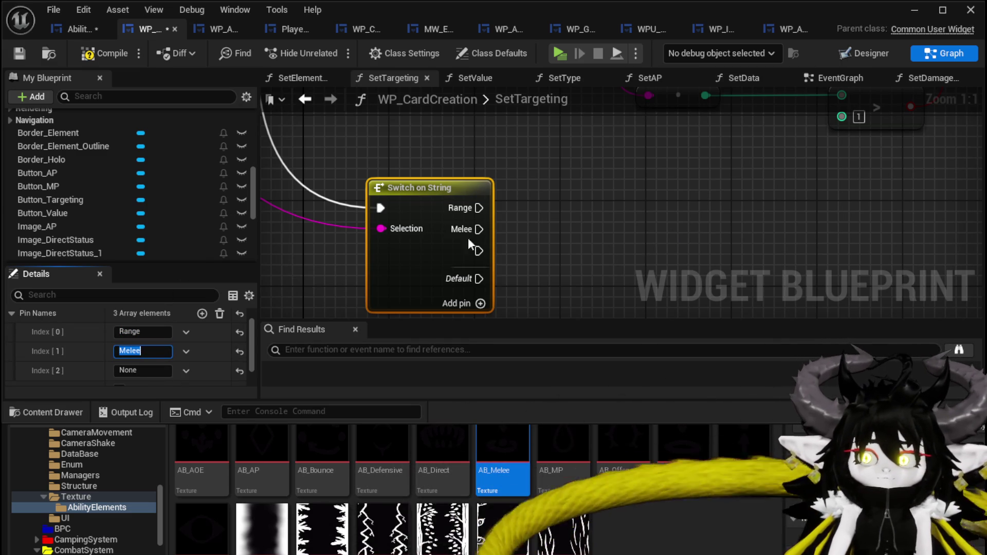
left_click(124, 367)
type("Movement")
key("Return")
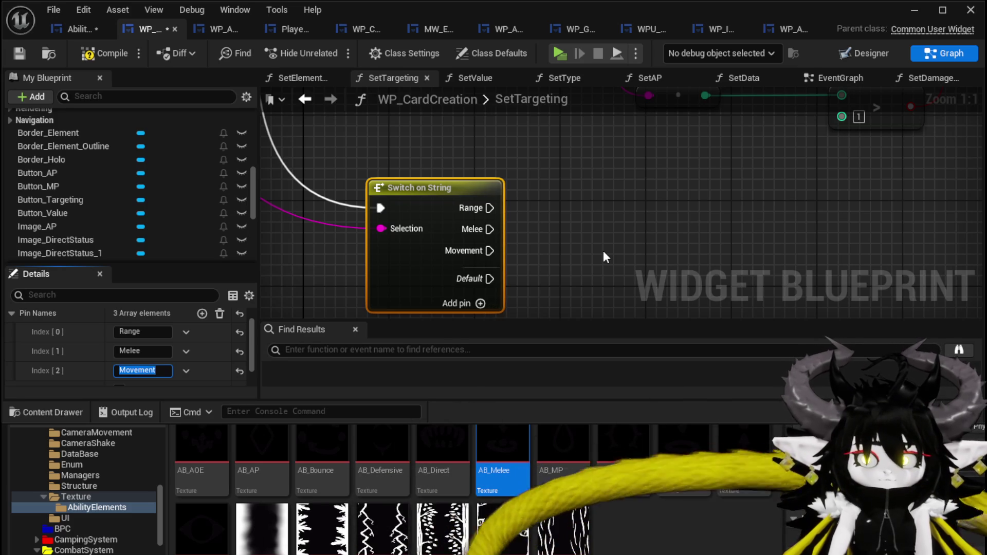
left_click(20, 54)
Step: In the Ability WorkBench graph, link the Range SET into Set Targeting with its movement type feeding Free Aim Type
left_click(81, 32)
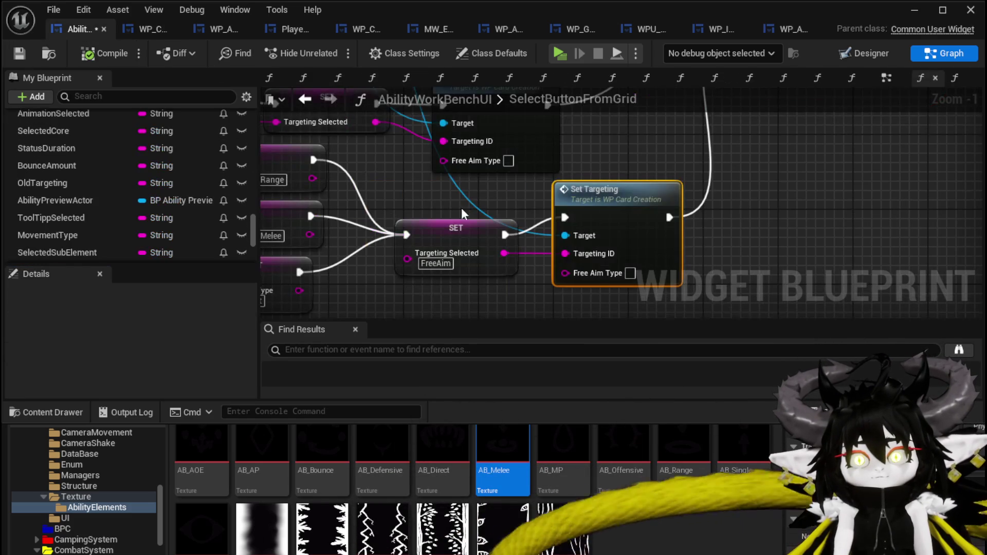
mouse_move(404, 195)
left_mouse_down()
mouse_move(503, 184)
mouse_move(478, 169)
left_mouse_up()
left_click_drag(386, 153, 650, 248)
left_click_drag(380, 208, 648, 248)
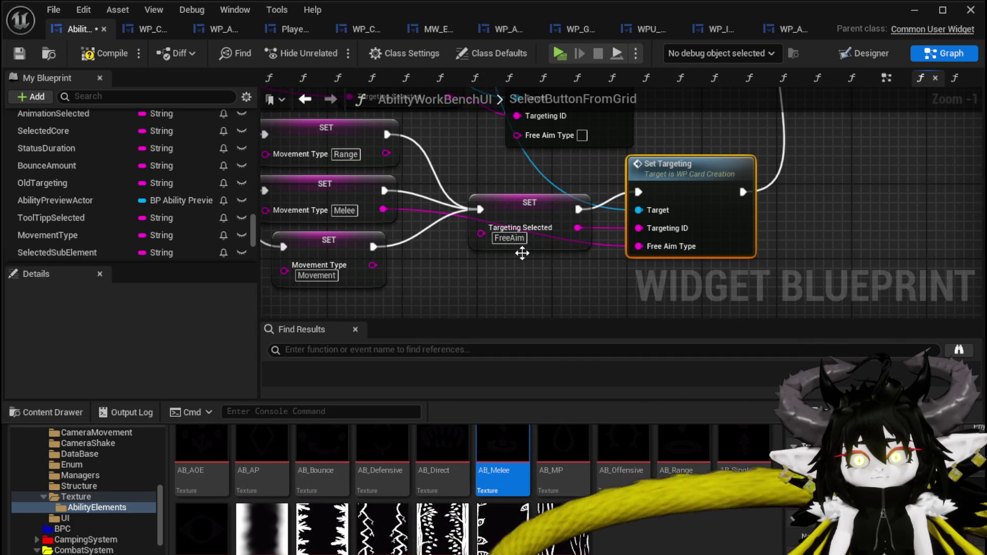
mouse_move(504, 270)
left_mouse_down()
mouse_move(634, 273)
mouse_move(467, 286)
left_mouse_up()
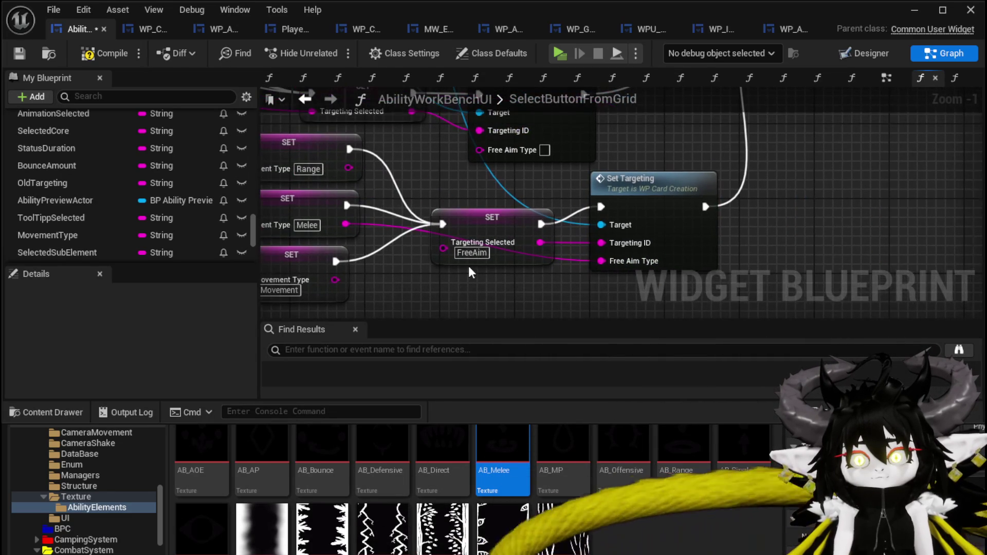
left_click_drag(476, 232, 775, 213)
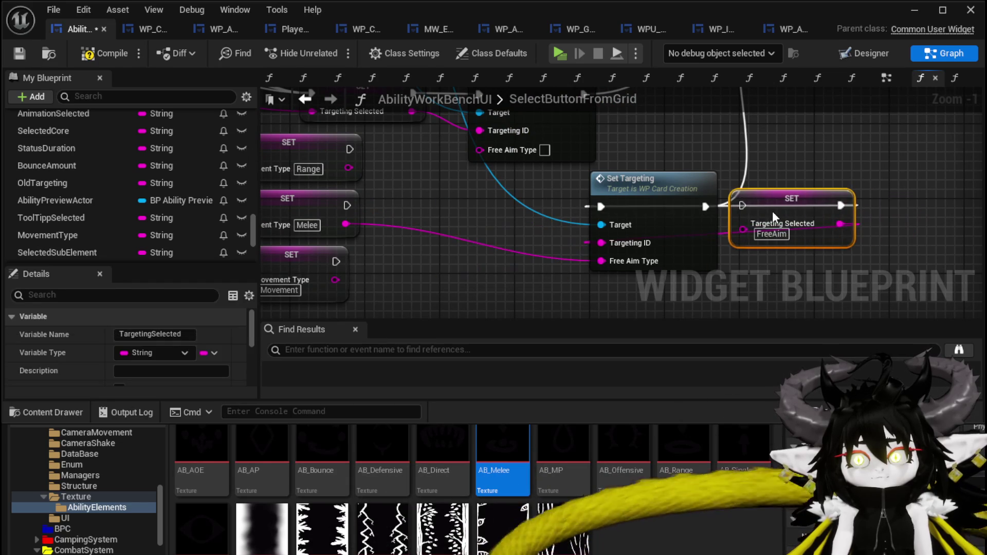
mouse_move(706, 206)
left_mouse_down()
mouse_move(769, 213)
mouse_move(463, 269)
mouse_move(508, 267)
left_mouse_up()
mouse_move(607, 267)
left_mouse_down()
mouse_move(546, 85)
mouse_move(531, 280)
mouse_move(545, 432)
mouse_move(542, 231)
left_mouse_up()
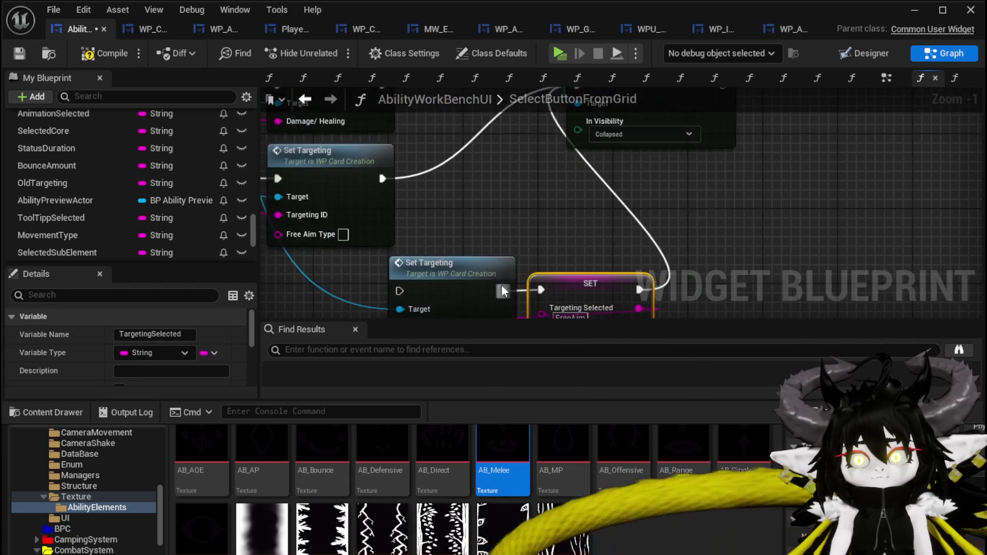
left_click_drag(421, 159, 673, 217)
mouse_move(407, 182)
left_mouse_down()
mouse_move(628, 235)
mouse_move(400, 177)
mouse_move(437, 195)
left_mouse_up()
left_click_drag(703, 272, 672, 245)
Step: Duplicate Set Targeting with Targeting ID 'FreeAim' and wire the Melee SET into it
left_click(658, 159)
key("ctrl+c")
key("ctrl+v")
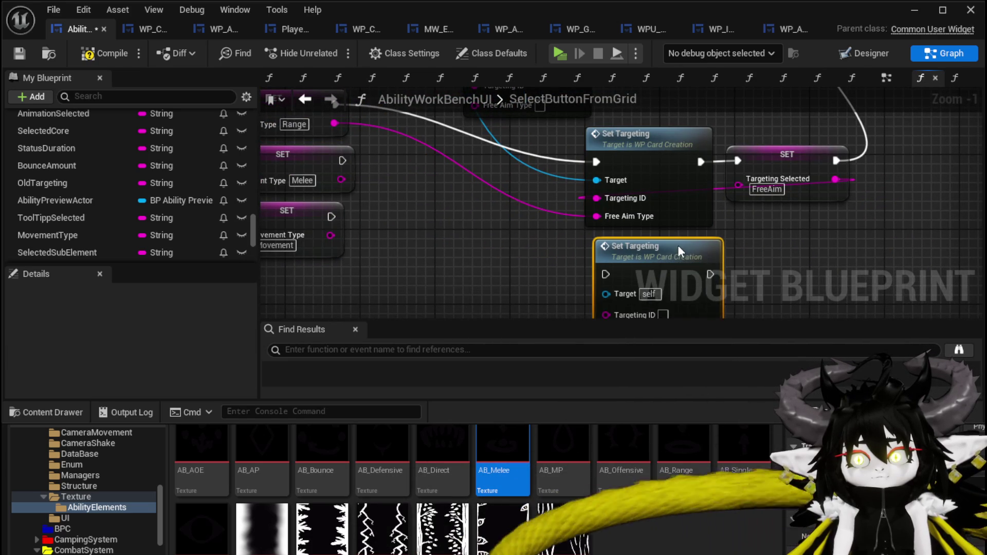
left_click(609, 199, "alt")
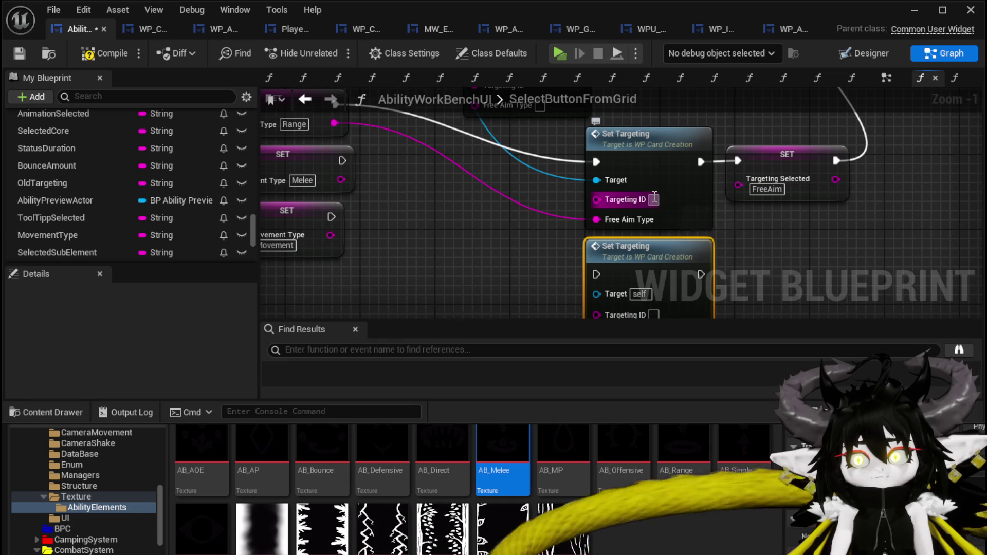
type("Free")
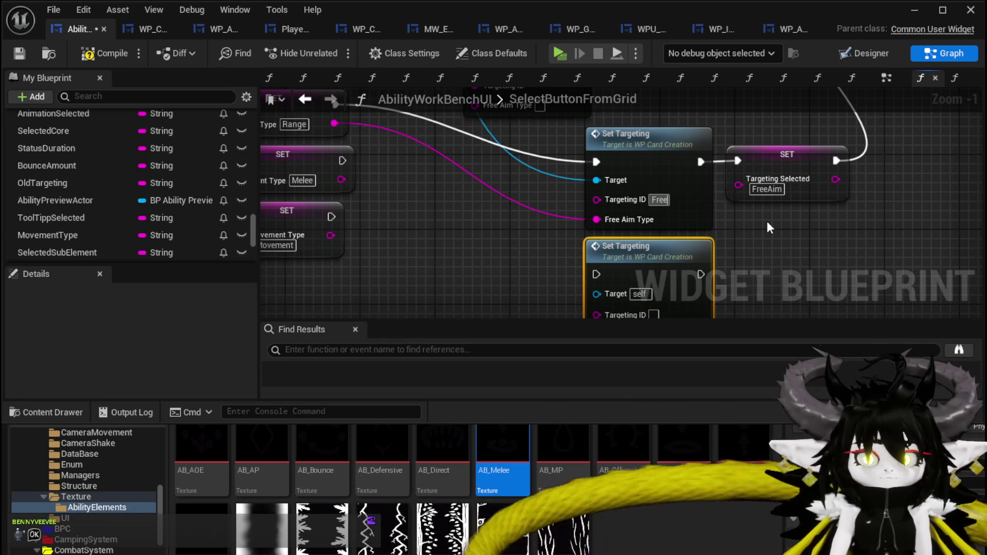
type("A")
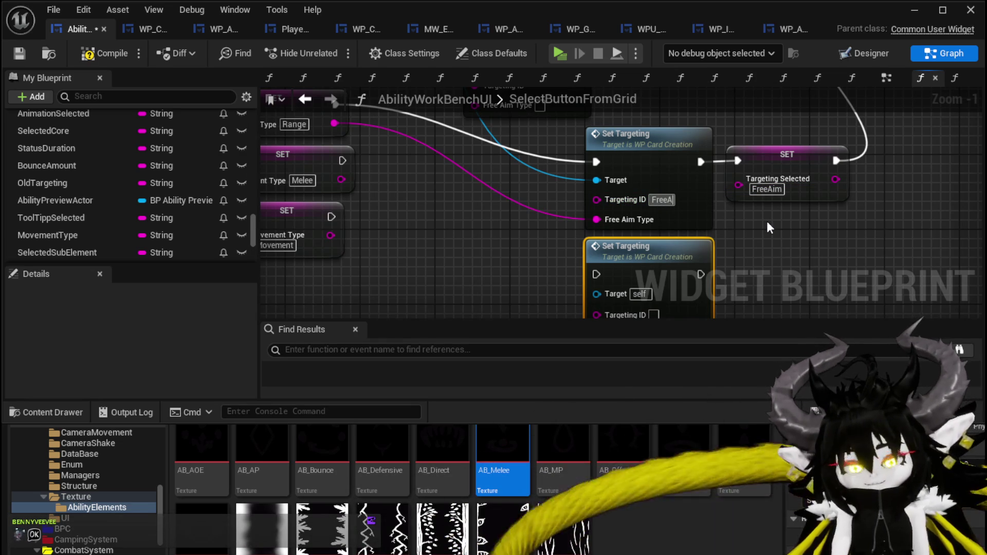
type("im")
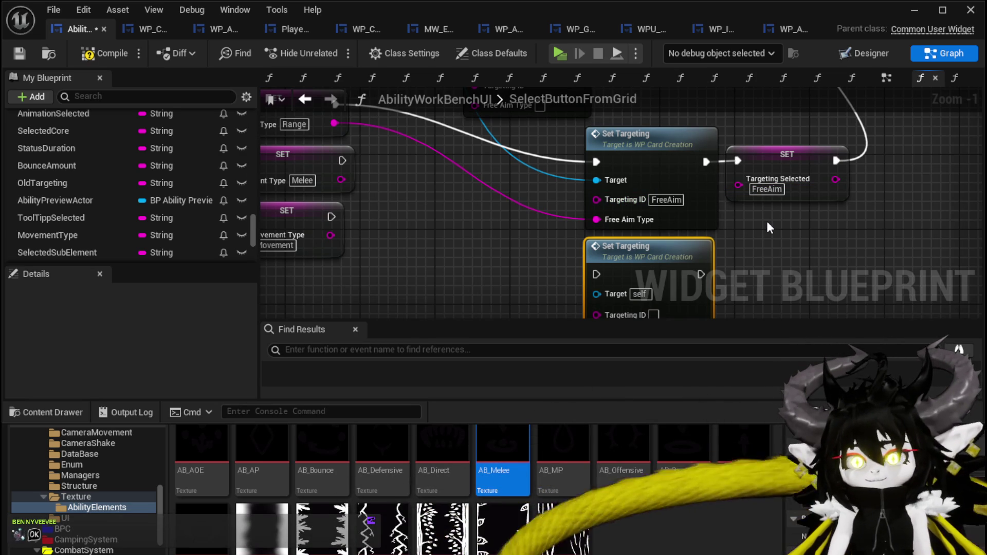
scroll(388, 226, "down", 1)
mouse_move(377, 137)
left_mouse_down()
mouse_move(368, 187)
mouse_move(604, 221)
left_mouse_up()
mouse_move(380, 188)
left_mouse_down()
mouse_move(608, 255)
mouse_move(610, 273)
left_mouse_up()
left_click(667, 158)
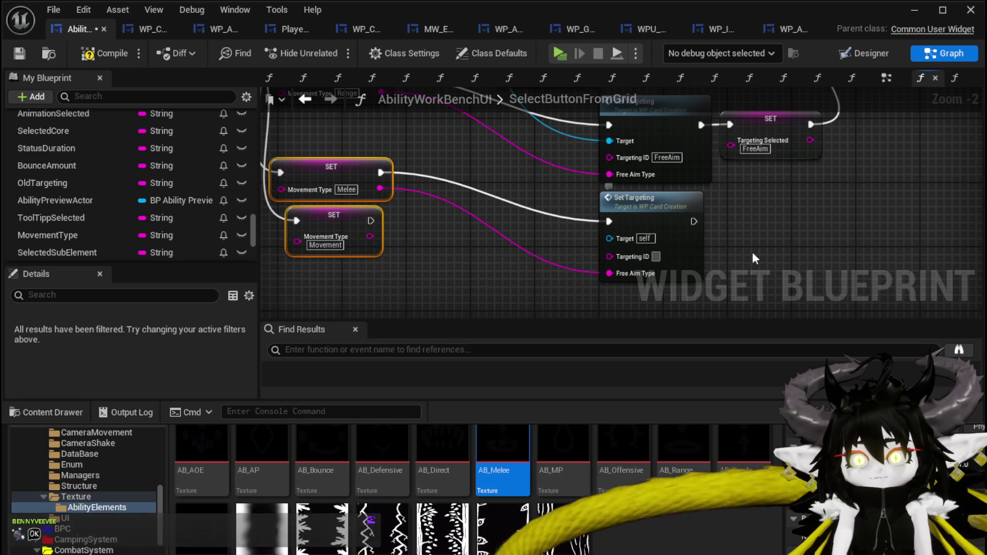
left_click(632, 155)
key("ctrl+c")
Step: Add a third FreeAim Set Targeting for the Movement SET, chained into Targeting Selected SET
left_click(580, 261)
key("ctrl+v")
left_click_drag(638, 265, 599, 256)
left_click_drag(346, 179, 584, 283)
left_click_drag(562, 288, 571, 294)
left_click_drag(320, 147, 325, 146)
left_click_drag(534, 267, 535, 266)
mouse_move(629, 286)
left_mouse_down()
mouse_move(659, 104)
mouse_move(661, 182)
mouse_move(735, 183)
mouse_move(751, 215)
left_mouse_up()
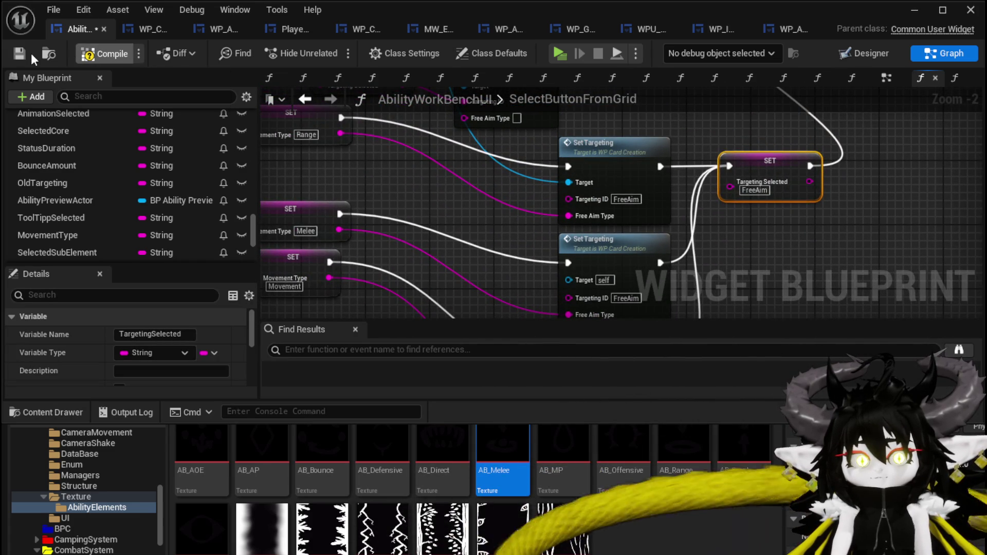
Step: Connect the missing card target, recompile, tidy the SET nodes, save, and minimize the editor
left_click(19, 53)
scroll(458, 158, "down", 3)
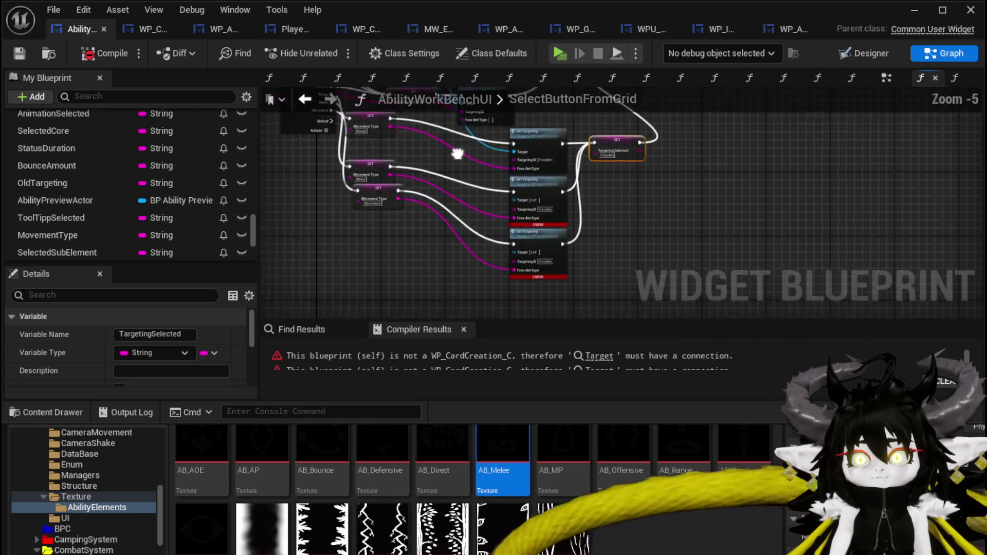
scroll(508, 165, "up", 3)
left_click_drag(515, 227, 538, 266)
scroll(473, 234, "down", 2)
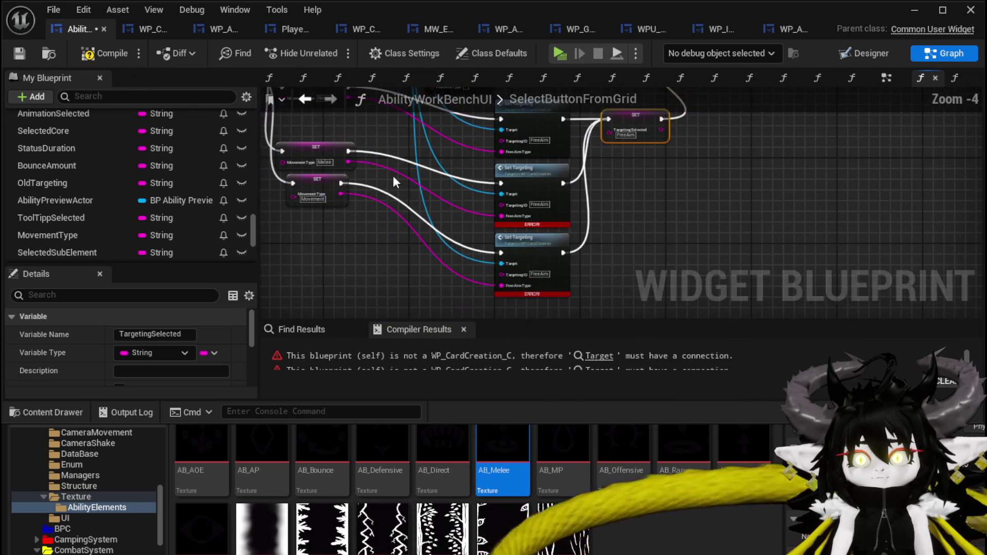
left_click(20, 54)
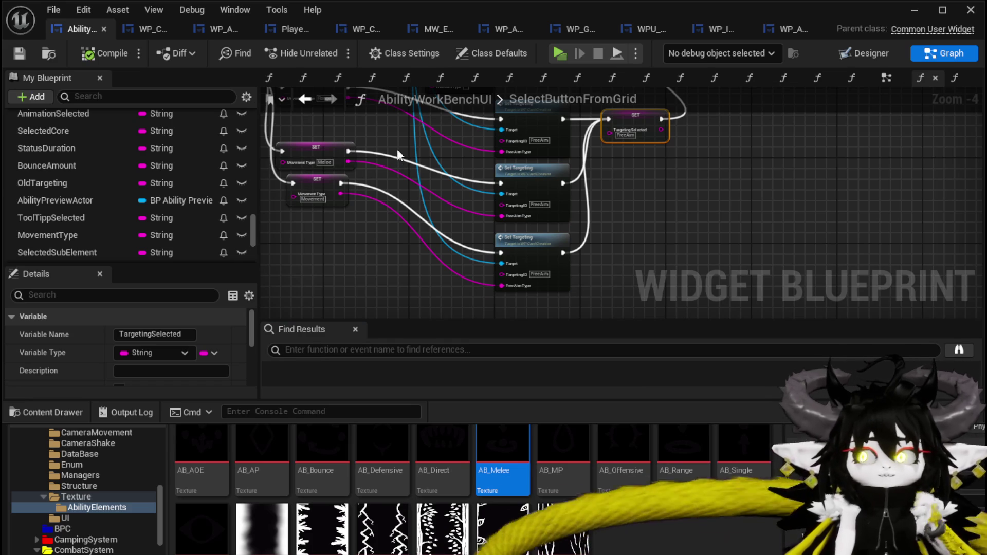
mouse_move(357, 137)
left_mouse_down()
mouse_move(393, 199)
mouse_move(372, 154)
left_mouse_up()
mouse_move(318, 212)
left_mouse_down()
mouse_move(355, 222)
mouse_move(394, 208)
left_mouse_up()
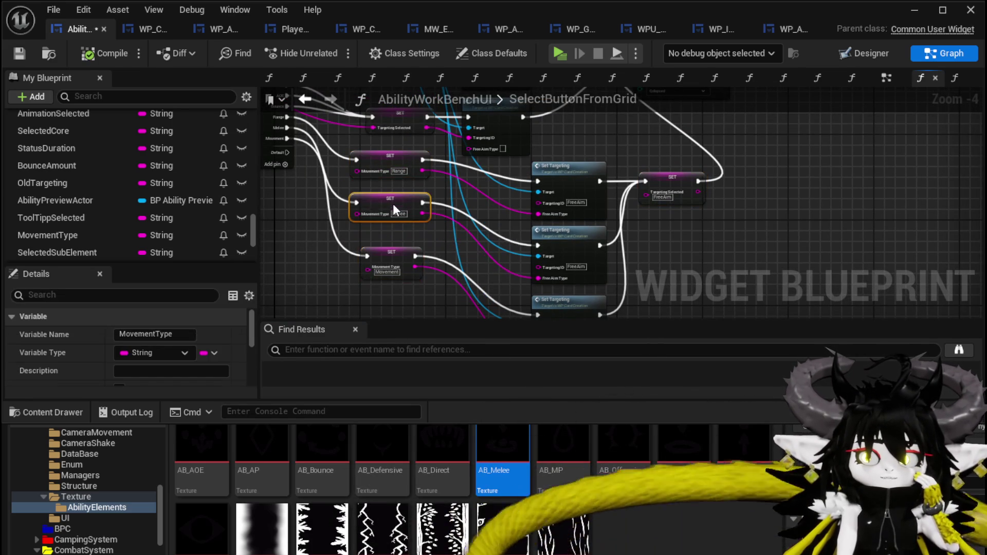
left_click(335, 245)
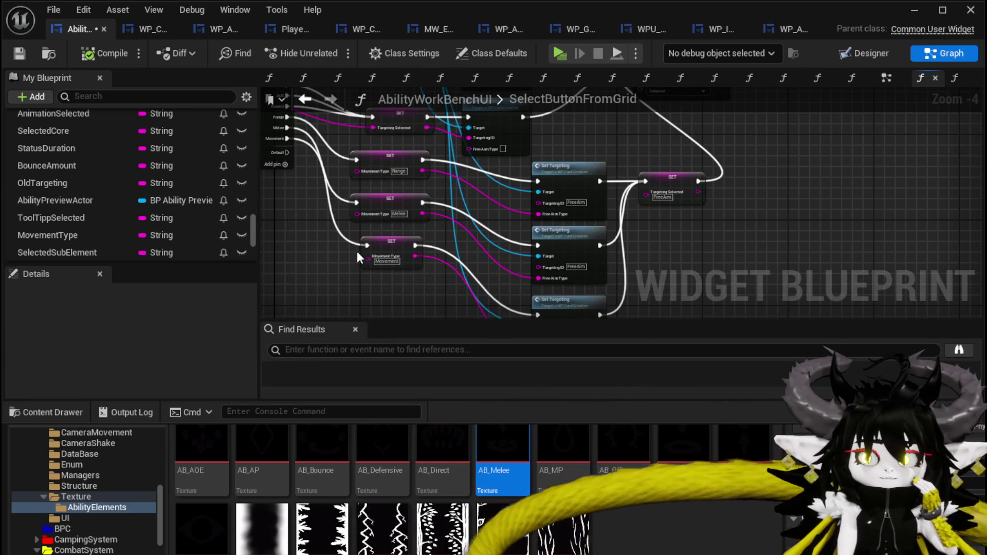
left_click(19, 54)
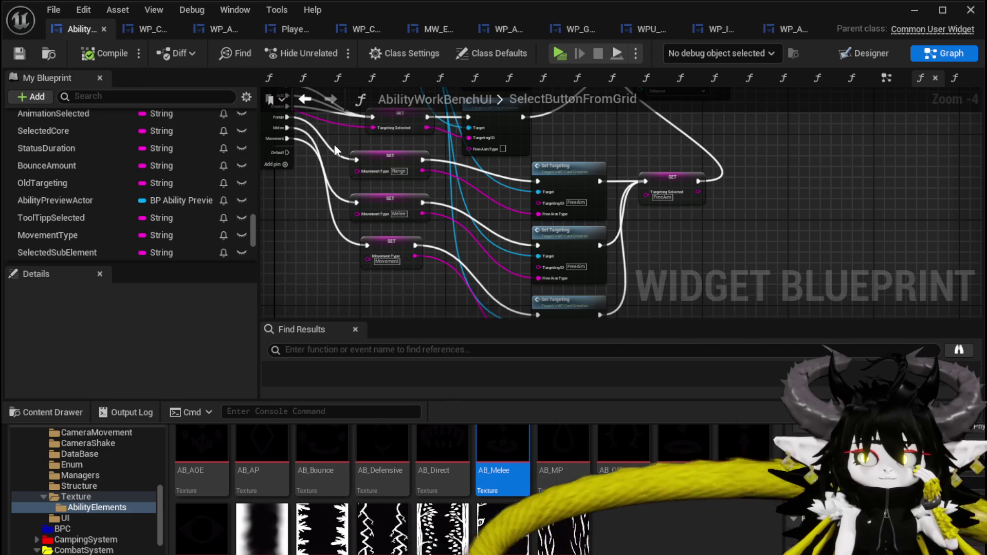
left_click(906, 14)
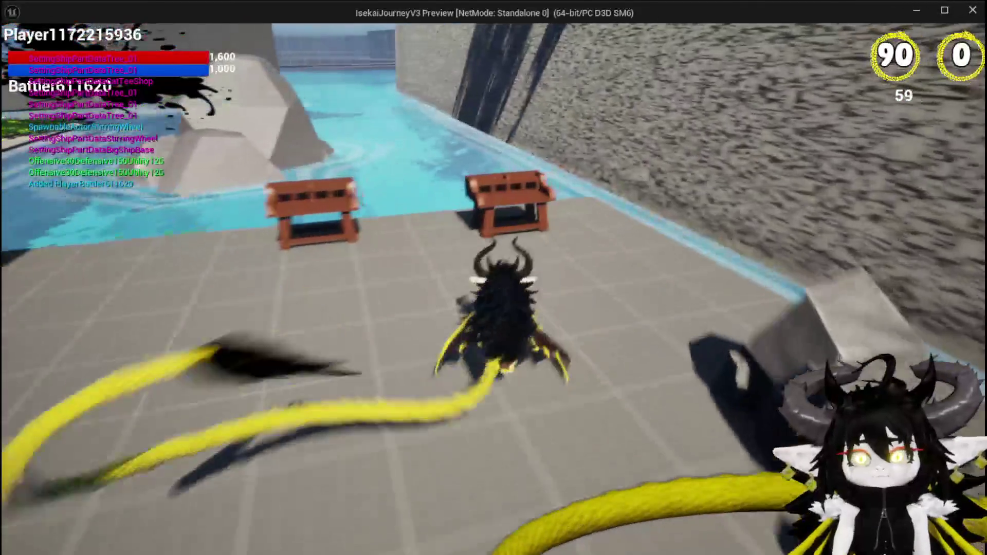
Step: In the running game, open the ability workbench with E and select the AOE damage set to fan out its cards
key("e")
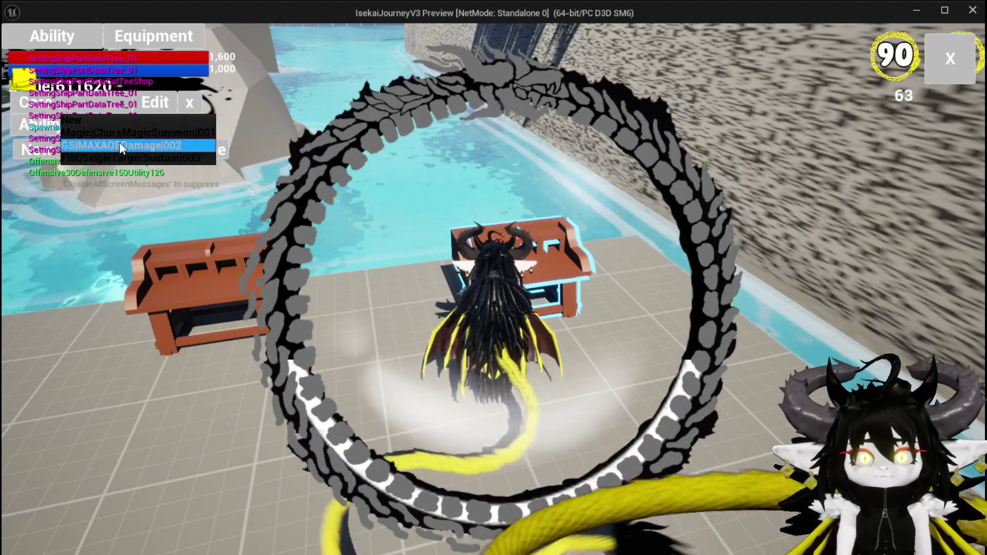
left_click(119, 144)
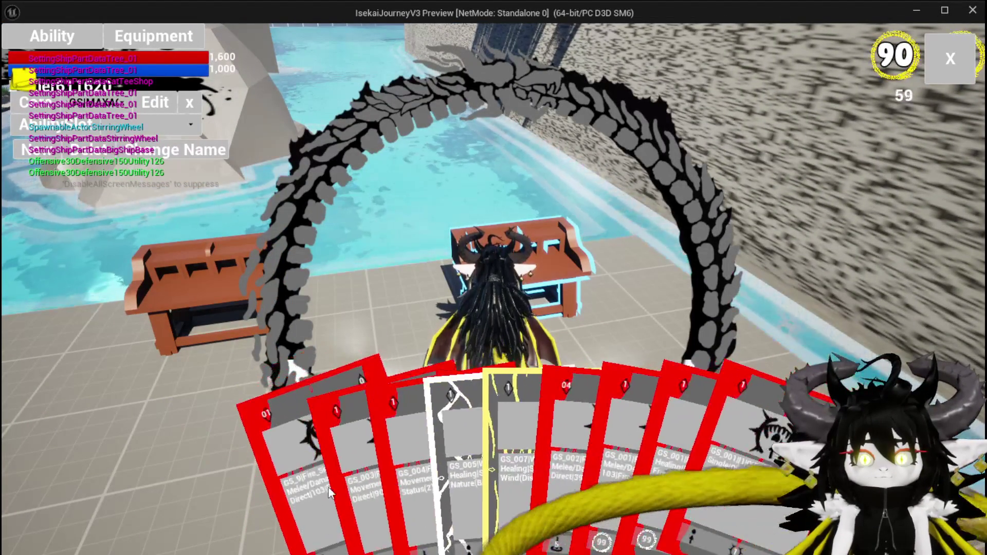
mouse_move(307, 467)
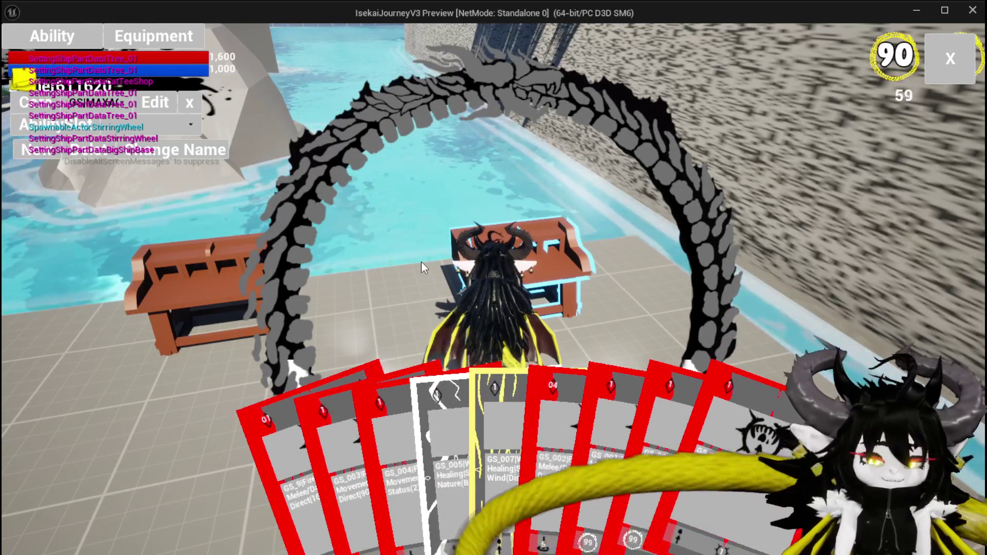
Step: Stop the preview, save, and open the card widget's SetTargeting function at its Switch on String node
key("Escape")
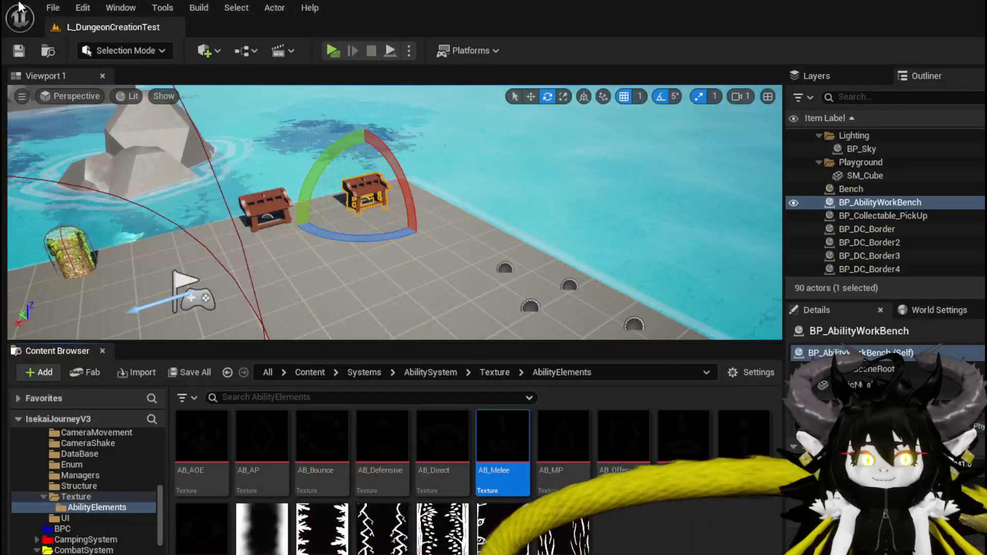
key("ctrl+s")
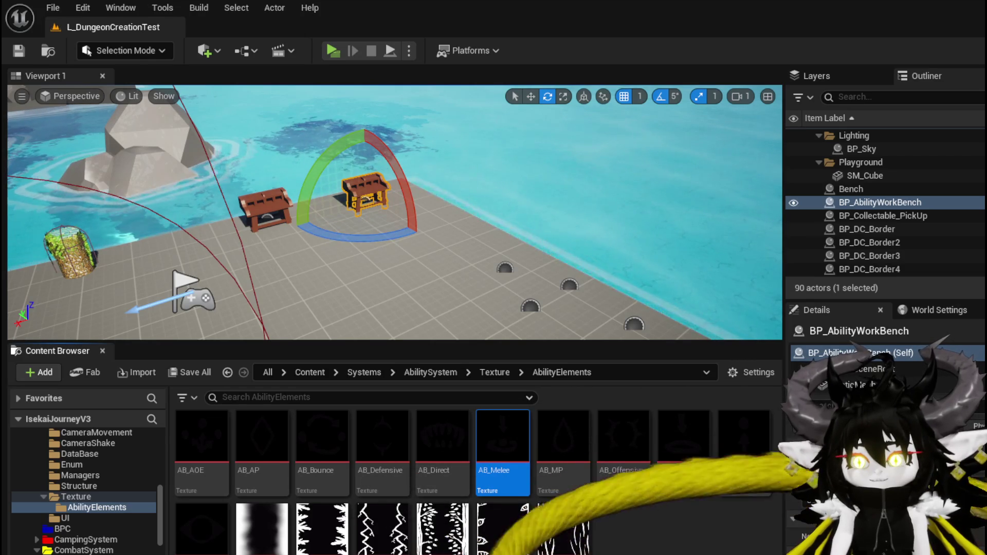
key("alt+Tab")
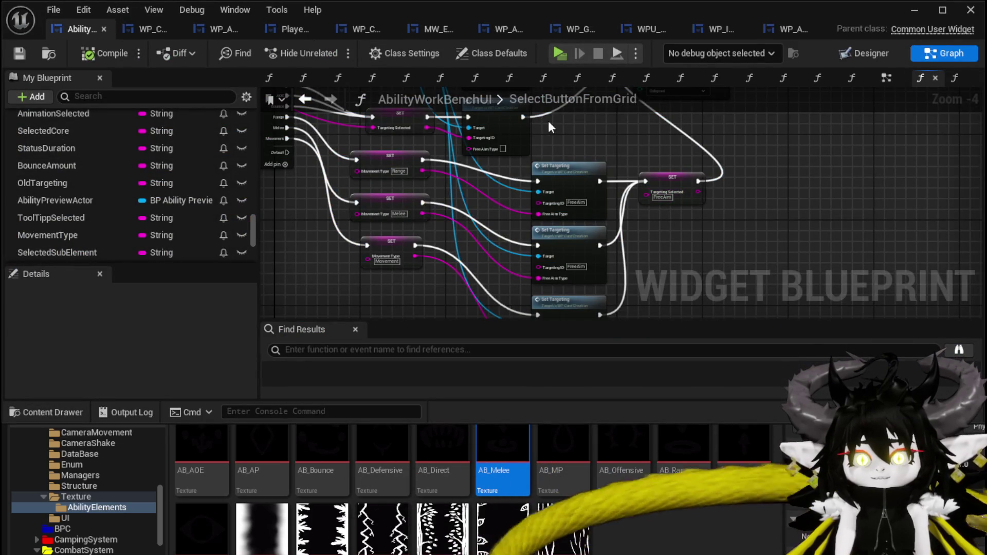
scroll(562, 138, "up", 3)
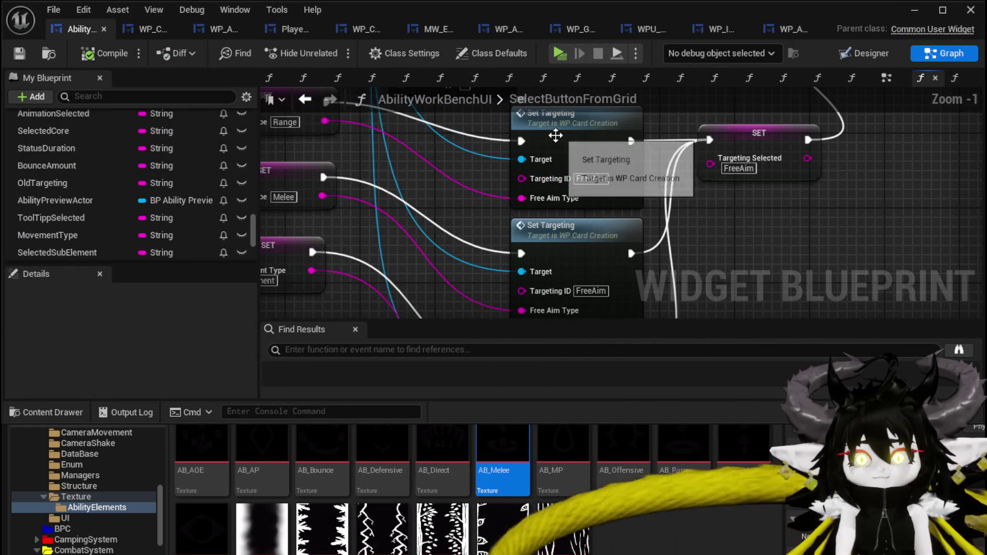
double_click(562, 137)
scroll(494, 137, "down", 3)
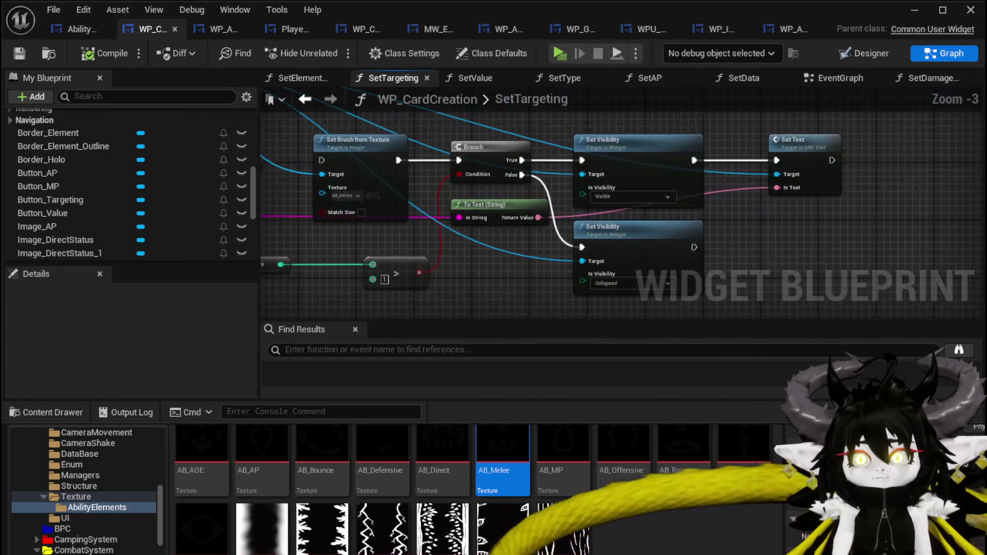
left_click_drag(454, 259, 577, 292)
mouse_move(507, 171)
left_mouse_down()
mouse_move(617, 287)
mouse_move(401, 165)
left_mouse_up()
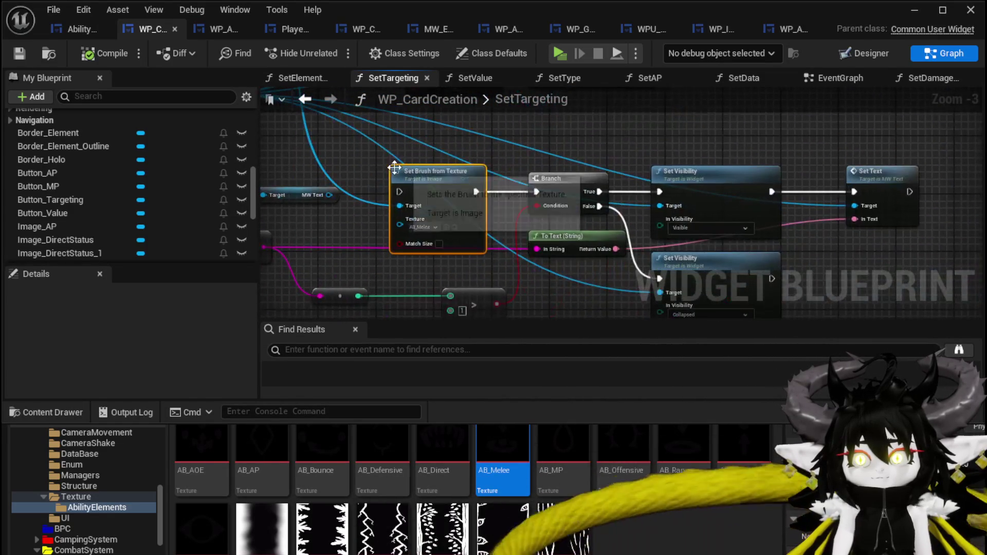
left_click_drag(637, 317, 636, 271)
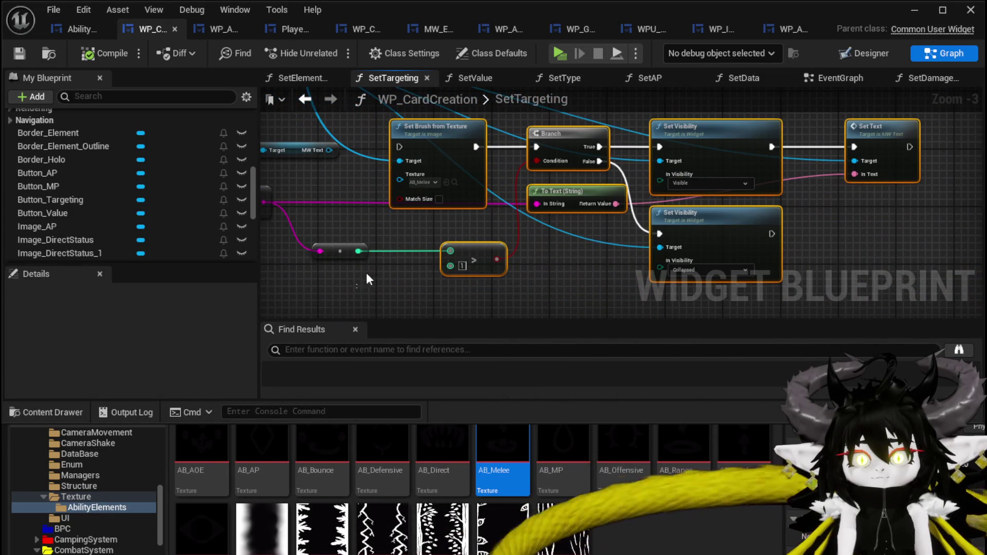
mouse_move(452, 137)
left_mouse_down()
mouse_move(352, 214)
mouse_move(574, 228)
left_mouse_up()
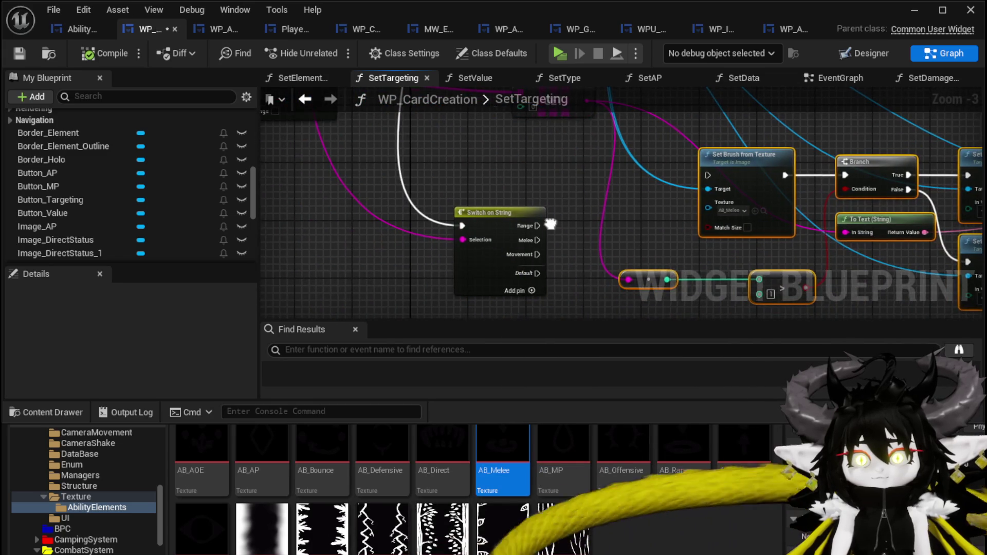
scroll(551, 226, "up", 2)
Step: Wire the Melee case to Set Brush from Texture and move the texture/visibility chain down
left_click_drag(417, 251, 644, 168)
scroll(455, 190, "down", 4)
mouse_move(435, 294)
left_mouse_down()
mouse_move(734, 216)
mouse_move(738, 166)
left_mouse_up()
left_click_drag(500, 190, 520, 238)
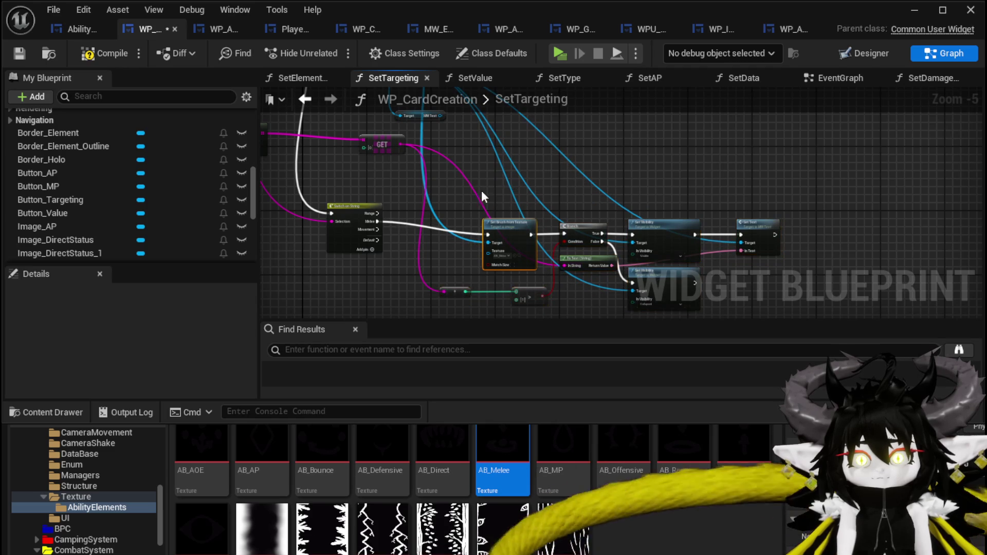
scroll(363, 212, "up", 2)
Step: Wire the Range case to a Set Brush node using AB_Range and connect it to the Branch
left_click_drag(388, 212, 588, 142)
left_click(619, 180)
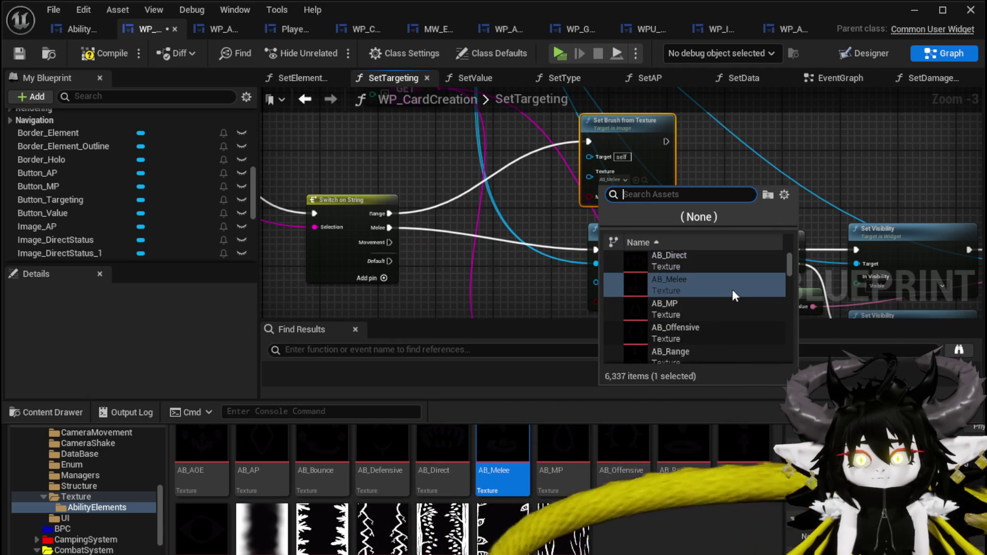
left_click(701, 332)
left_click_drag(532, 153, 599, 265)
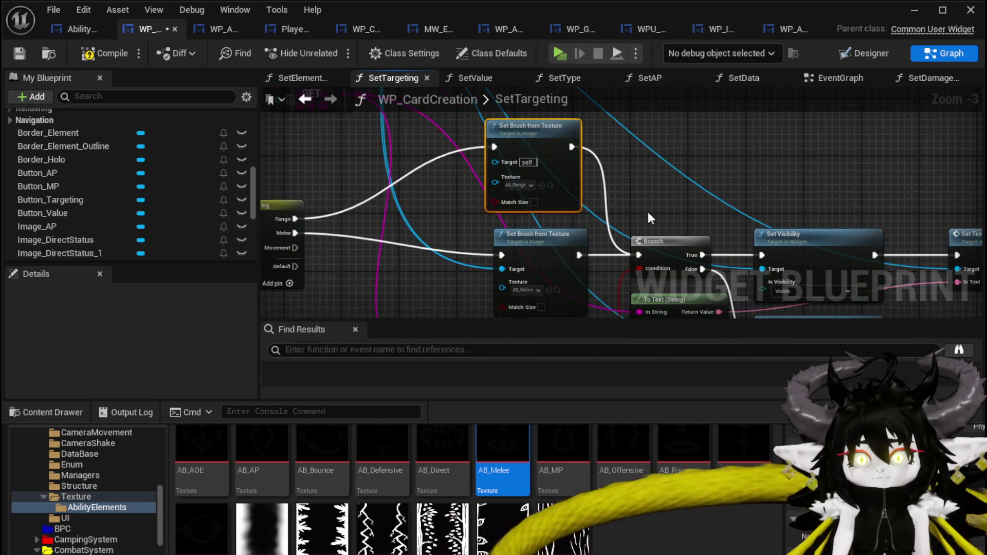
scroll(649, 225, "down", 2)
scroll(512, 277, "up", 2)
Step: Wire the Movement case to its Set Brush node and connect that to the Branch
mouse_move(394, 162)
left_mouse_down()
mouse_move(579, 341)
mouse_move(604, 197)
left_mouse_up()
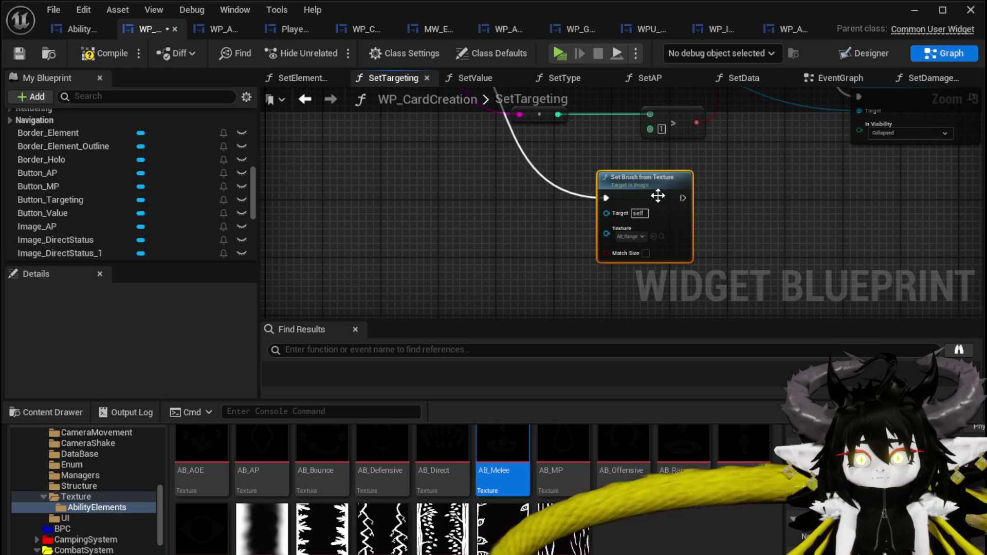
mouse_move(538, 277)
left_mouse_down()
mouse_move(598, 202)
mouse_move(588, 185)
left_mouse_up()
mouse_move(819, 140)
left_mouse_down()
mouse_move(626, 102)
mouse_move(645, 124)
mouse_move(682, 124)
mouse_move(669, 108)
mouse_move(661, 238)
mouse_move(648, 269)
mouse_move(650, 155)
left_mouse_up()
scroll(668, 128, "down", 2)
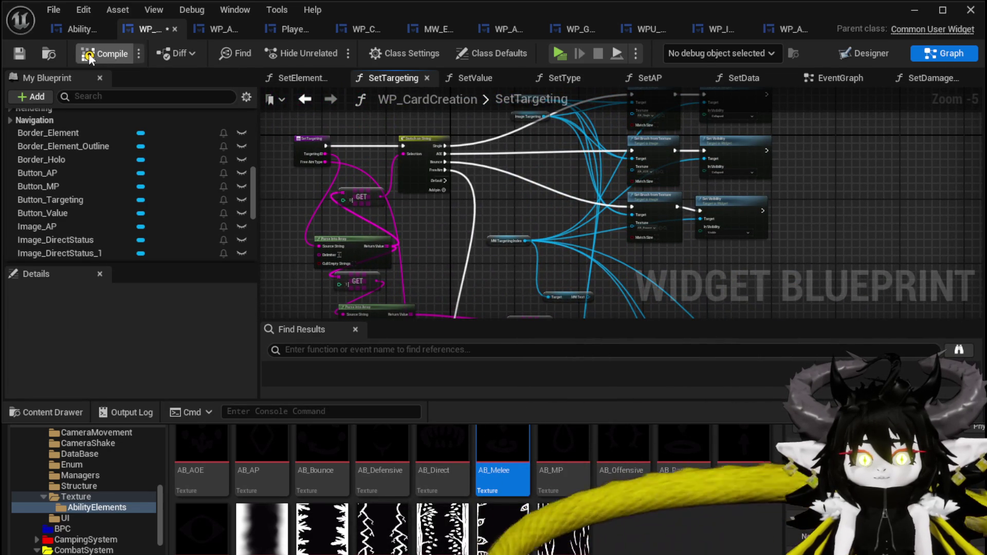
Step: Compile, jump to the error, and delete the two stray Image Targeting reference nodes
left_click(20, 53)
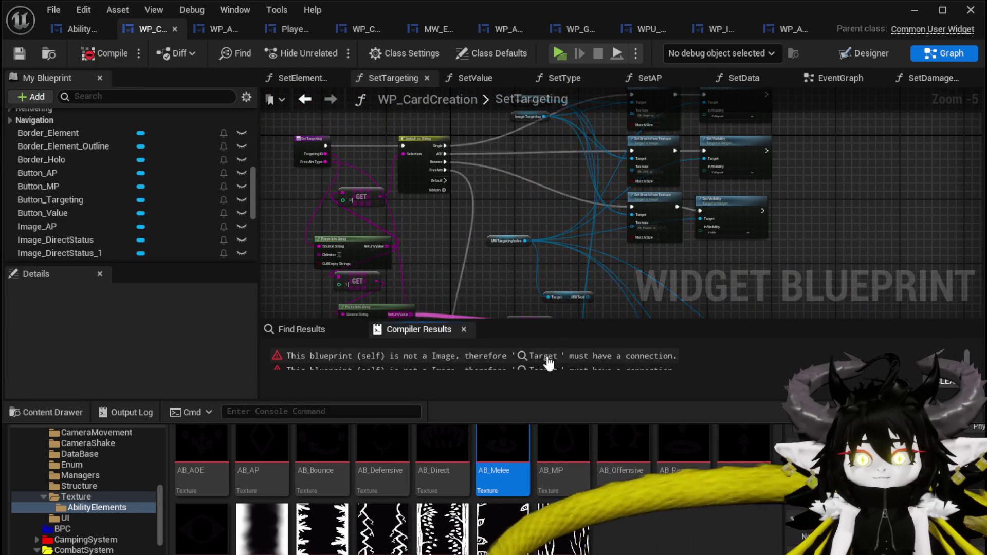
left_click(545, 356)
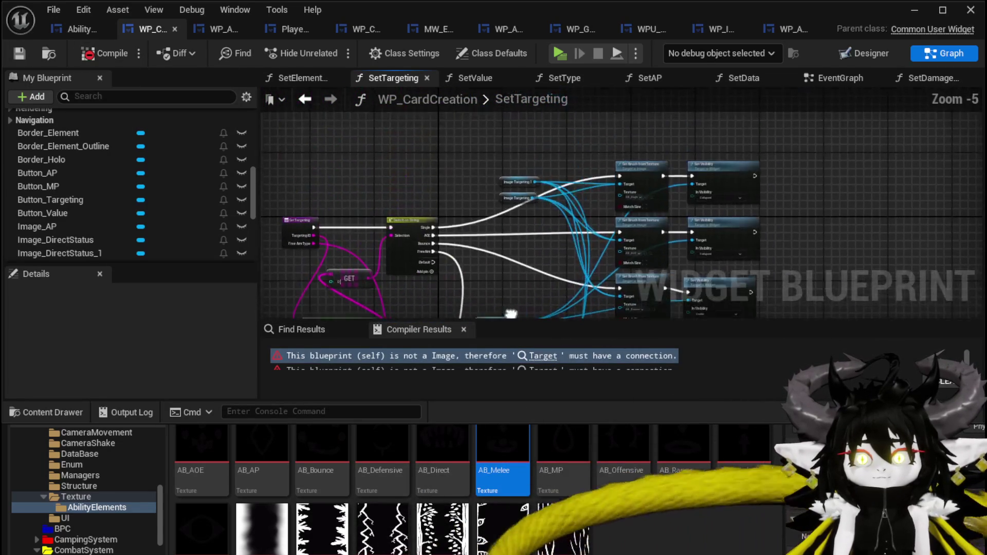
scroll(522, 257, "up", 3)
scroll(522, 256, "down", 2)
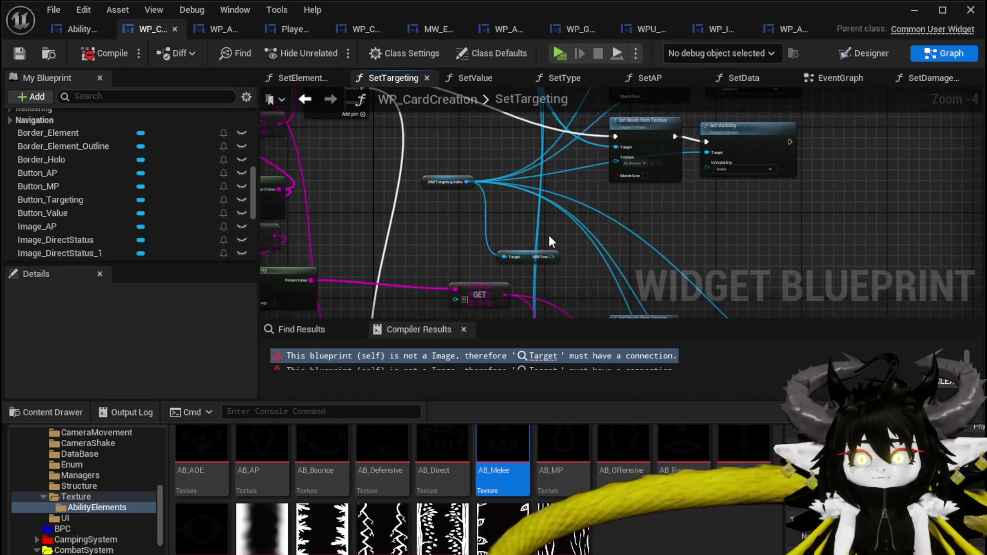
scroll(553, 237, "down", 2)
scroll(535, 180, "up", 2)
scroll(501, 212, "up", 3)
left_click(443, 219)
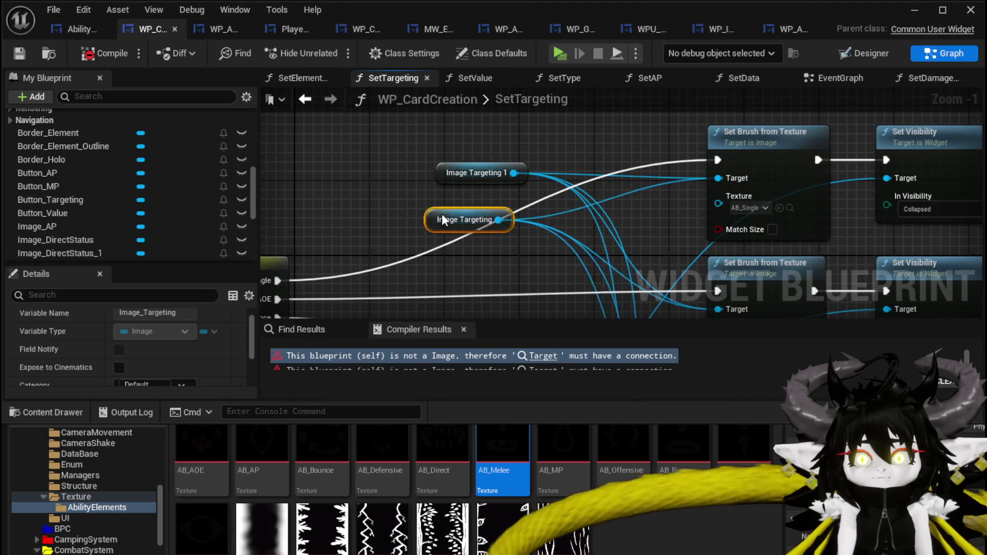
left_click(468, 173, "ctrl")
key("Delete")
Step: Wire Image Targeting into the upper and lower Set Brush Target pins, then recompile
scroll(495, 206, "down", 3)
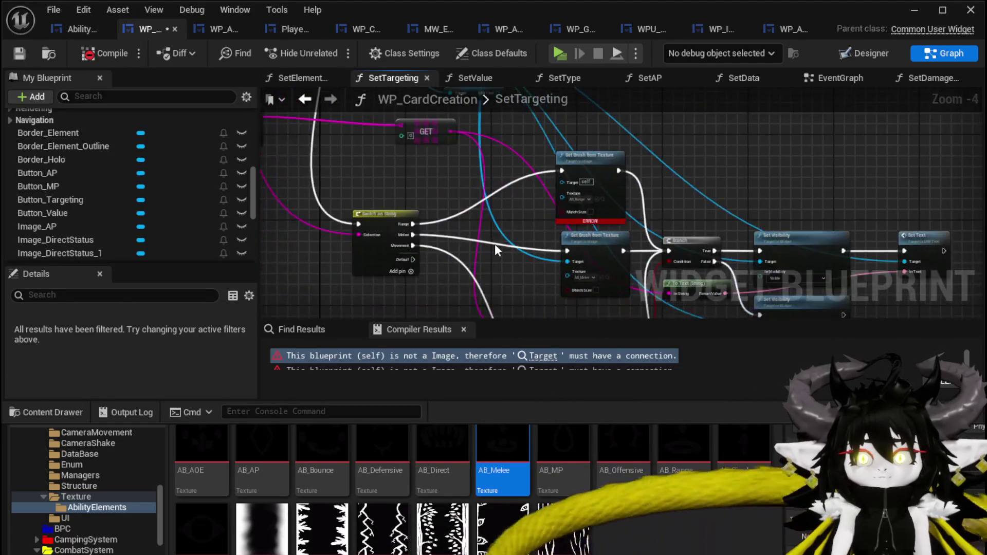
left_click_drag(498, 208, 469, 162)
mouse_move(399, 273)
left_mouse_down()
mouse_move(453, 316)
mouse_move(556, 195)
mouse_move(509, 120)
left_mouse_up()
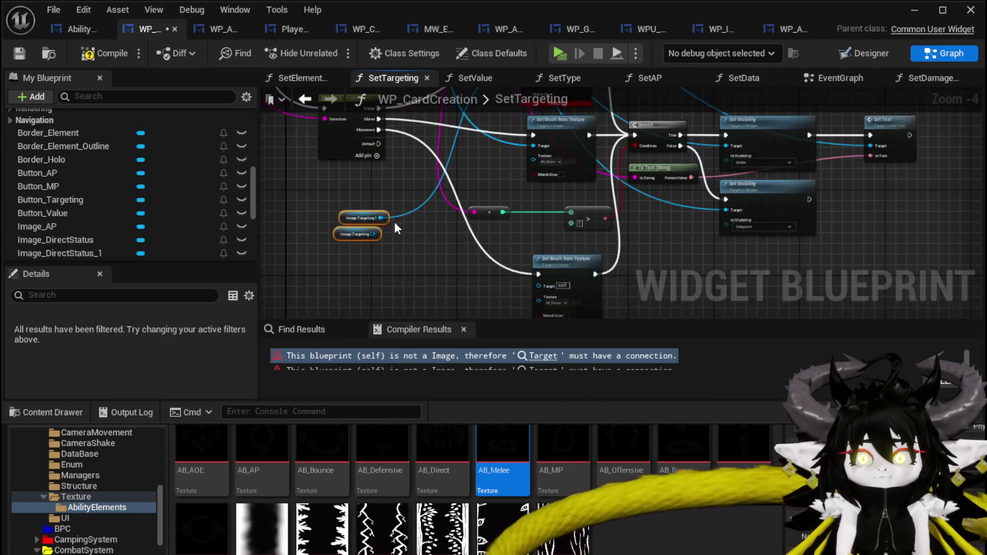
left_click_drag(374, 234, 536, 150)
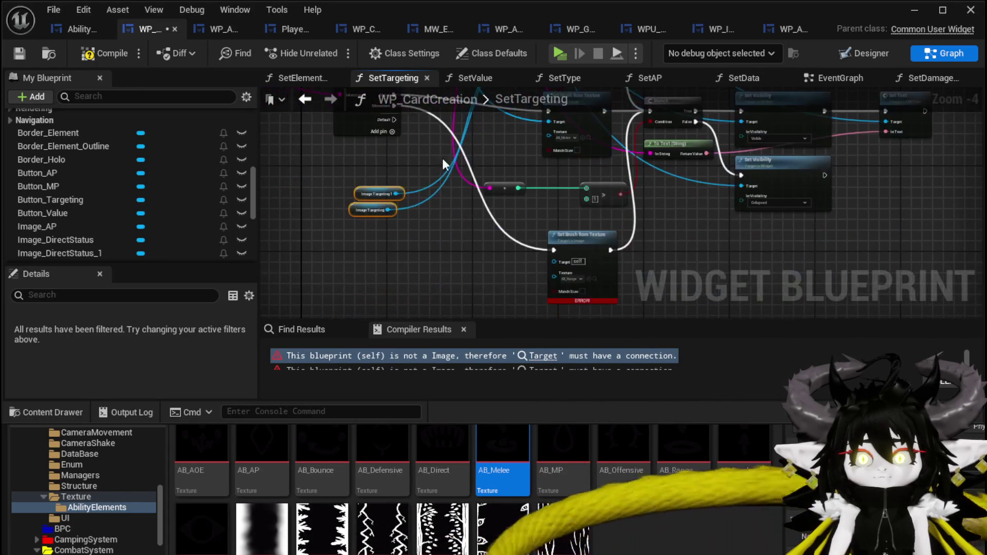
left_click_drag(397, 194, 561, 267)
mouse_move(388, 210)
left_mouse_down()
mouse_move(555, 259)
mouse_move(525, 253)
left_mouse_up()
scroll(515, 198, "down", 1)
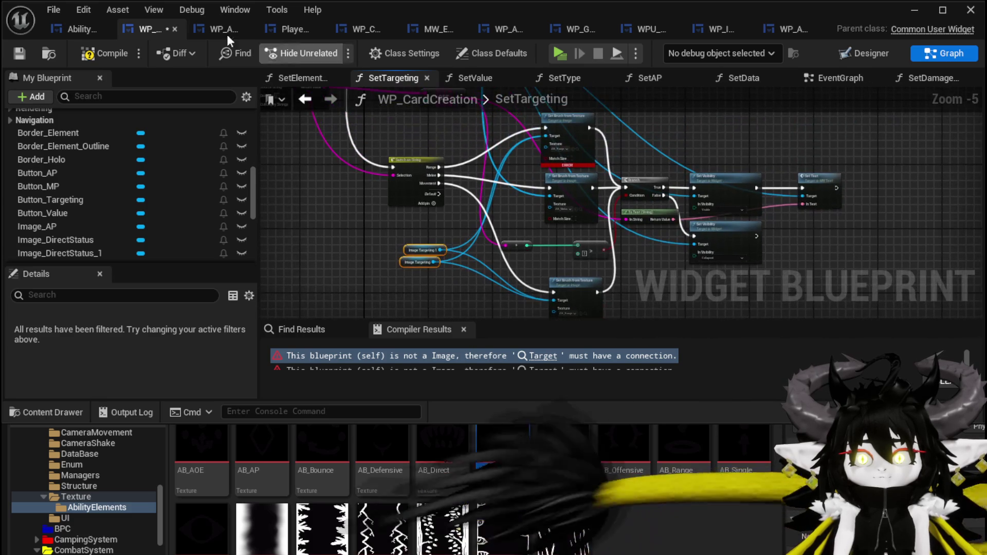
left_click(107, 53)
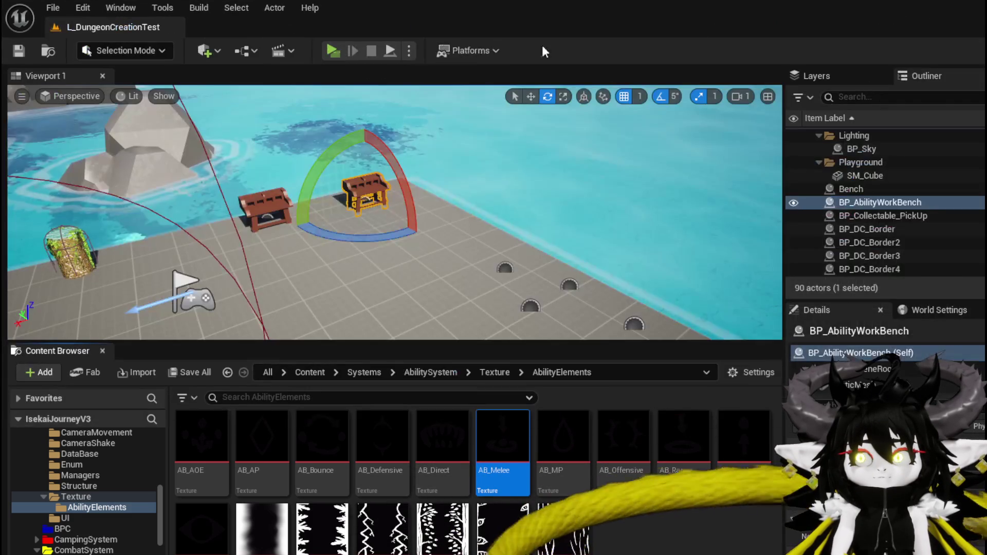
Step: Play the game, load the Magic|ChuraMagicSummon|001 ability set, and enlarge the Magic_004 card
left_click(326, 48)
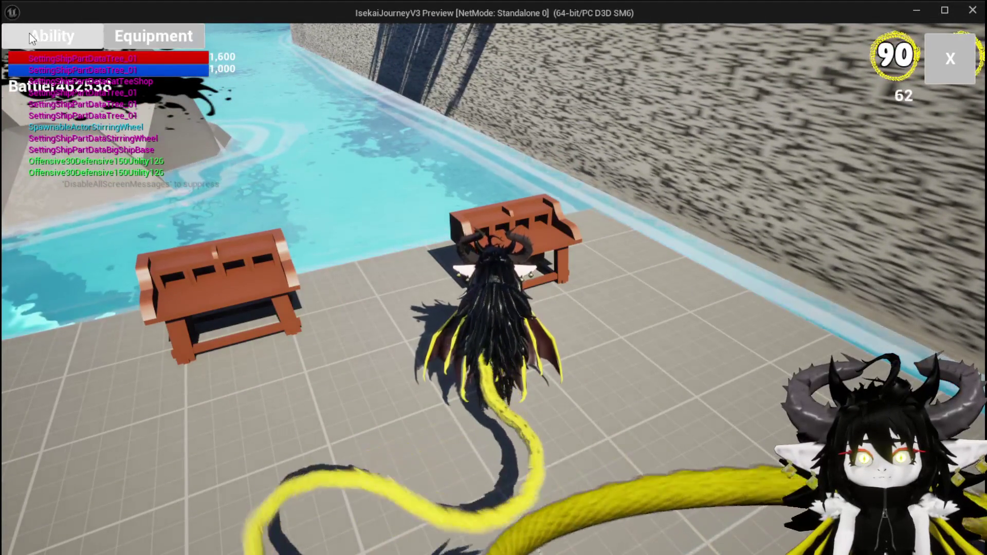
left_click(31, 33)
left_click(106, 104)
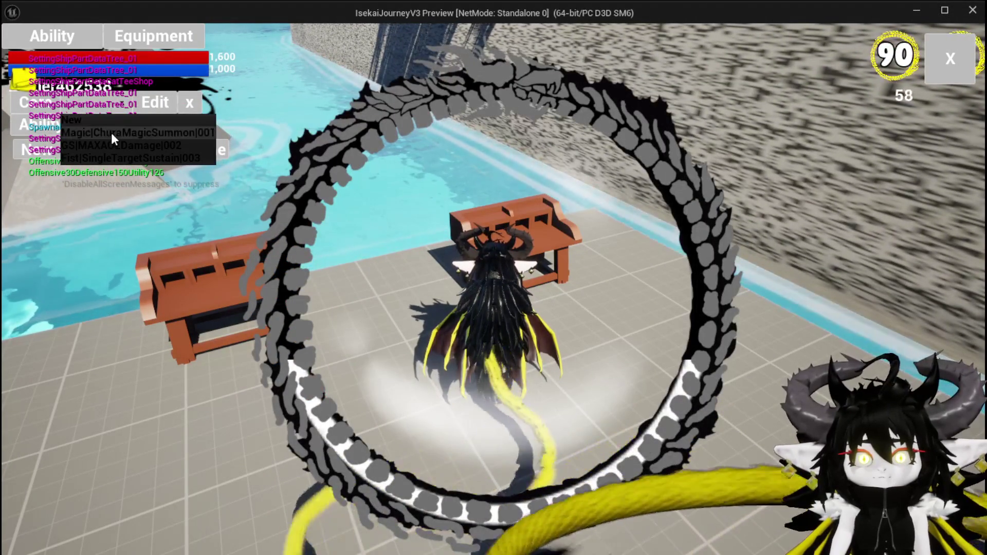
left_click(111, 133)
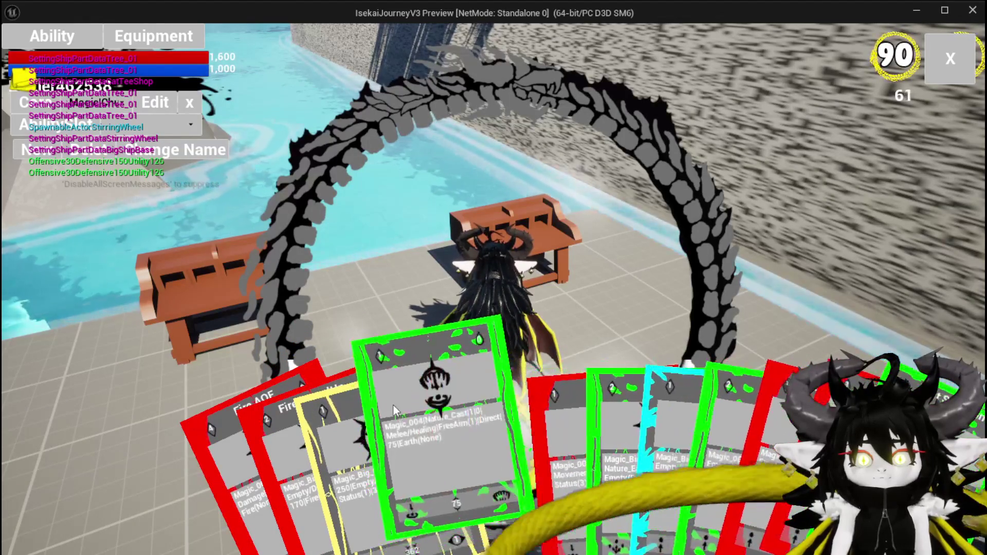
left_click(400, 407)
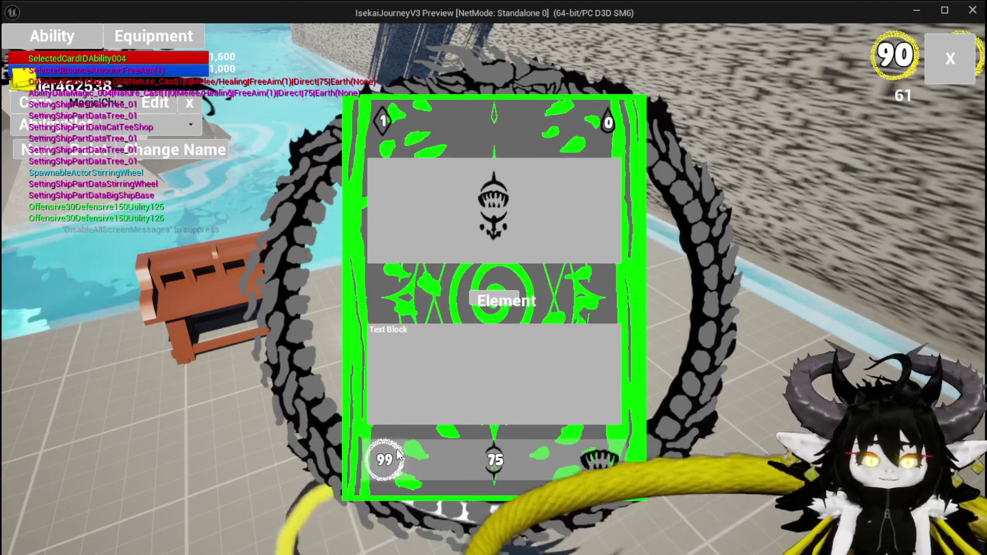
Step: Stop the preview, save, and switch back to the AbilityWorkBenchUI blueprint
key("Escape")
key("ctrl+s")
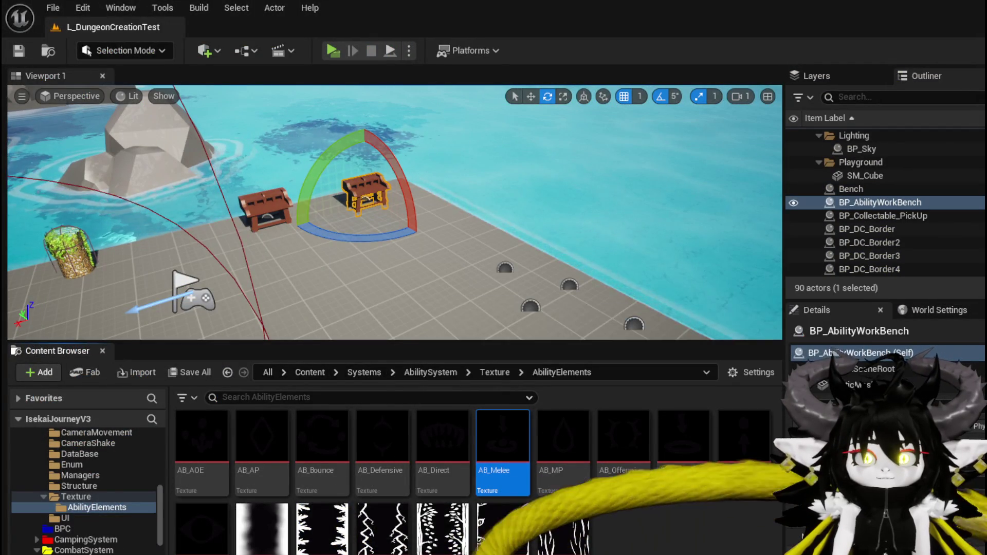
left_click(505, 413)
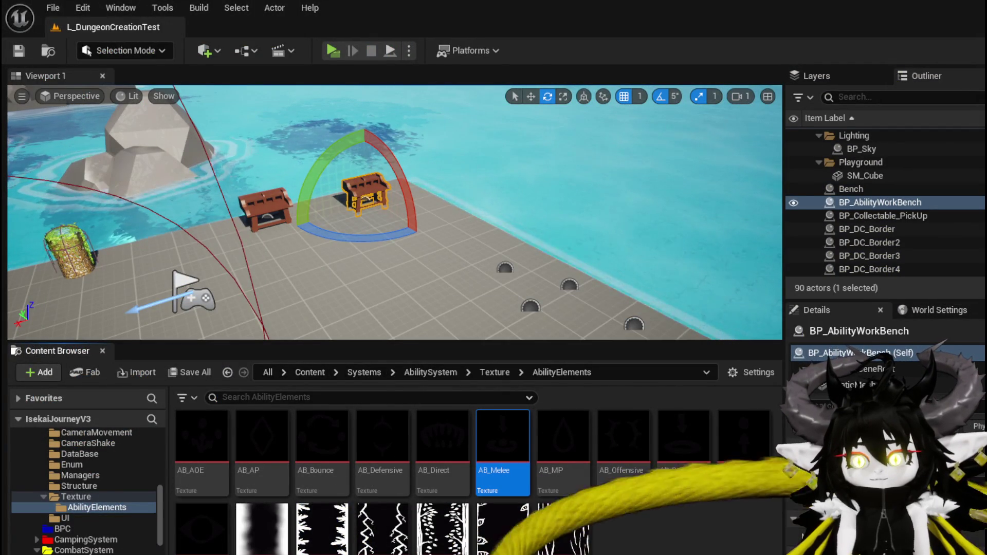
key("alt+Tab")
left_click(67, 29)
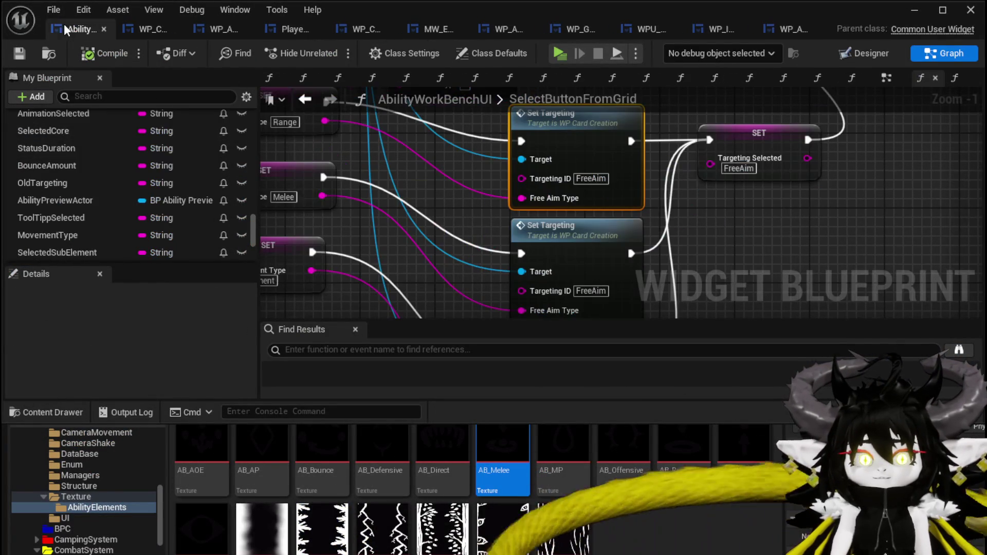
scroll(441, 217, "down", 4)
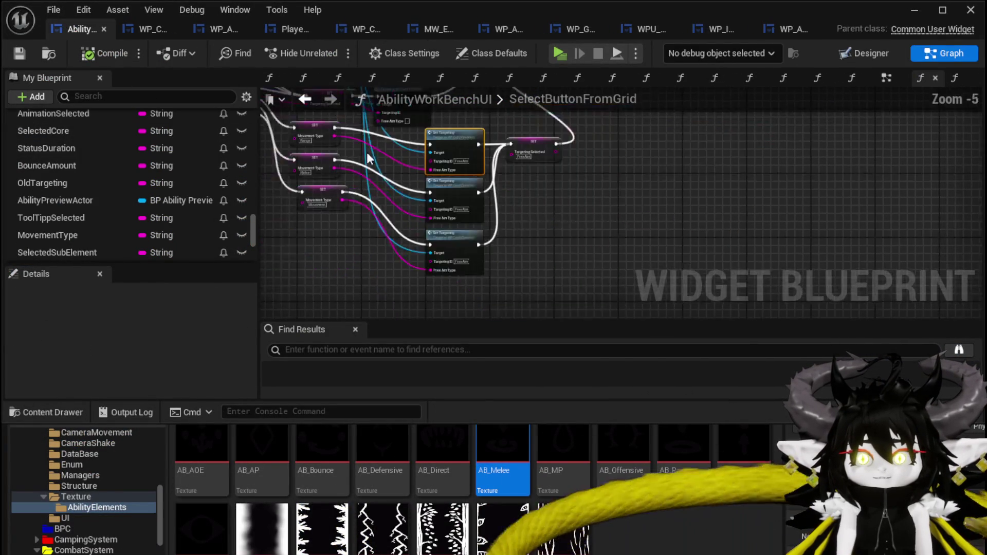
Step: Scroll My Blueprint up to Functions, double-click SelectCard, and pan to its nodes
scroll(156, 184, "up", 15)
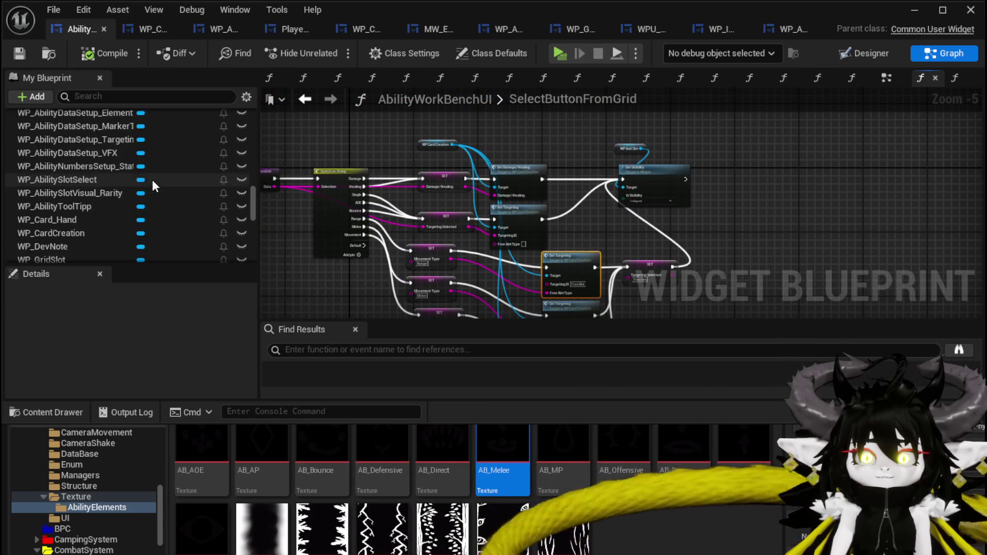
scroll(151, 178, "up", 10)
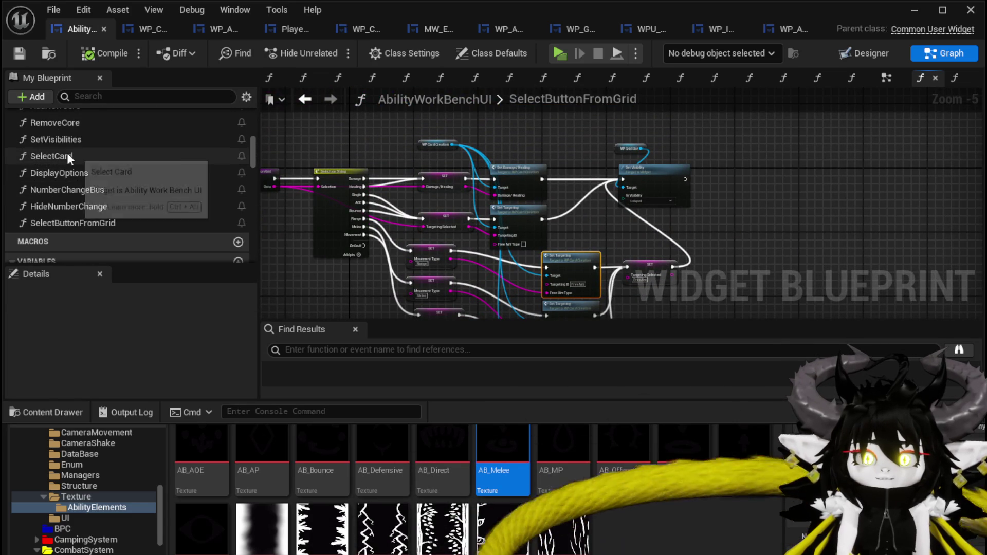
scroll(72, 154, "up", 1)
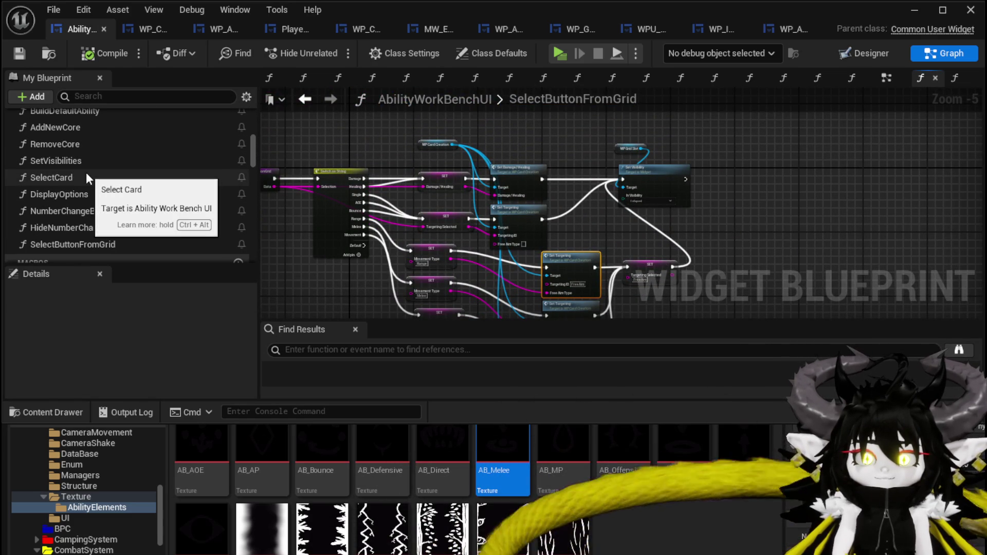
double_click(85, 176)
mouse_move(618, 242)
left_mouse_down()
mouse_move(874, 216)
mouse_move(591, 214)
mouse_move(813, 162)
mouse_move(808, 200)
left_mouse_up()
Step: Open SetData and drag the Targeting ID wire onto its entry node to add an input
double_click(681, 177)
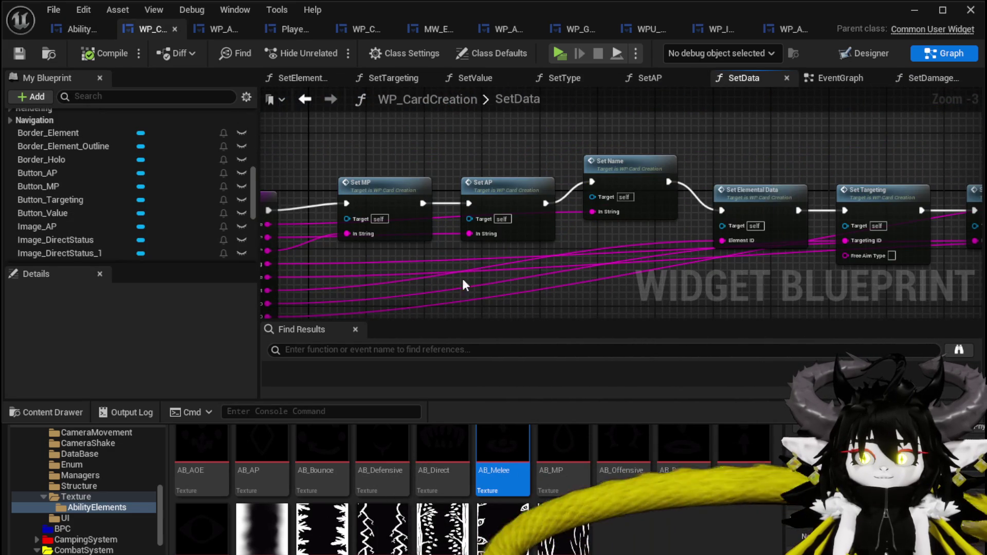
mouse_move(846, 209)
left_mouse_down()
mouse_move(299, 237)
mouse_move(344, 260)
mouse_move(376, 246)
left_mouse_up()
scroll(393, 279, "up", 3)
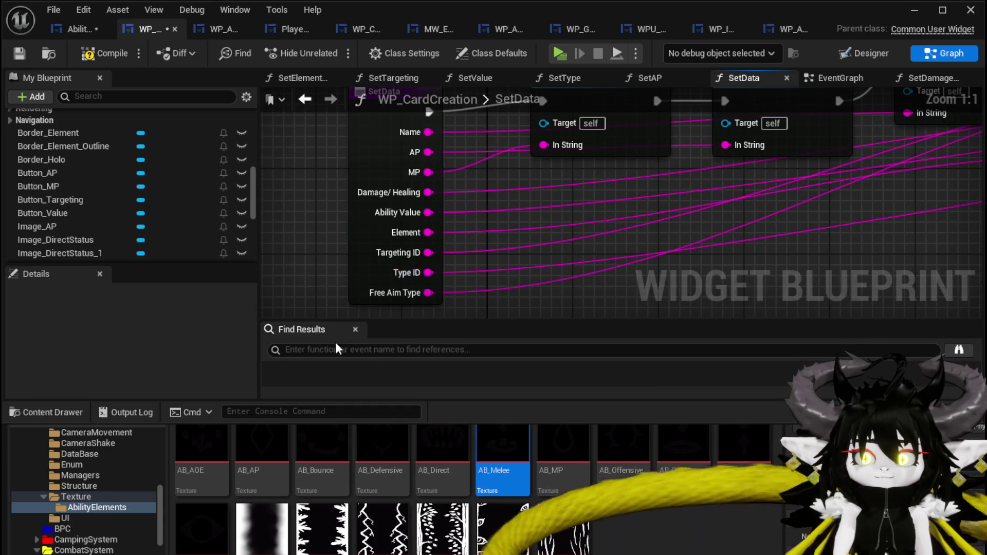
left_click(370, 253)
Step: Move FreeAimType above TypeID in the inputs, save, and wire Movement Type into SelectCard's Set Data
scroll(117, 350, "down", 5)
scroll(98, 354, "down", 4)
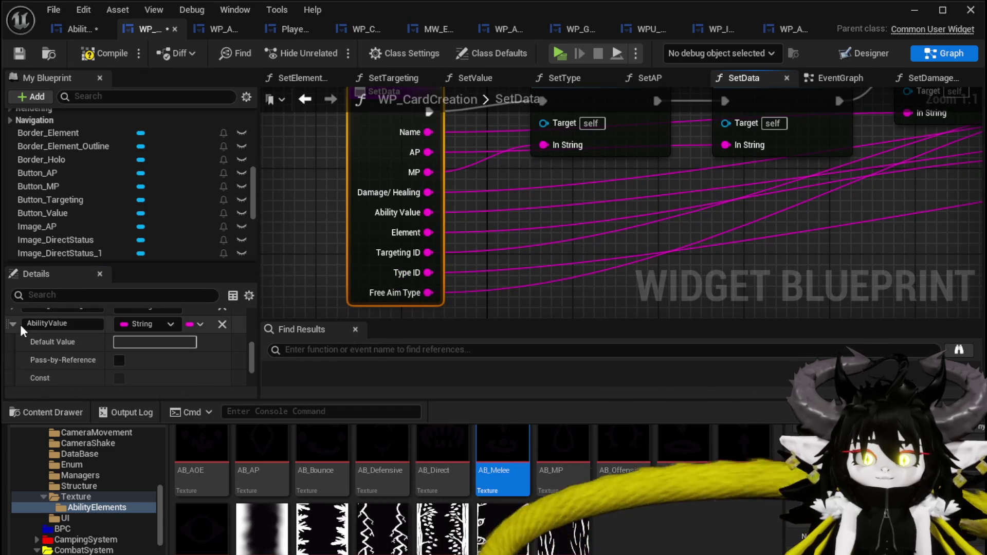
left_click(13, 324)
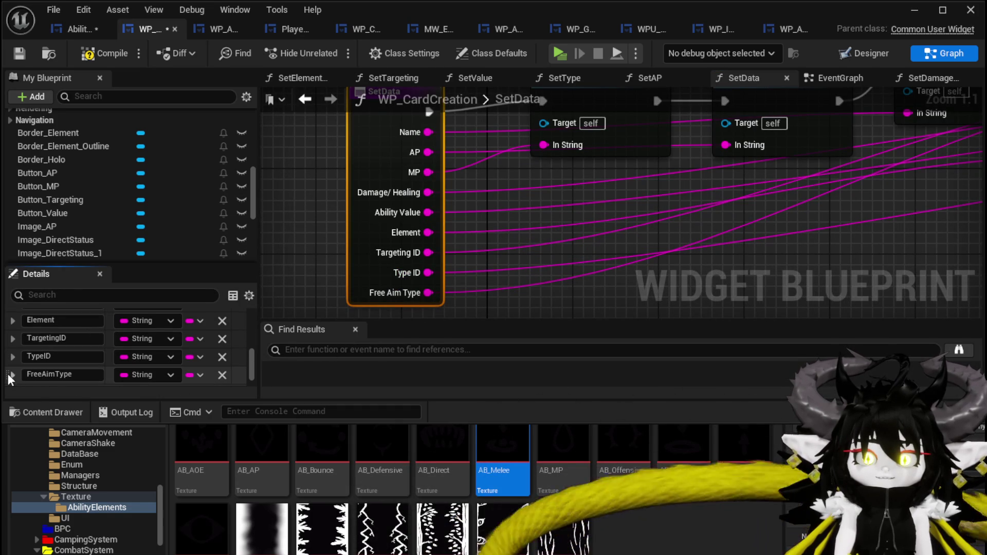
left_click_drag(8, 374, 79, 355)
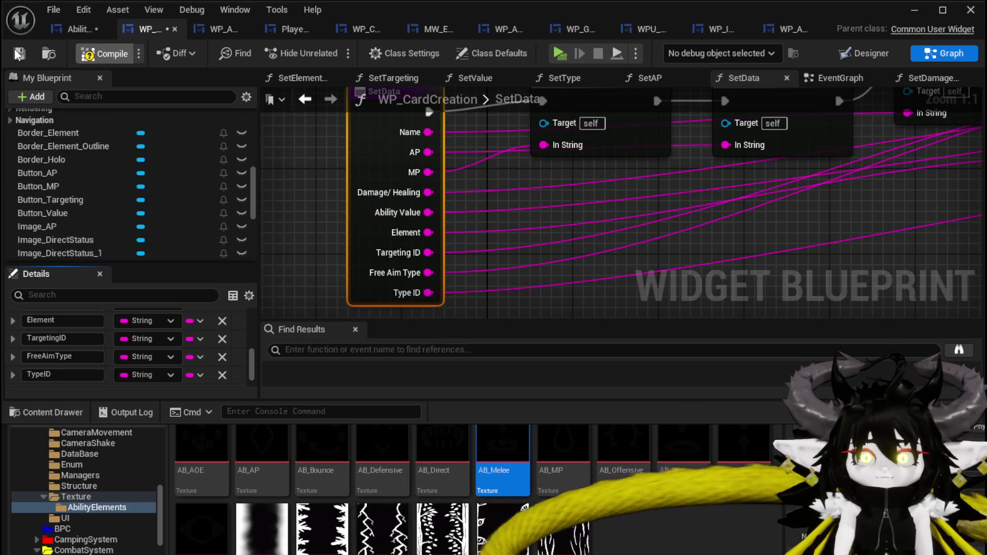
left_click(71, 26)
left_click(19, 53)
left_click_drag(400, 203, 597, 284)
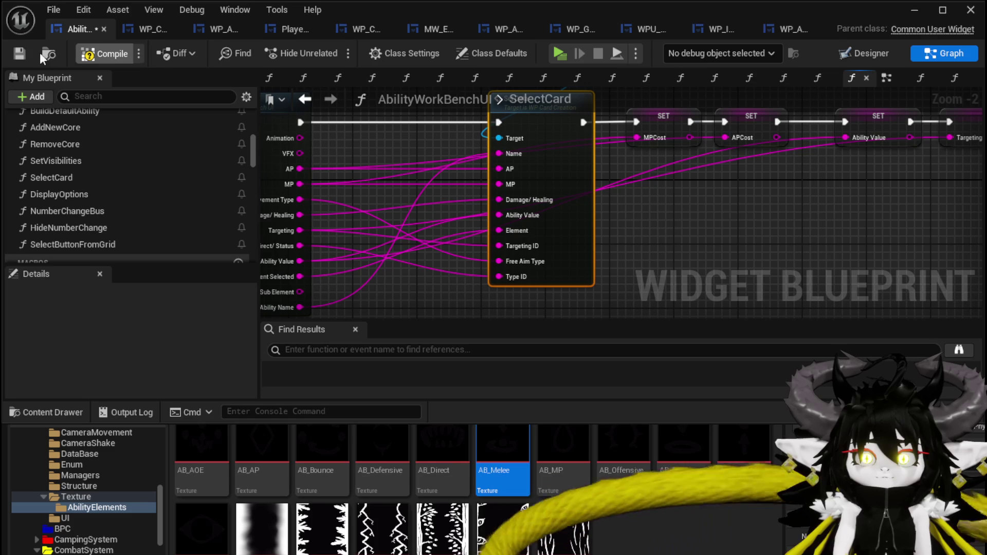
Step: Compile and save the workbench blueprint, then browse the graph actions list along SelectCard
left_click(18, 52)
mouse_move(814, 204)
left_mouse_down()
mouse_move(683, 209)
mouse_move(807, 185)
left_mouse_up()
scroll(106, 217, "down", 6)
scroll(106, 217, "down", 10)
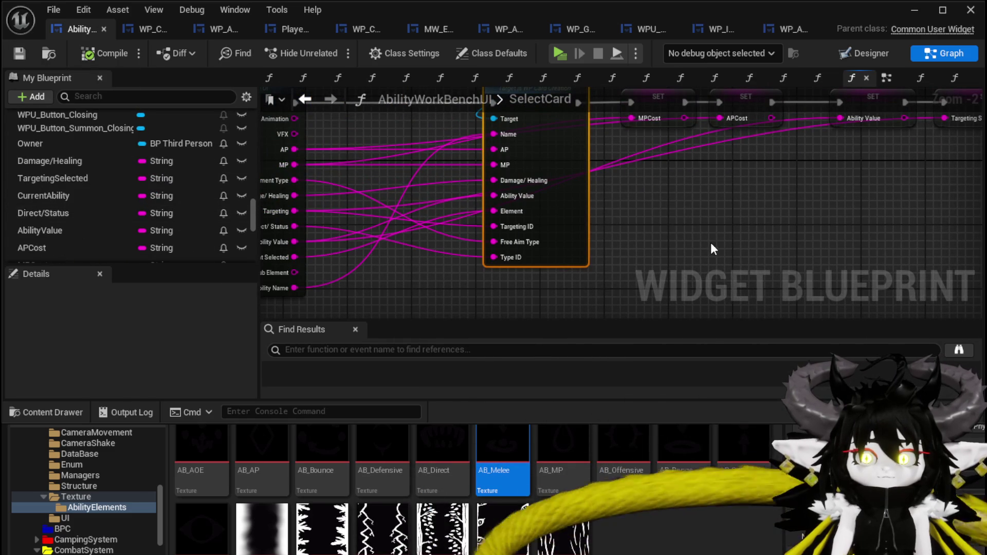
right_click(714, 250)
scroll(46, 189, "down", 5)
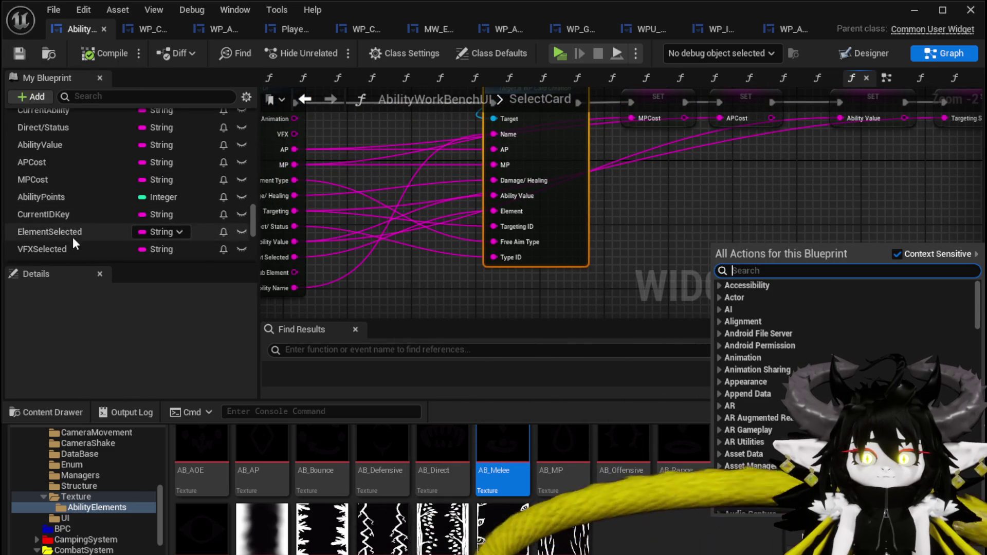
scroll(78, 160, "down", 4)
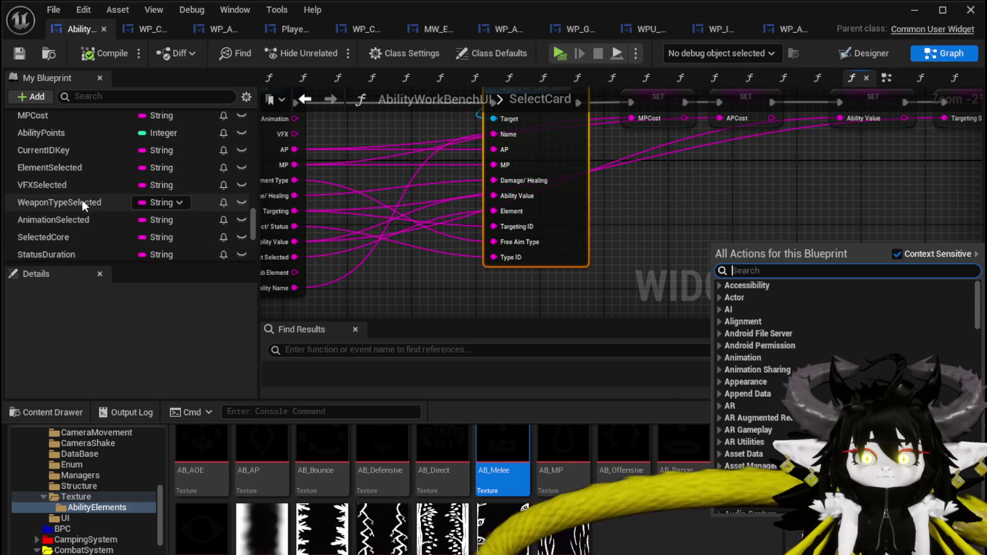
scroll(71, 191, "down", 8)
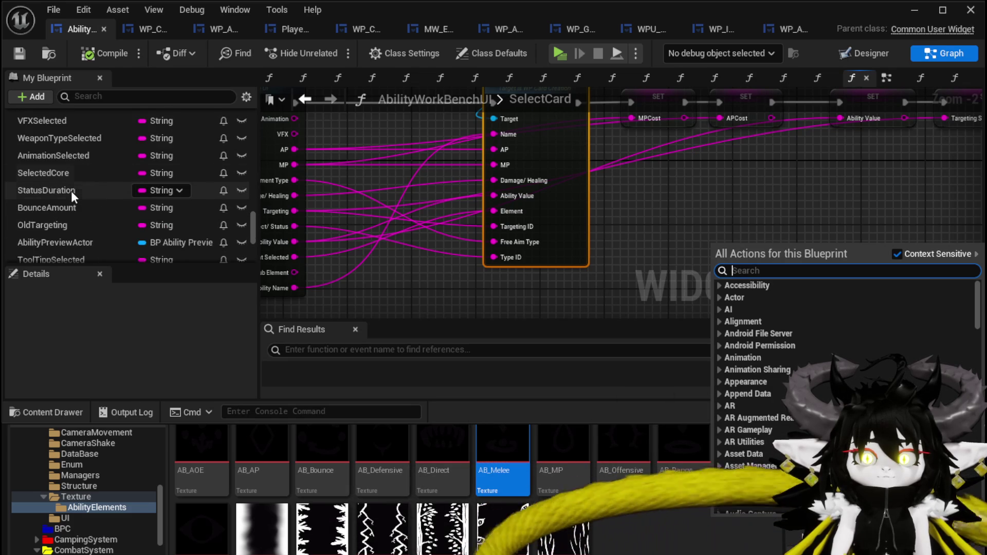
scroll(96, 200, "up", 8)
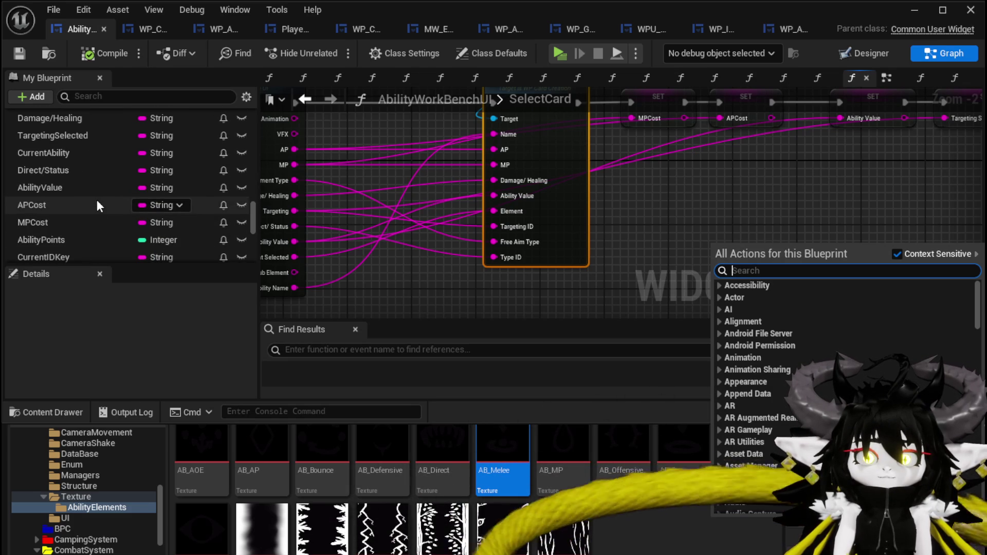
scroll(97, 200, "up", 3)
Step: Add a SET MovementType node fed by the card's Movement Type, align it, and minimize the editor
left_click(93, 96)
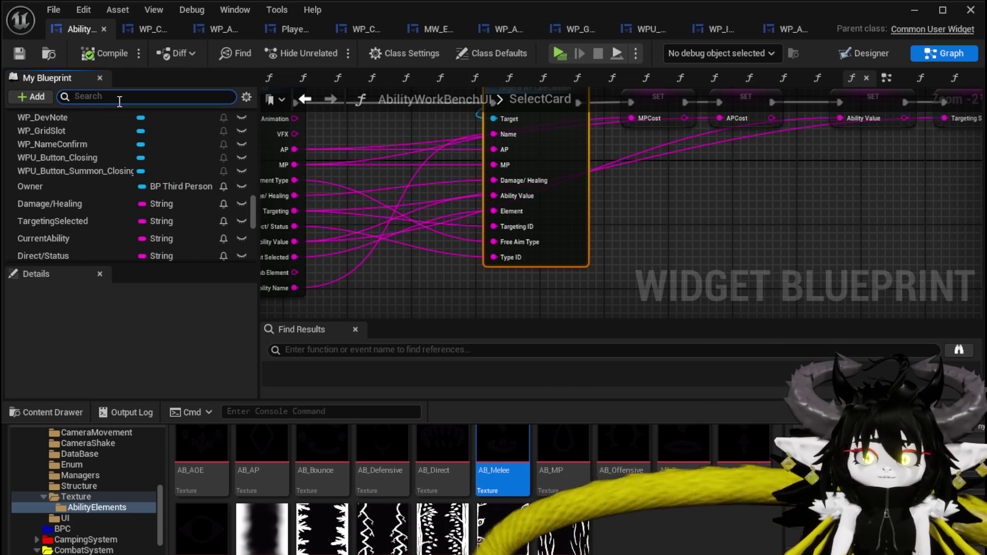
type("Movement")
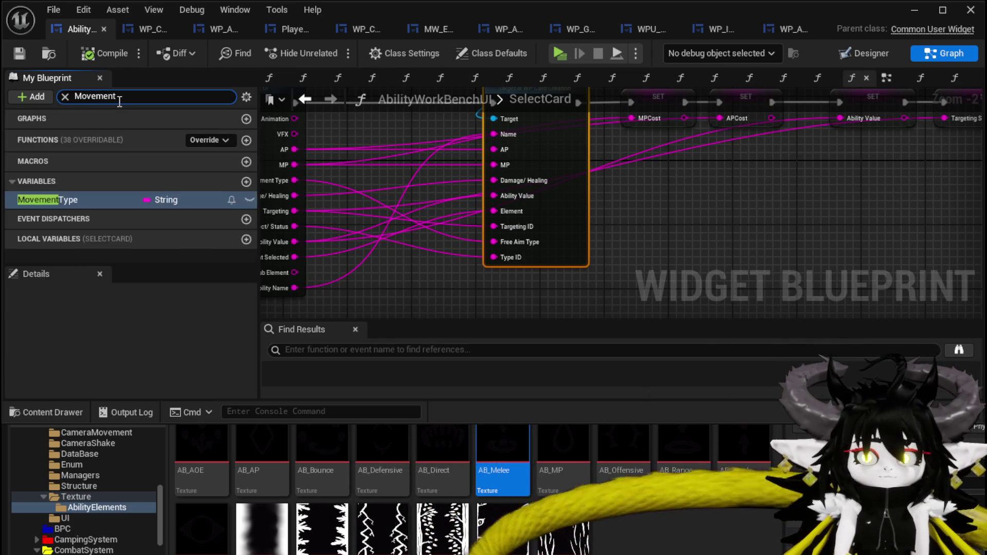
left_click_drag(143, 202, 688, 204)
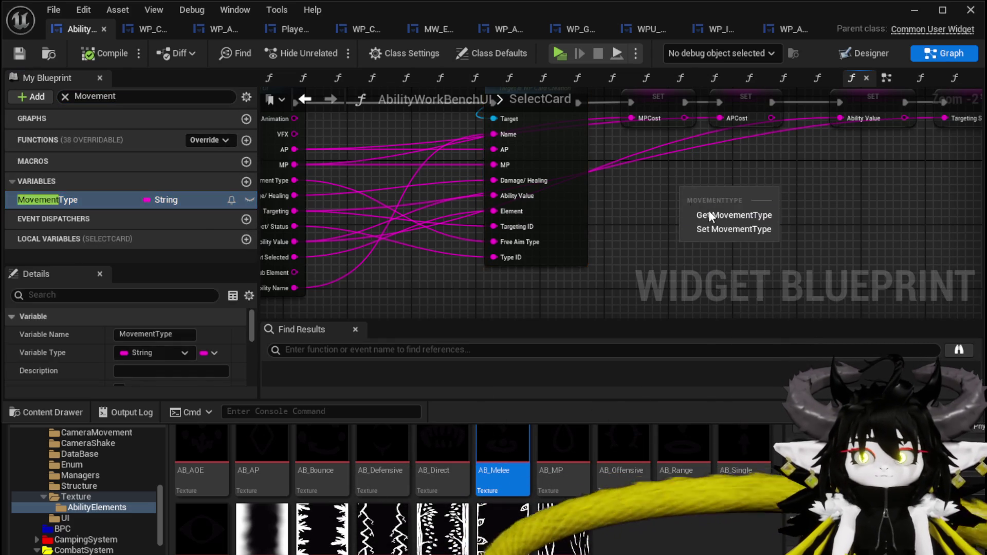
left_click(734, 227)
left_click_drag(354, 177, 419, 178)
mouse_move(350, 181)
left_mouse_down()
mouse_move(764, 215)
mouse_move(521, 272)
left_mouse_up()
left_click_drag(949, 187, 925, 176)
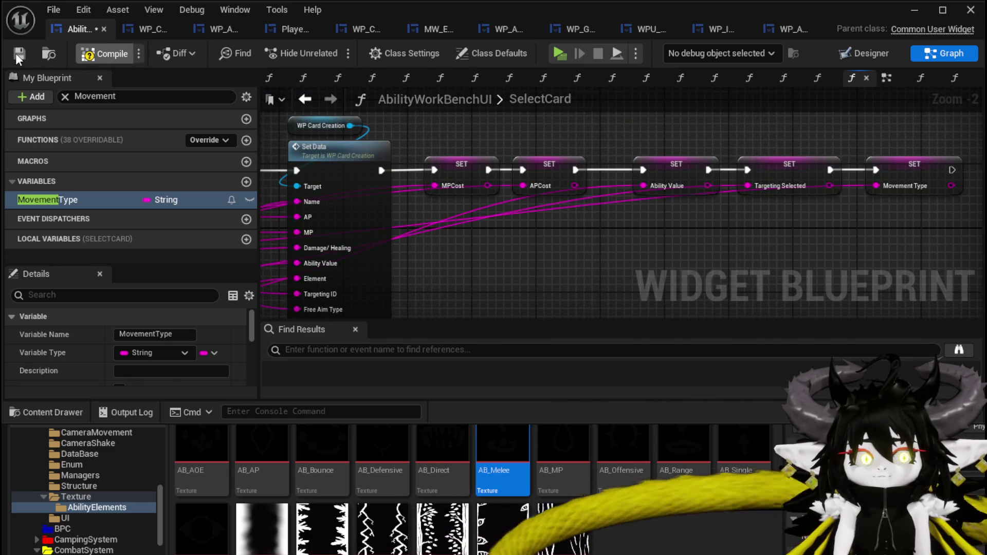
left_click(912, 11)
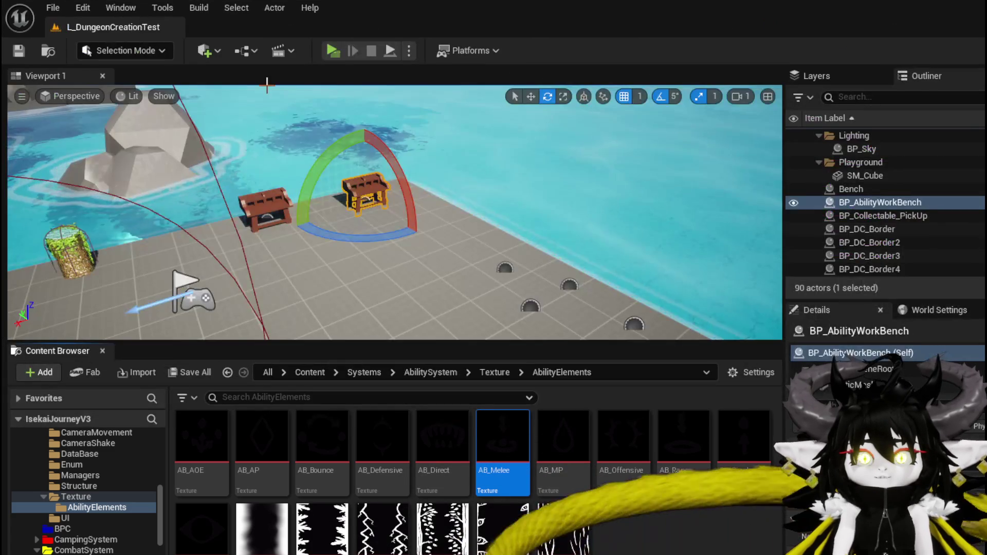
Step: Start a play preview, open the workbench hand and view the green Nature card enlarged
left_click(332, 51)
key("w")
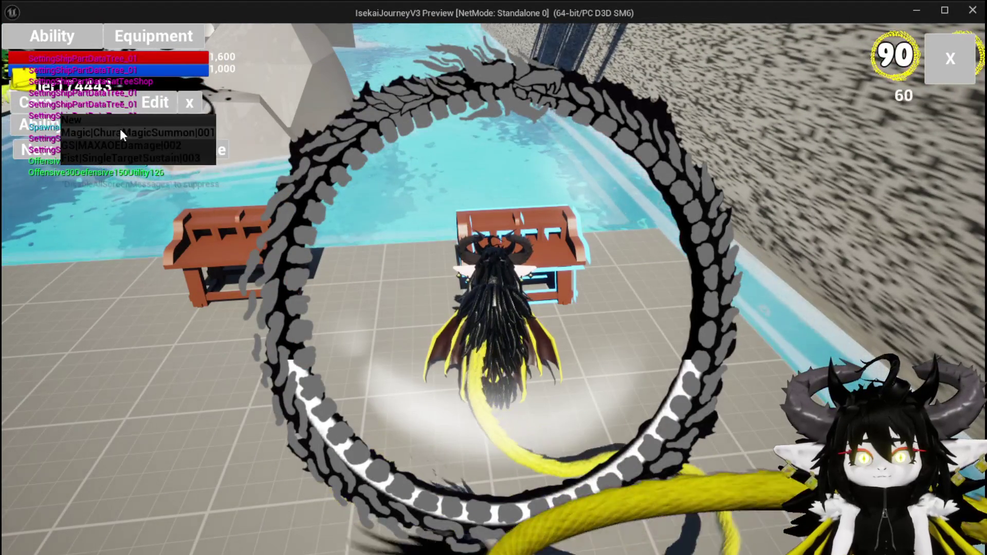
left_click(120, 128)
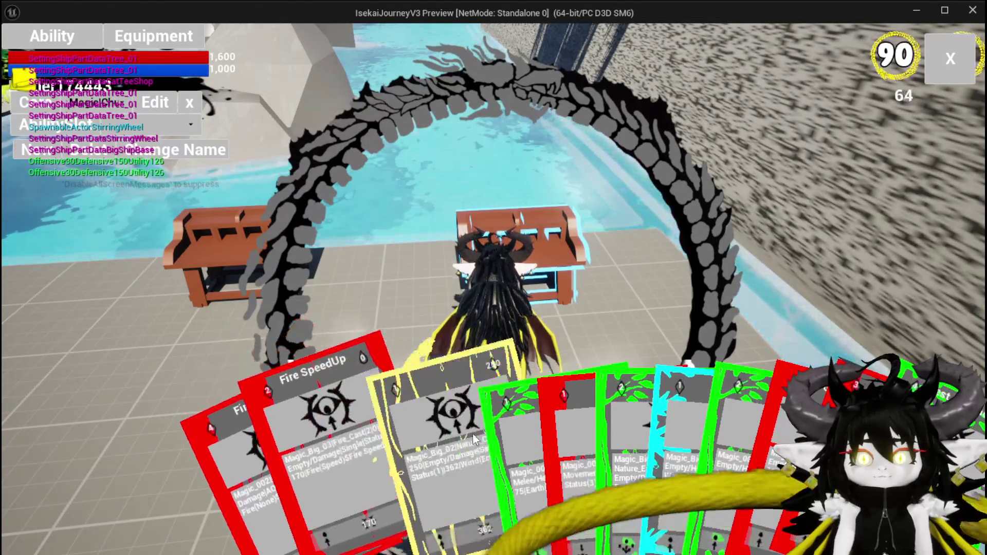
left_click(461, 434)
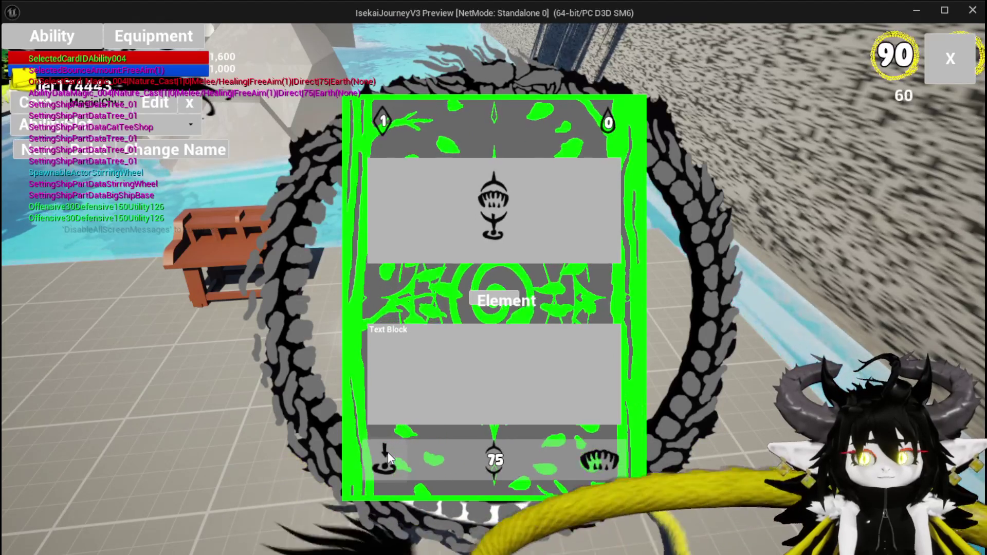
left_click(388, 453)
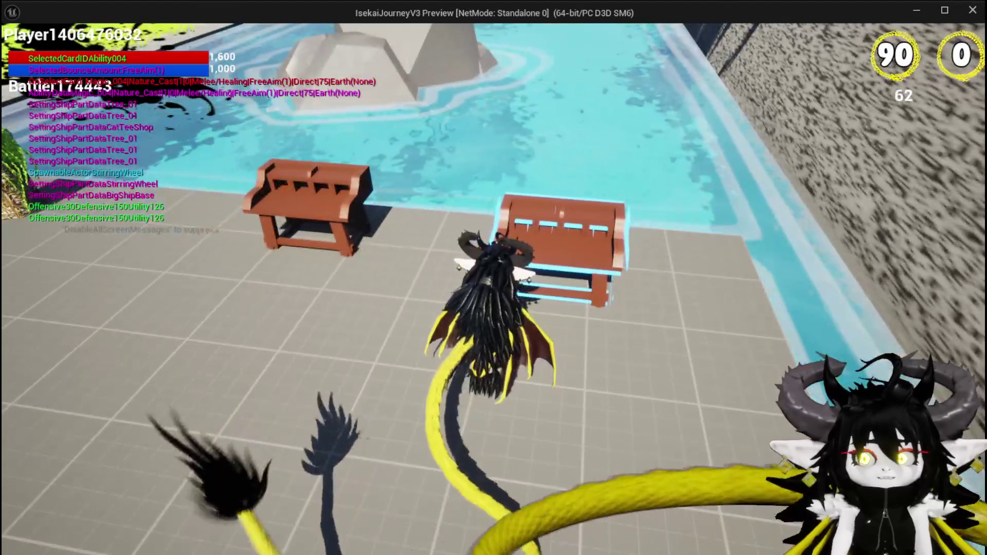
Step: Load the GS AOE damage ability at the workbench and enlarge its red GS_9 card
key("Tab")
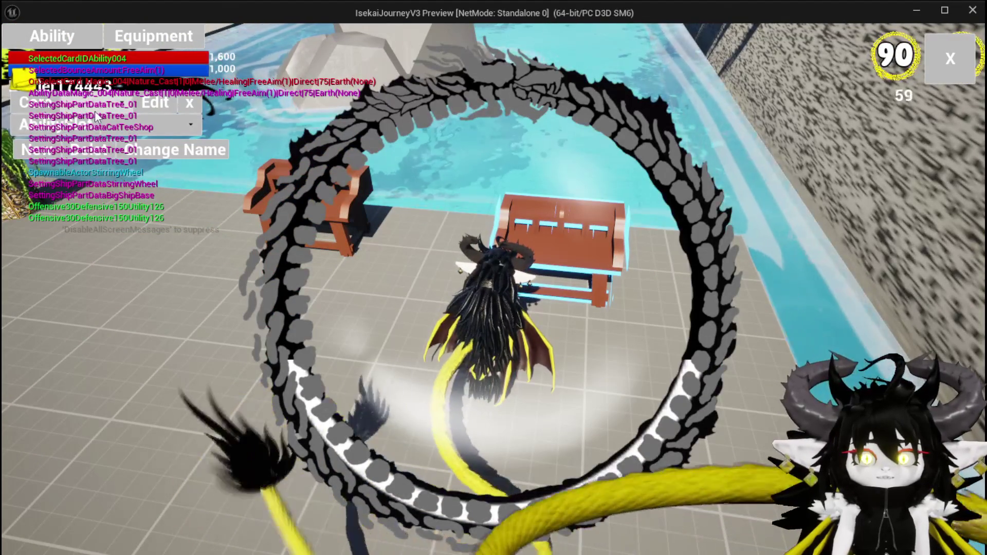
left_click(103, 132)
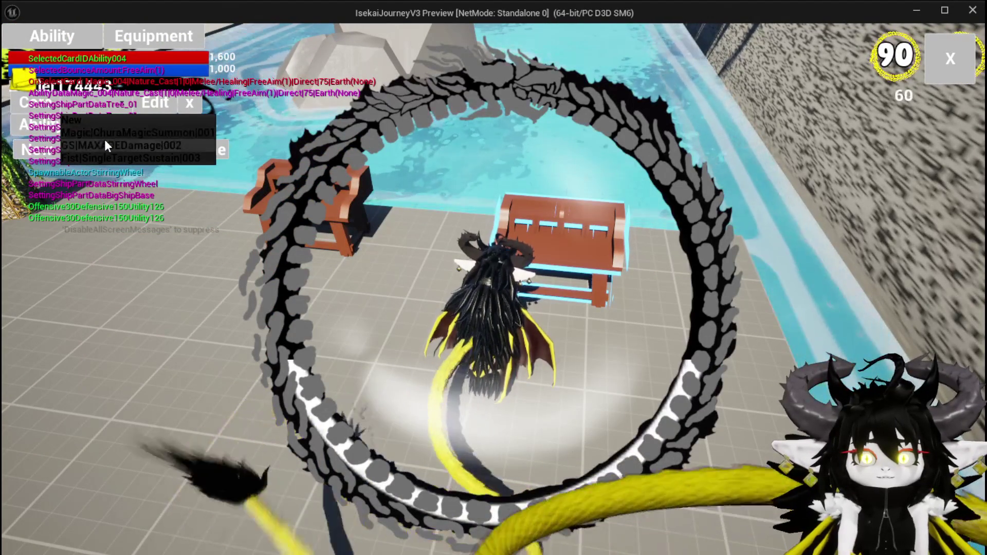
left_click(105, 142)
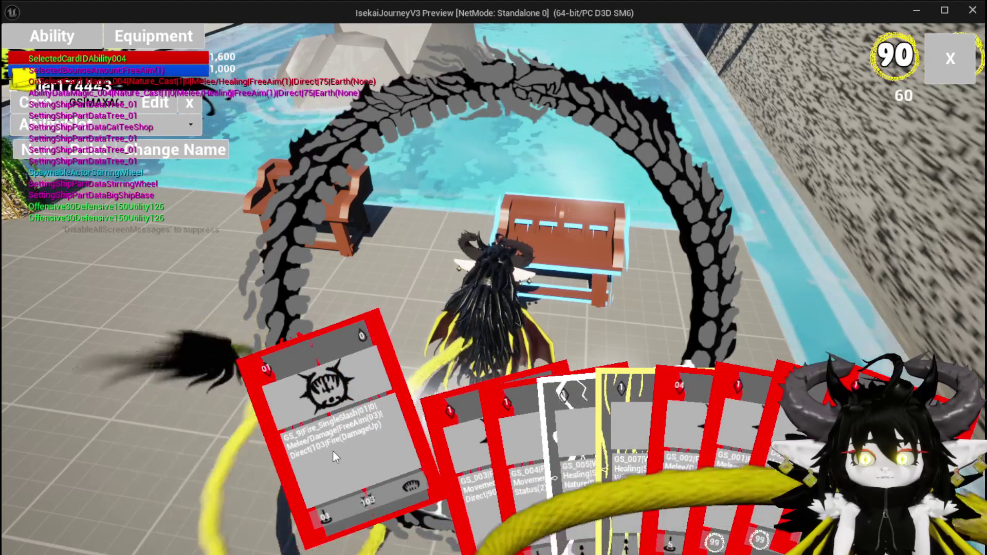
left_click(333, 450)
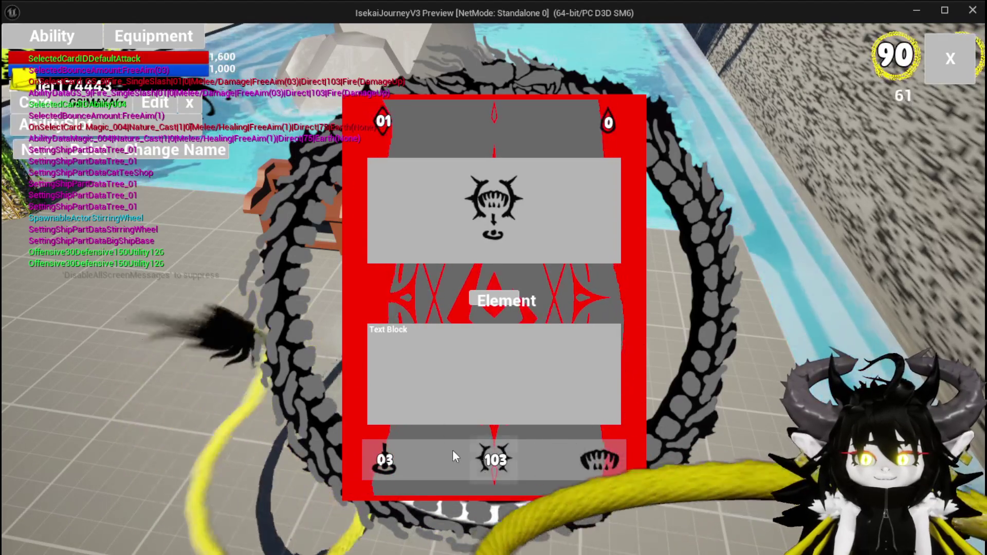
Step: Give the card's bottom-left slot the fourth movement icon and return to the editor
left_click(375, 471)
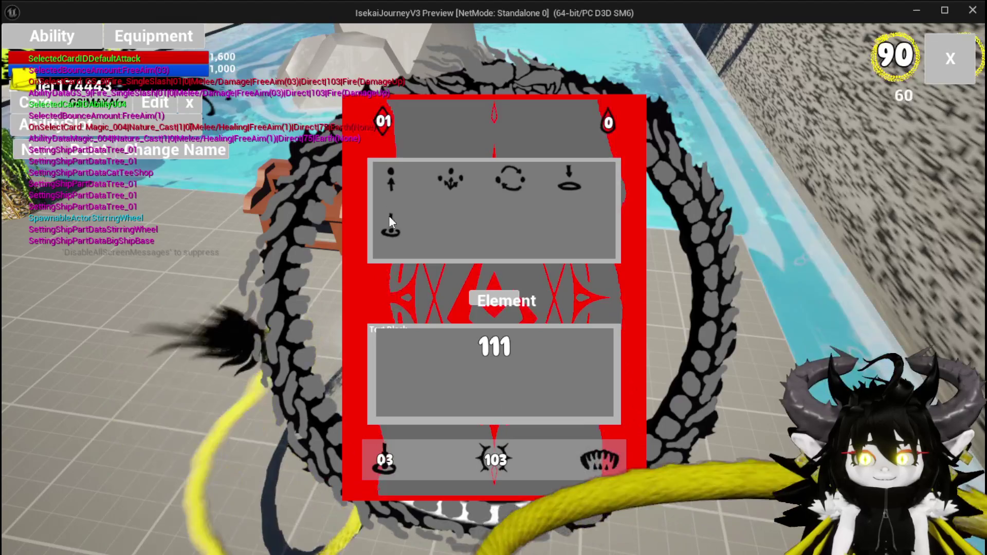
left_click(568, 175)
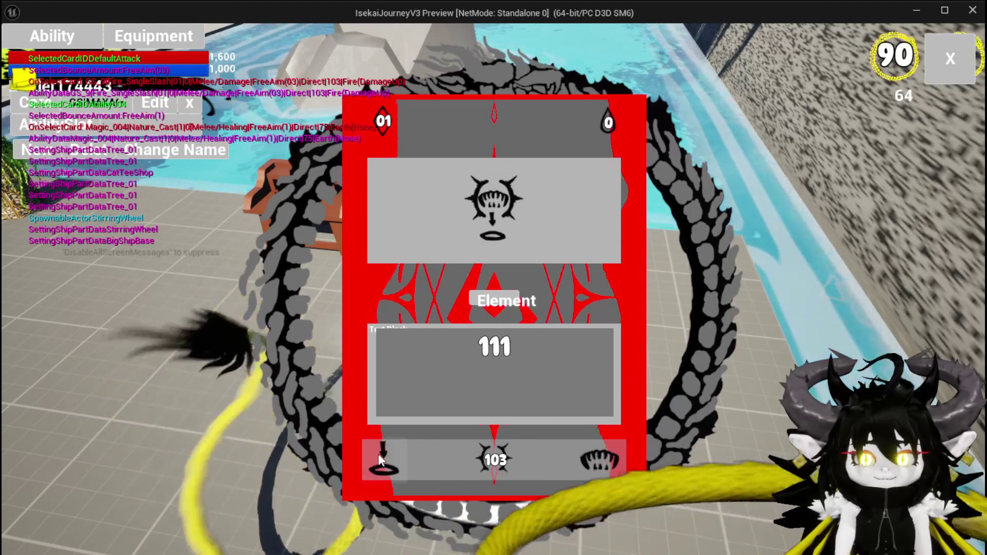
left_click(381, 459)
left_click(384, 227)
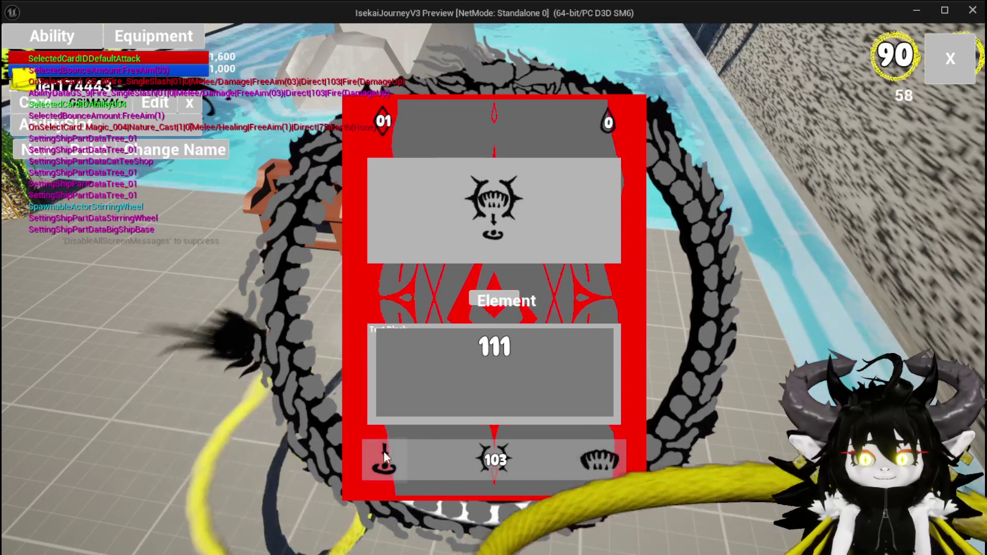
left_click(386, 458)
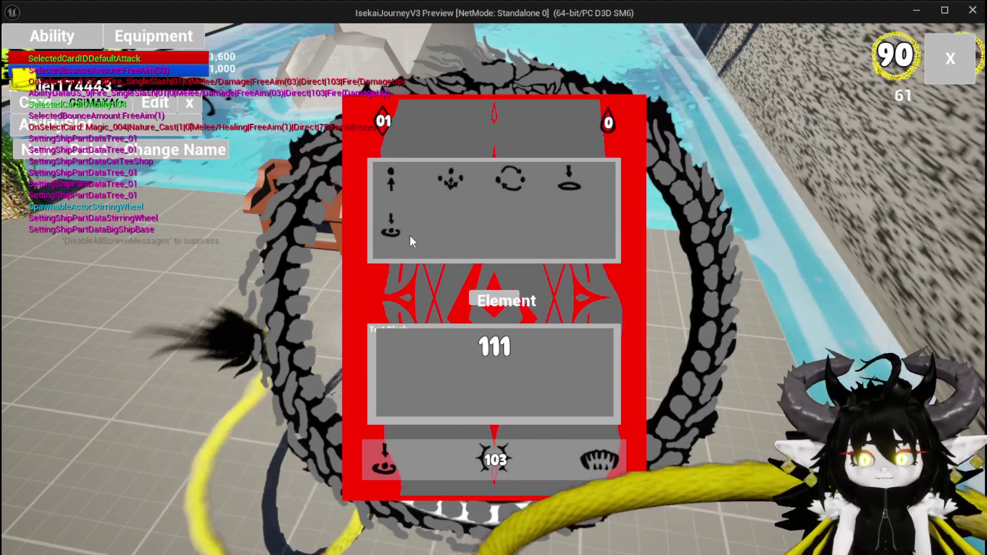
left_click(569, 184)
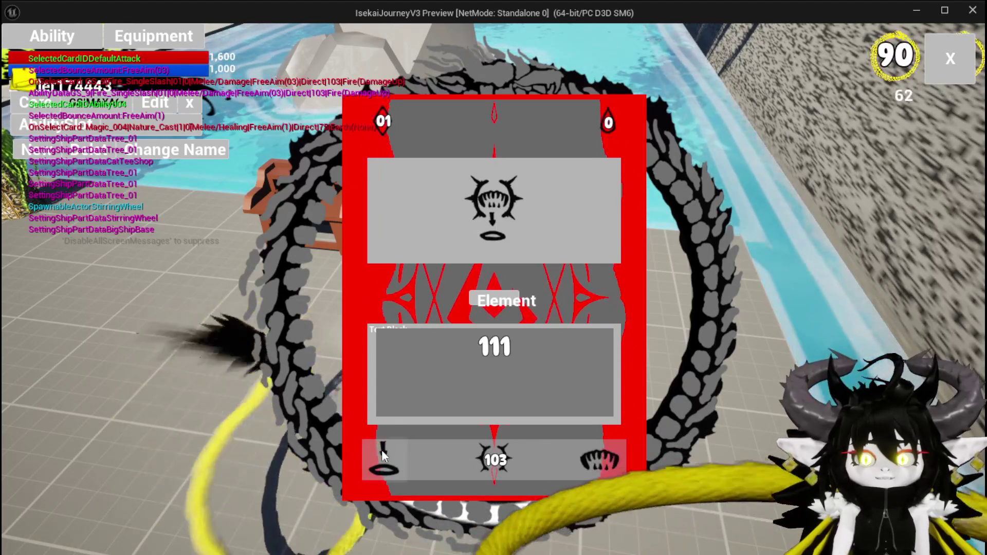
key("alt+Tab")
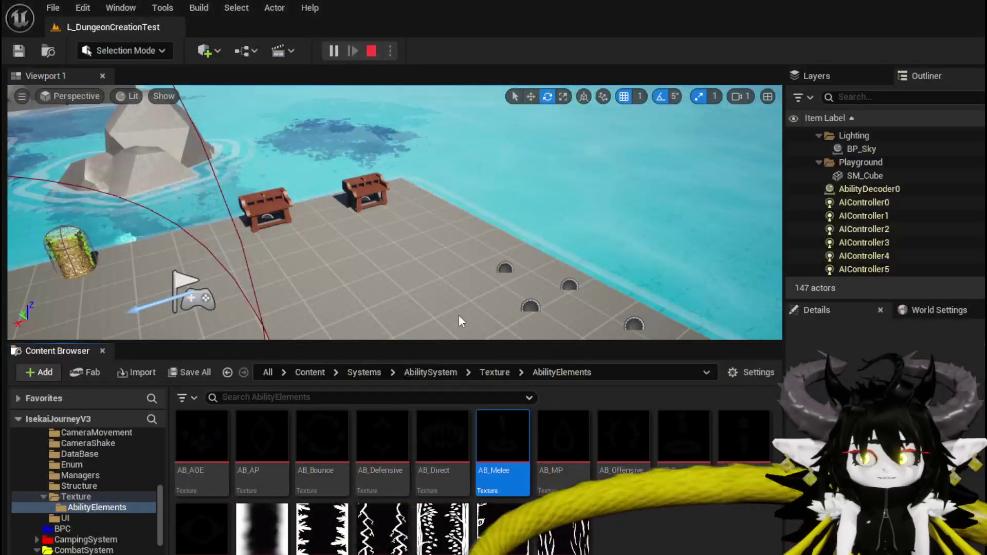
Step: Stop play, save the level, and show AbilityWorkBenchUI's SelectCard graph with the Movement search cleared
key("Escape")
left_click(19, 51)
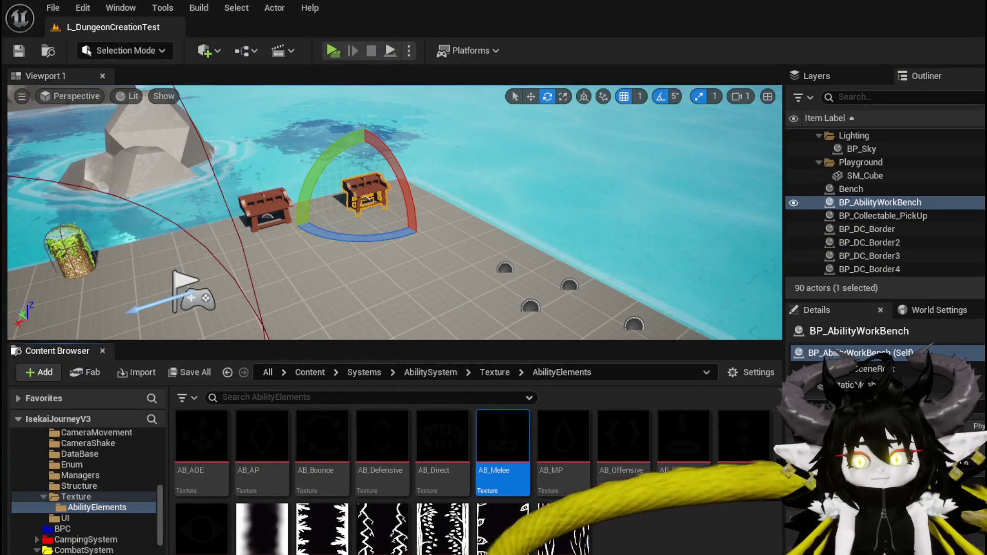
key("alt+Tab")
left_click_drag(555, 257, 776, 157)
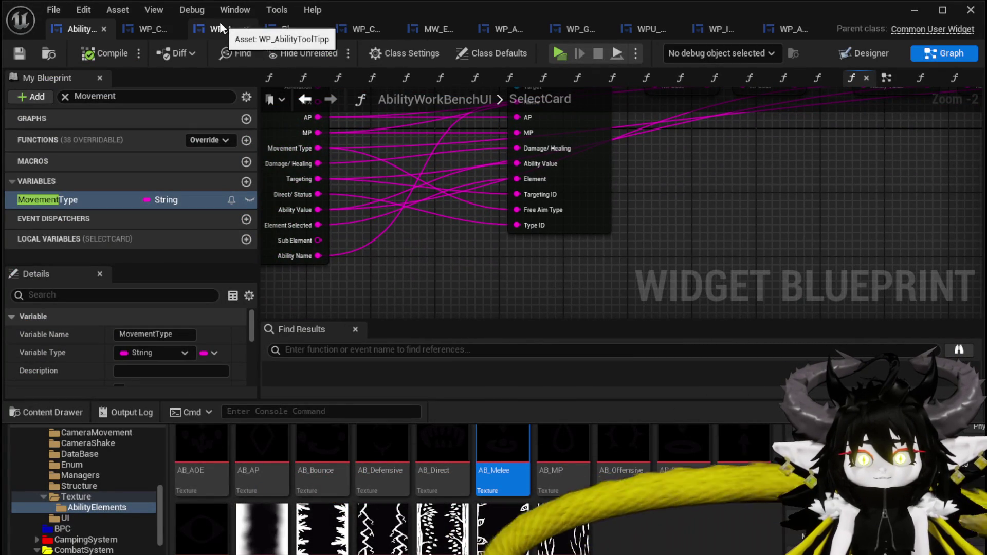
left_click(65, 97)
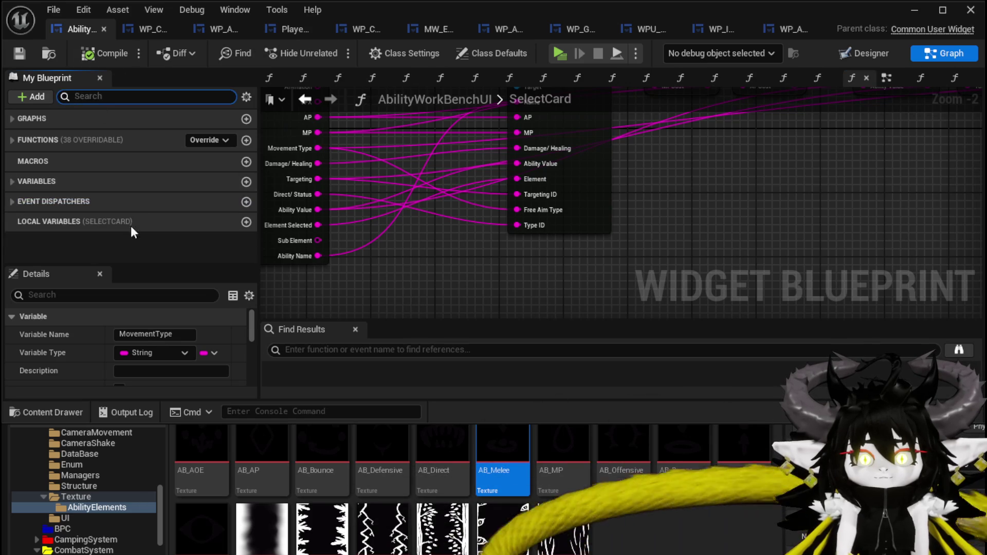
Step: In DisplayOptions, duplicate the last Add Options to Grid node and wire the grid target into it
left_click(12, 140)
scroll(104, 198, "down", 10)
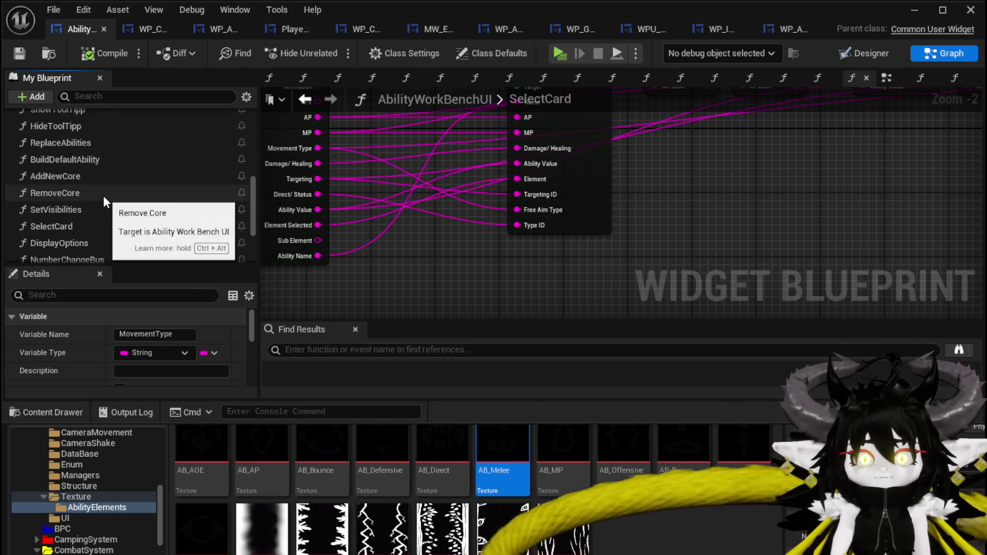
double_click(106, 199)
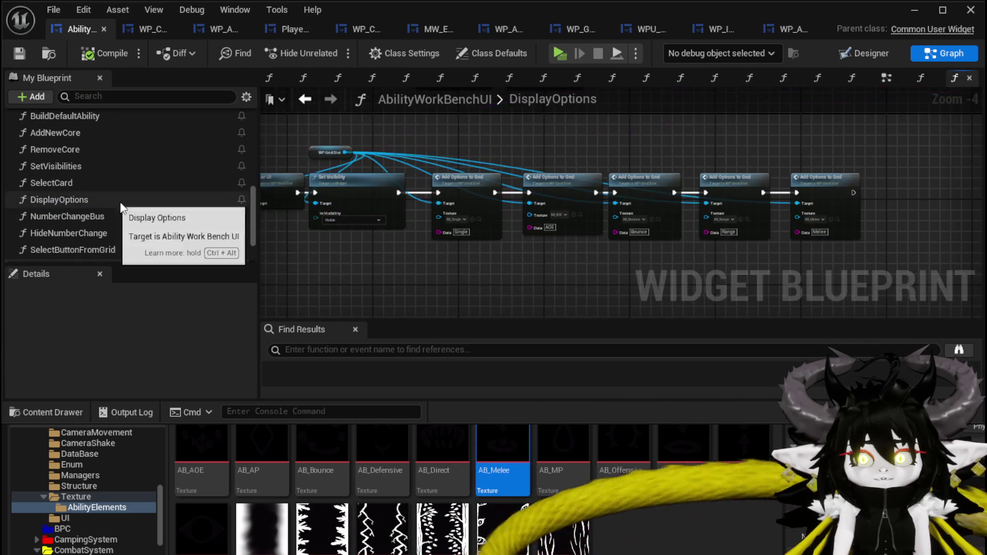
scroll(657, 234, "up", 4)
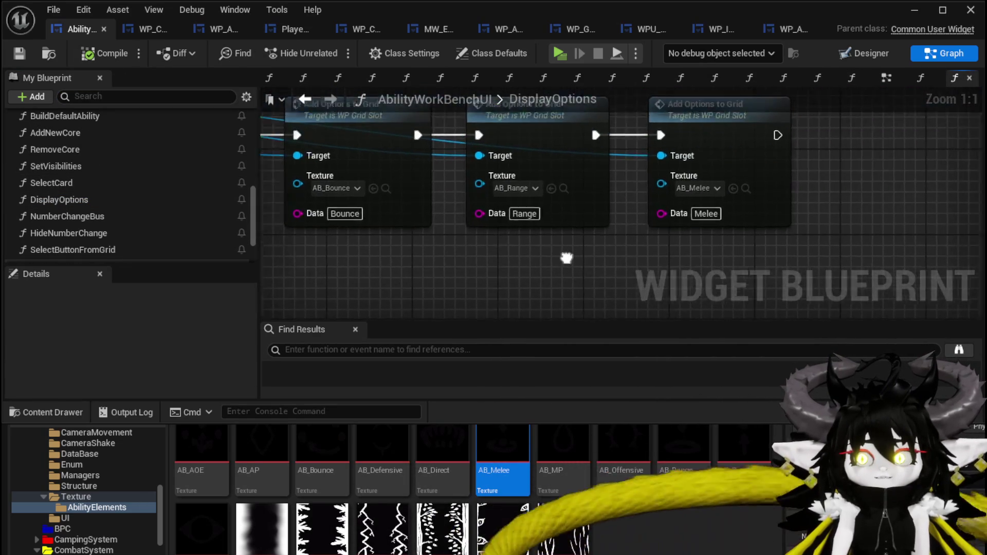
left_click_drag(533, 273, 675, 133)
key("ctrl+v")
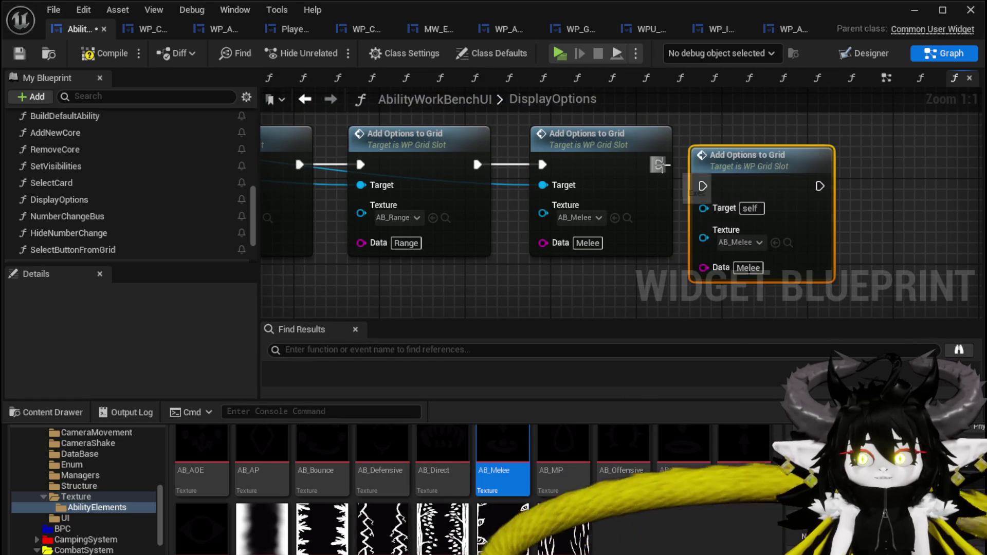
left_click_drag(734, 172, 745, 160)
left_click_drag(550, 193, 720, 196)
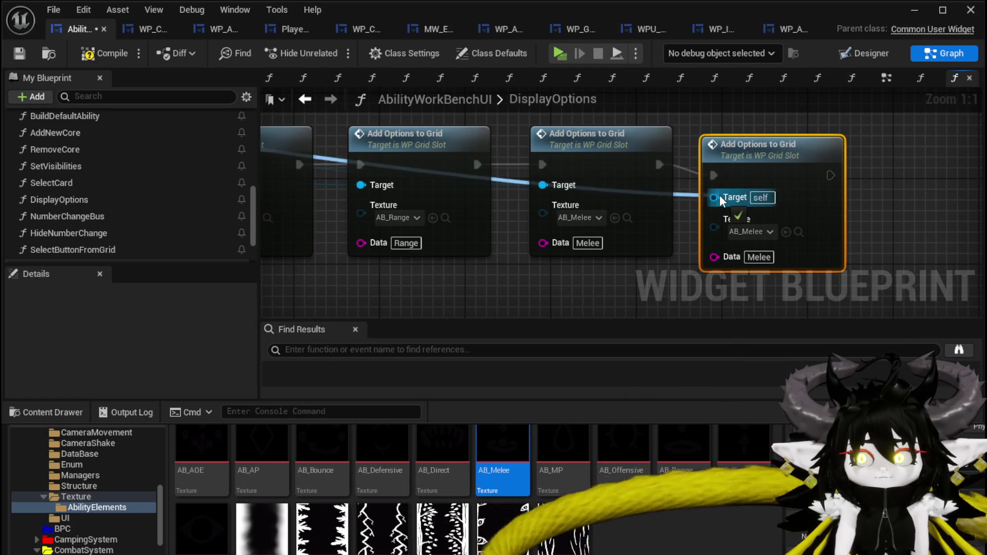
Step: Set the new node's Data to Movement and its texture to AB_Range
left_click(759, 254)
type("Movement")
key("Return")
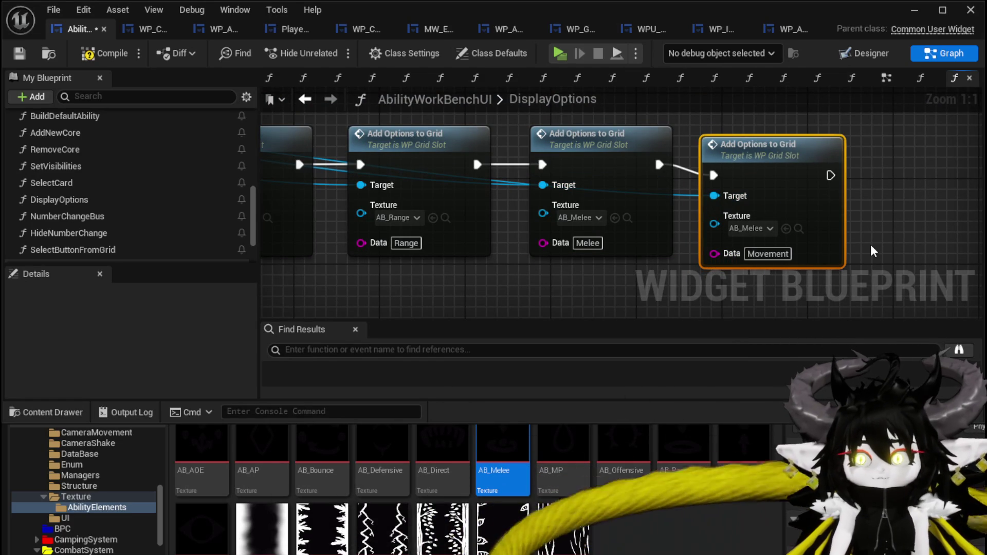
left_click(761, 228)
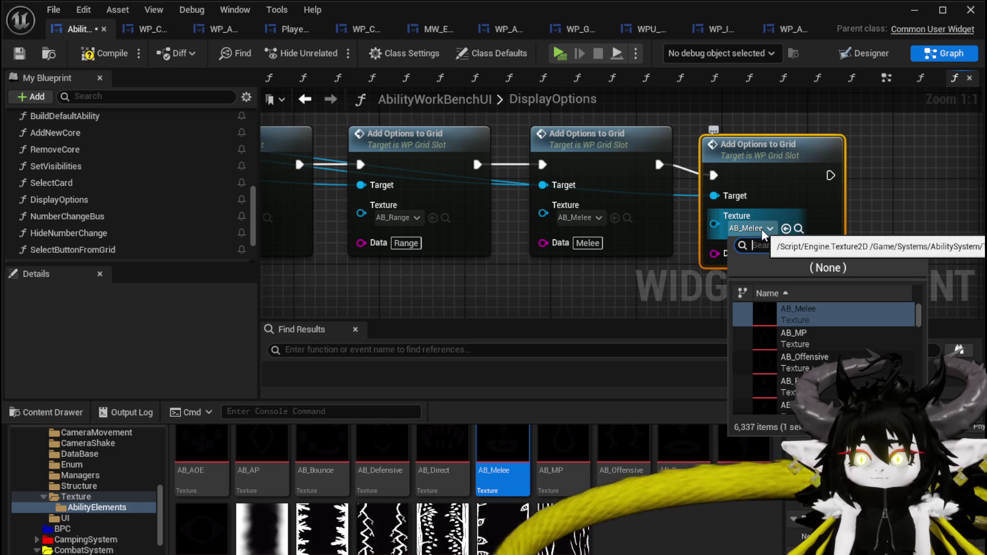
left_click(792, 383)
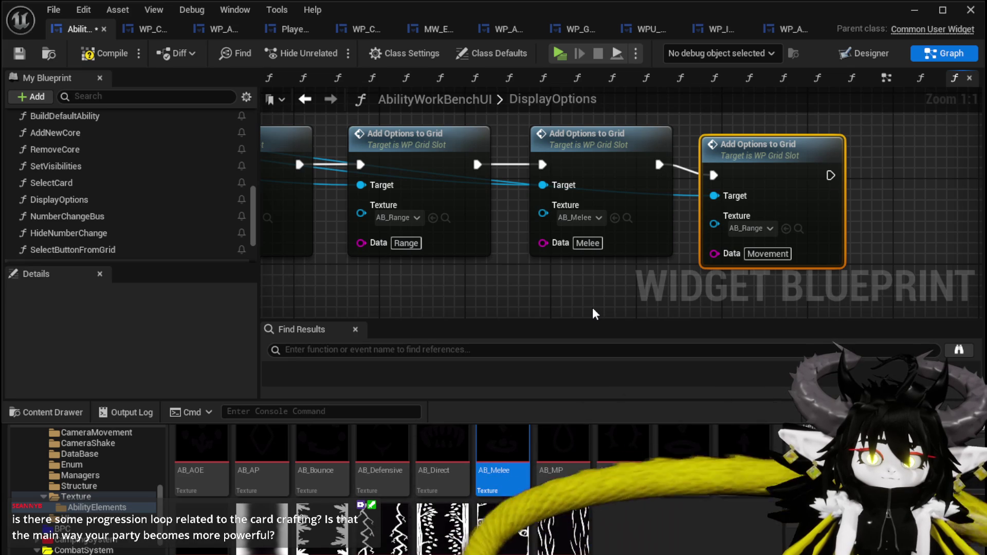
Step: Compile, align the new node with the others, and save the widget blueprint
left_click(93, 54)
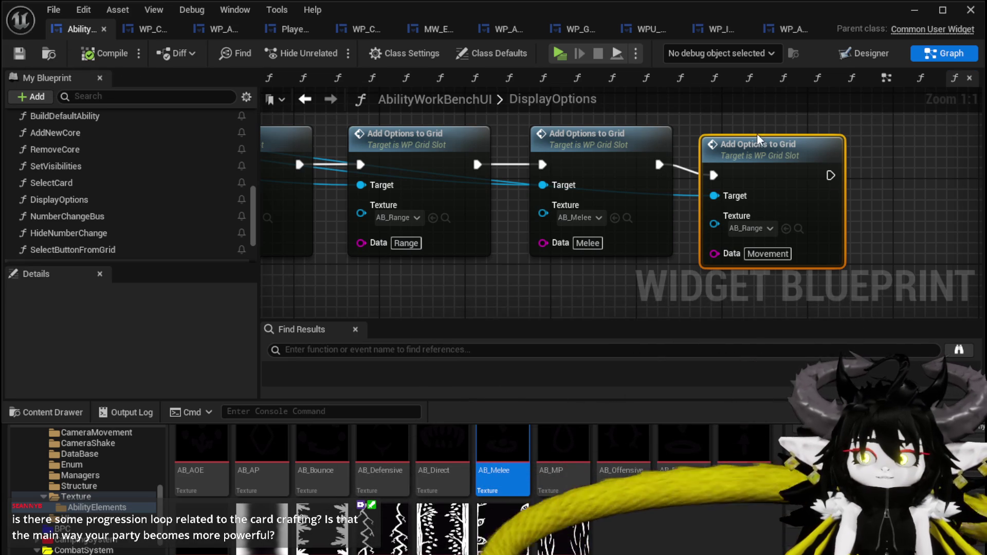
left_click_drag(750, 136, 772, 125)
left_click(29, 53)
Step: Inspect the Iron_Legs upgrade in the build inventory, then open the workbench's ability panel
left_click(913, 11)
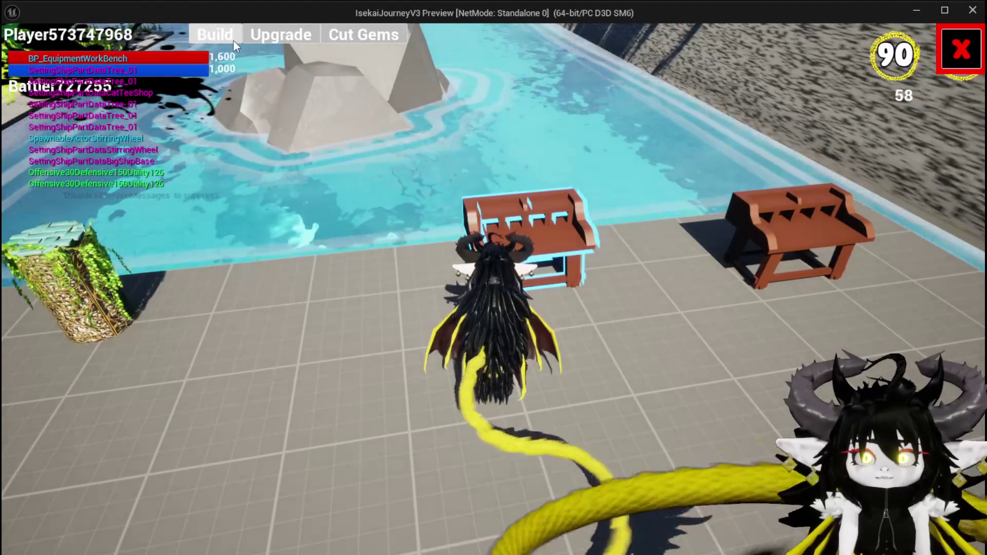
left_click(221, 35)
mouse_move(163, 89)
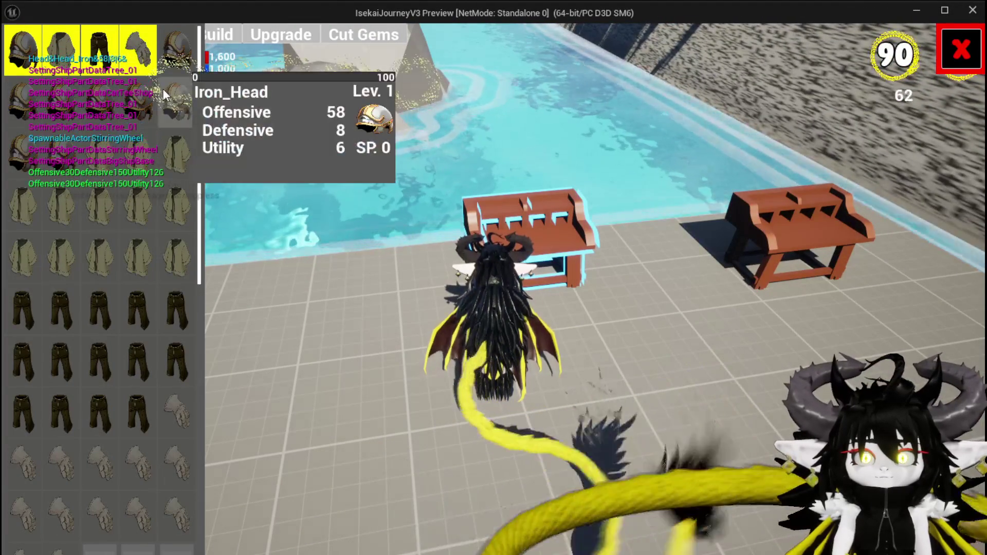
mouse_move(148, 60)
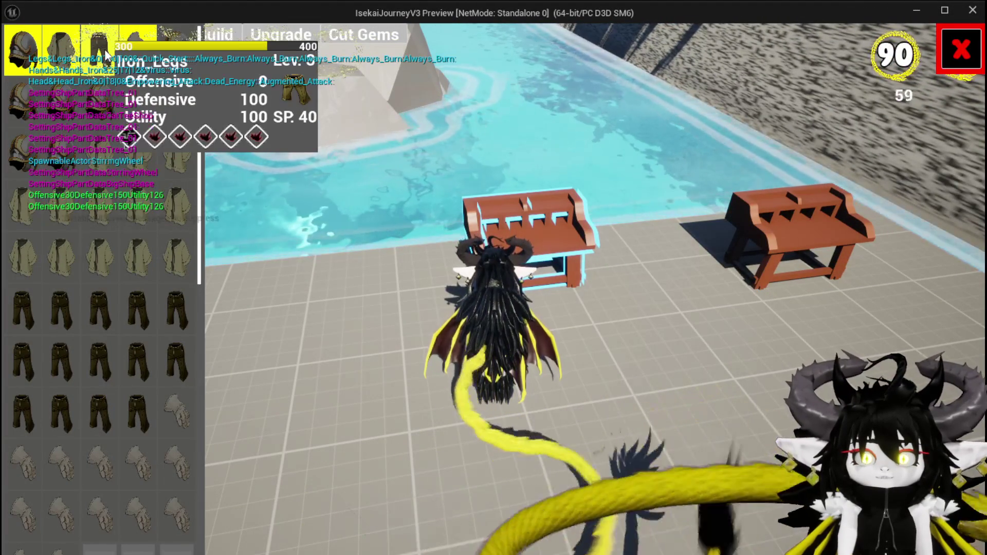
left_click(99, 50)
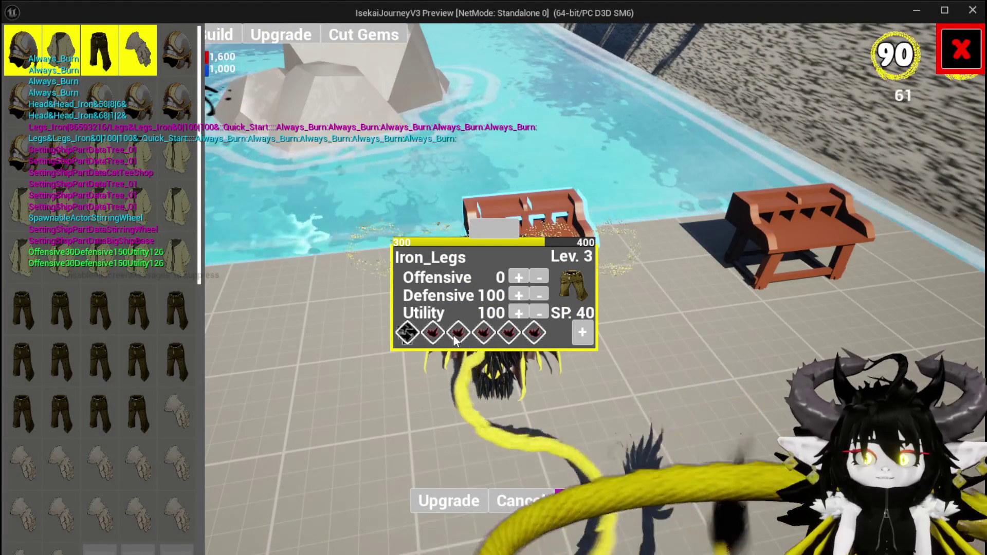
left_click(521, 501)
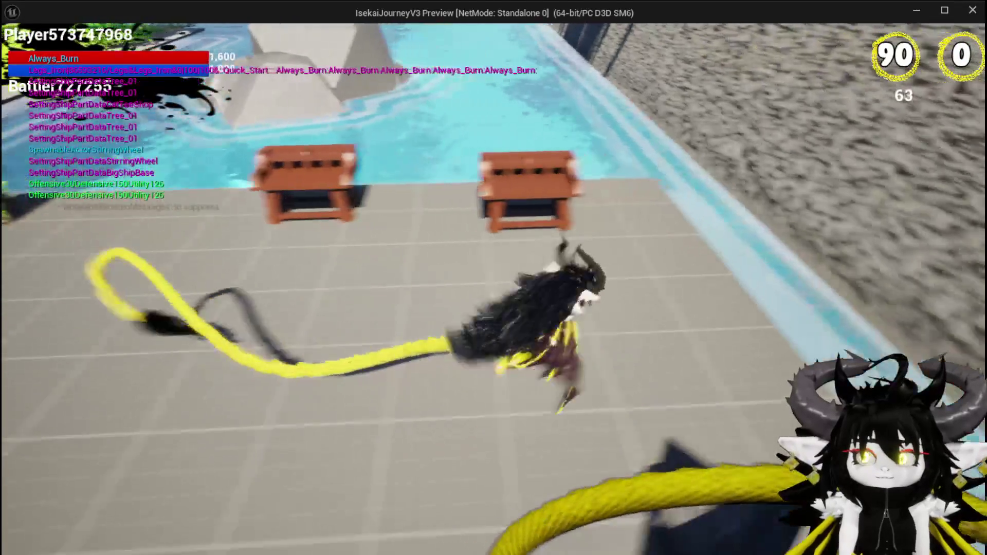
key("e")
left_click(61, 37)
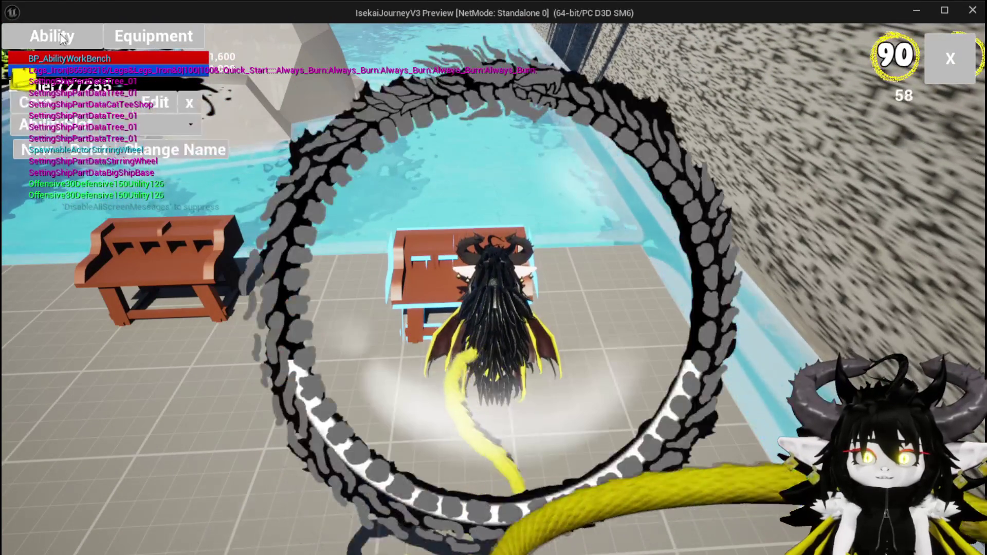
Step: Load Magic|ChuraMagicSummon|001 at the workbench and enlarge its Fire AOE card
left_click(149, 126)
left_click(149, 133)
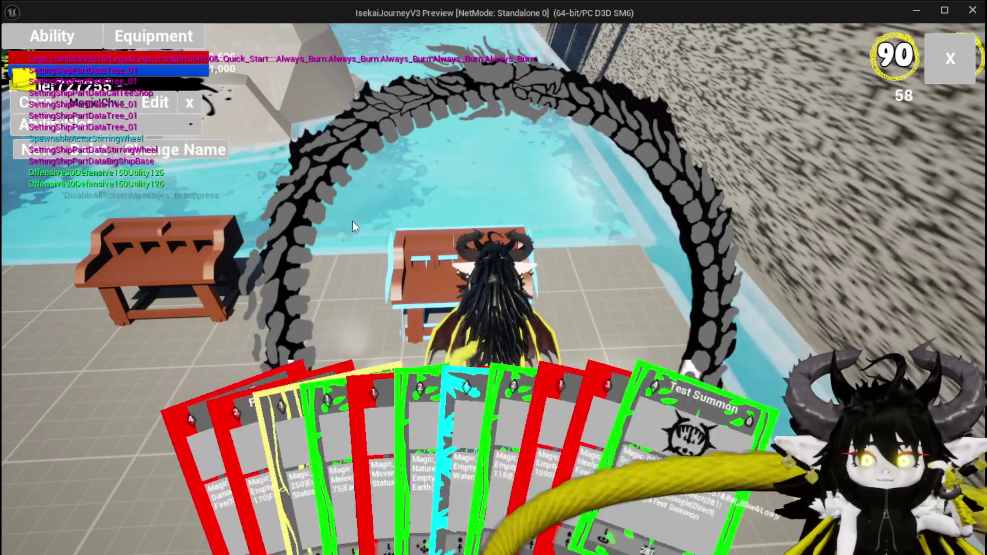
left_click(283, 429)
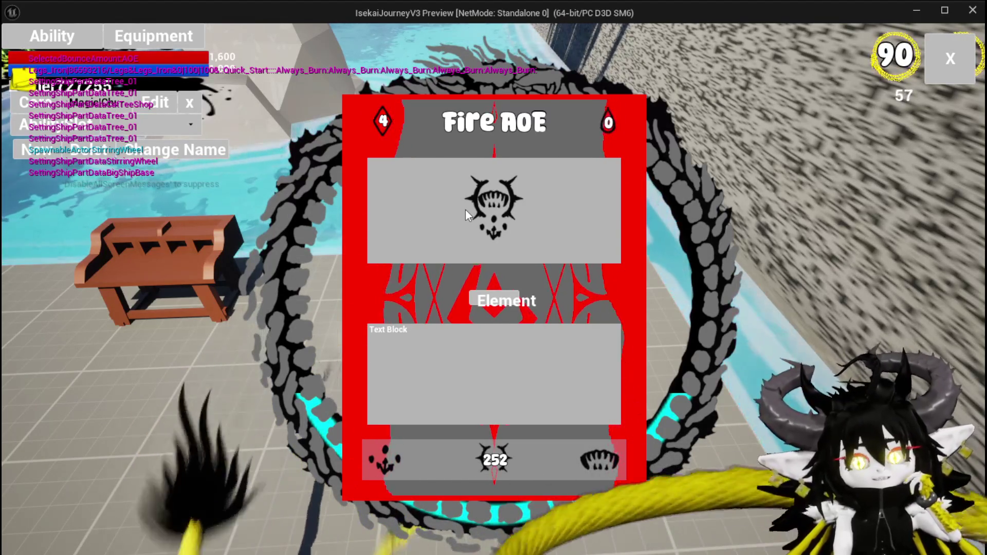
Step: Try MAXAOEDamage and Fist SingleTargetSustain, return to Magic|ChuraMagicSummon|001, and close the card view
left_click(94, 105)
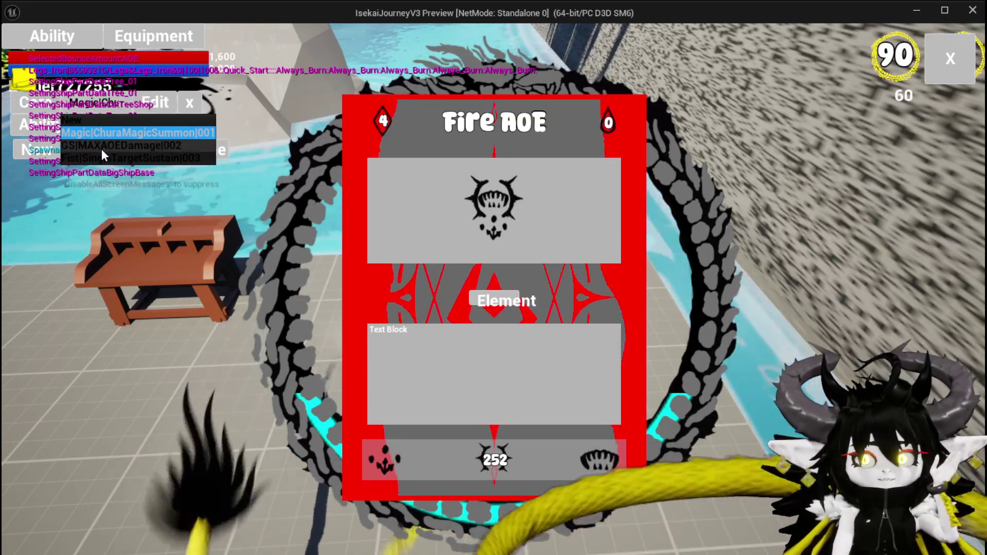
left_click(102, 146)
left_click(95, 104)
left_click(92, 158)
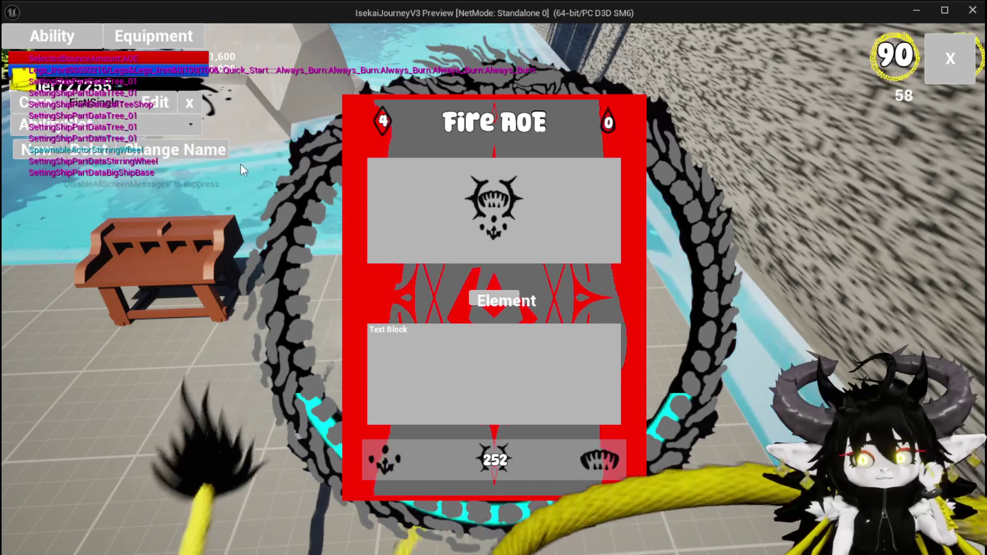
left_click(94, 104)
left_click(85, 137)
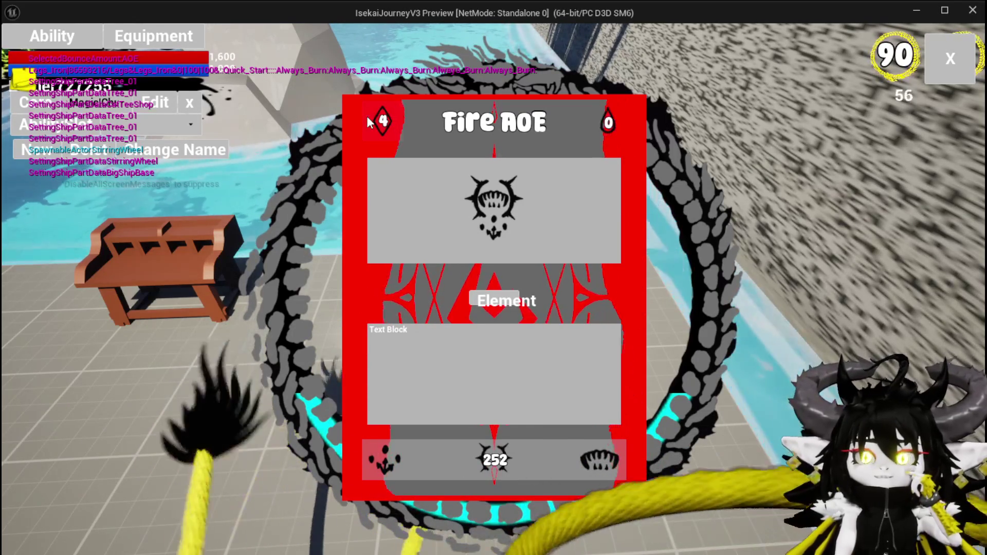
left_click(950, 72)
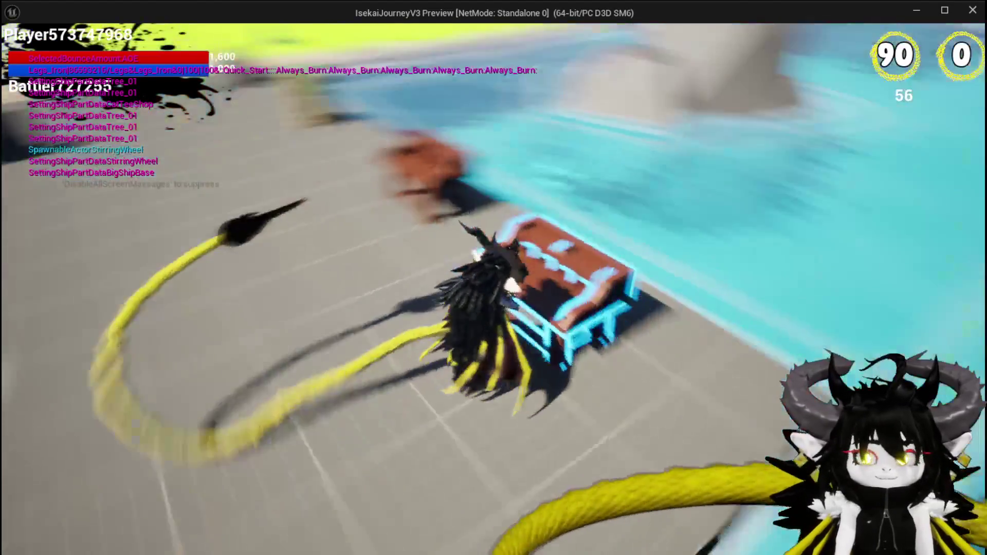
Step: Jump the character three times, then close the game preview with Esc
key("space")
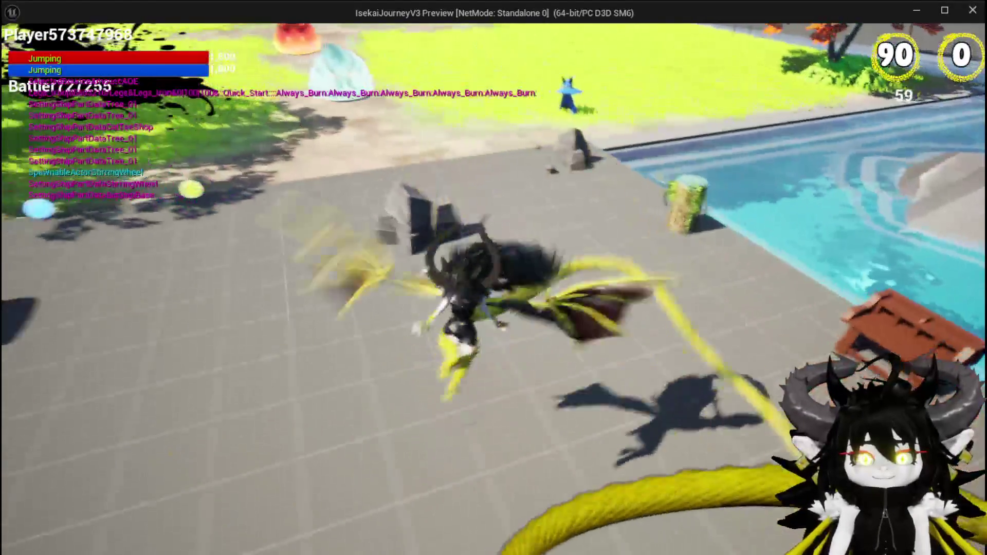
key("space")
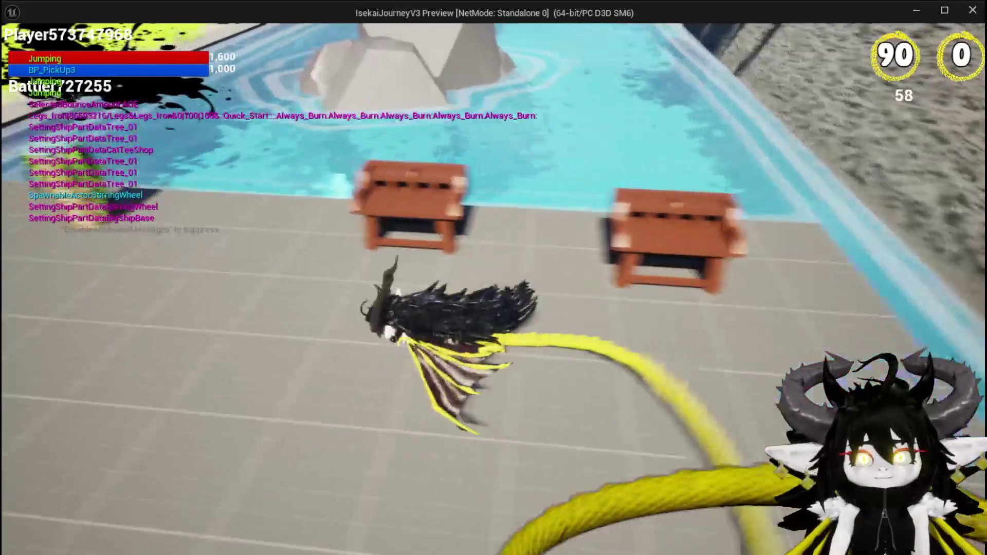
key("space")
key("space")
key("space")
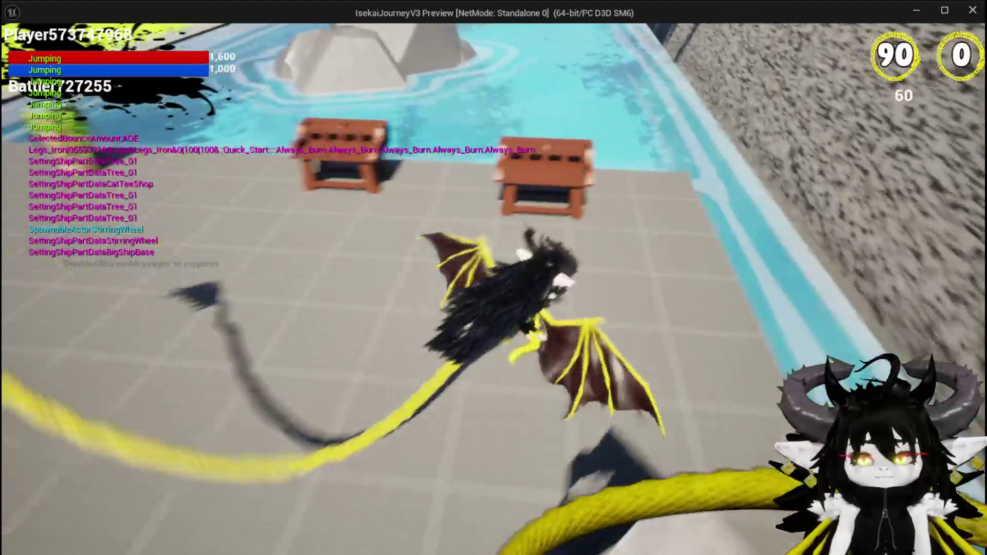
key("Escape")
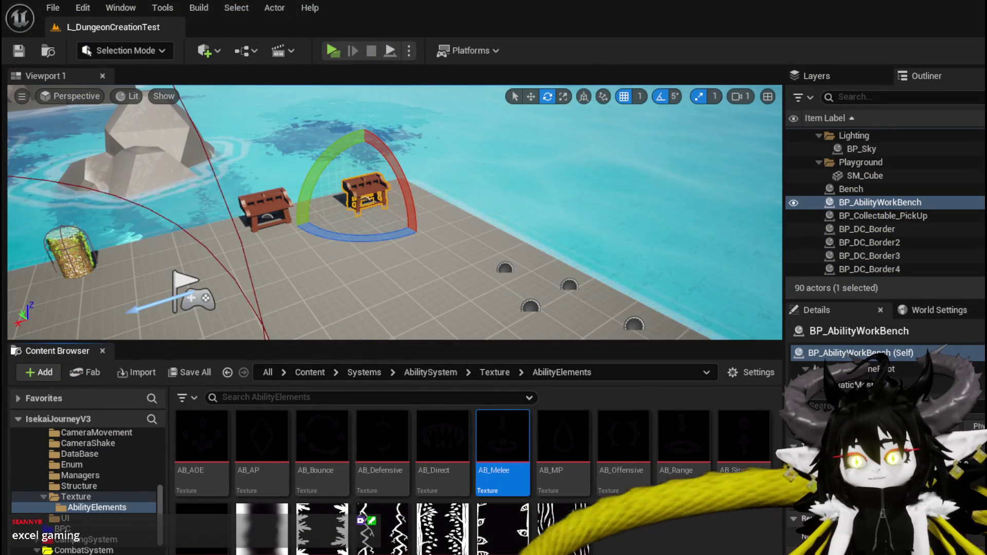
Step: Switch to the AbilityWorkBenchUI blueprint's DisplayOptions graph
key("alt+Tab")
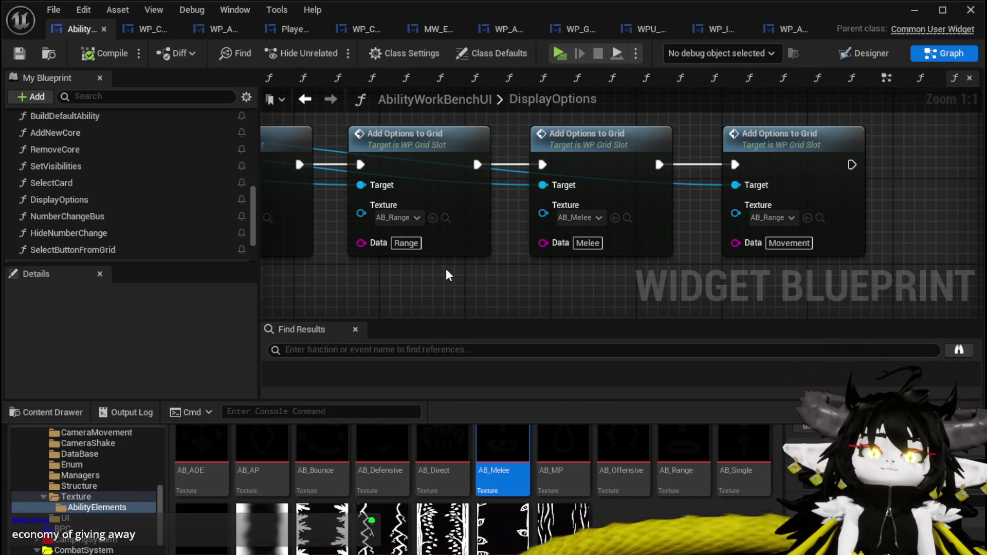
Step: Nudge the Set Visibility node right and move the WP Grid Slot node left in DisplayOptions
scroll(446, 269, "down", 2)
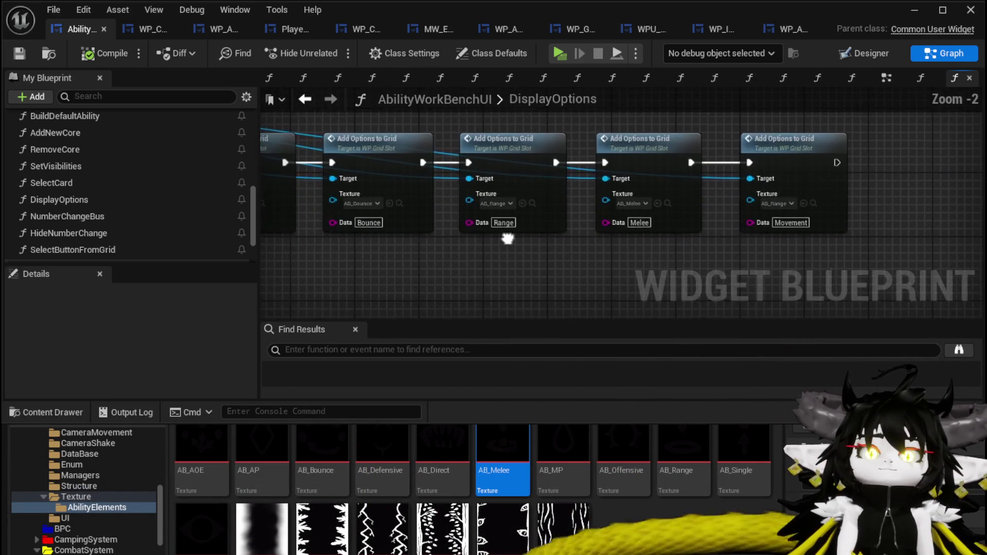
scroll(454, 267, "down", 1)
scroll(424, 272, "down", 3)
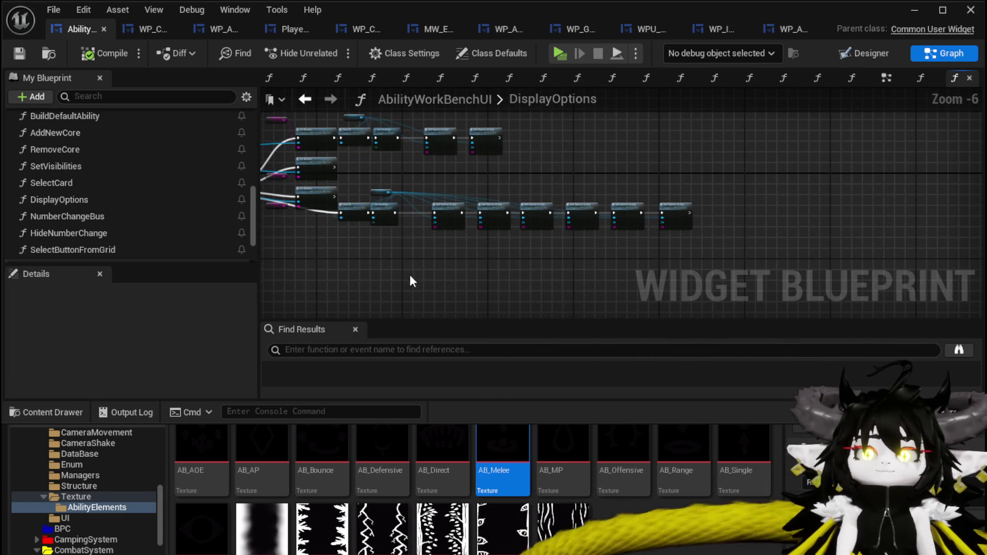
scroll(406, 282, "up", 1)
mouse_move(340, 121)
left_mouse_down()
mouse_move(721, 218)
mouse_move(897, 249)
mouse_move(637, 233)
left_mouse_up()
scroll(550, 229, "up", 3)
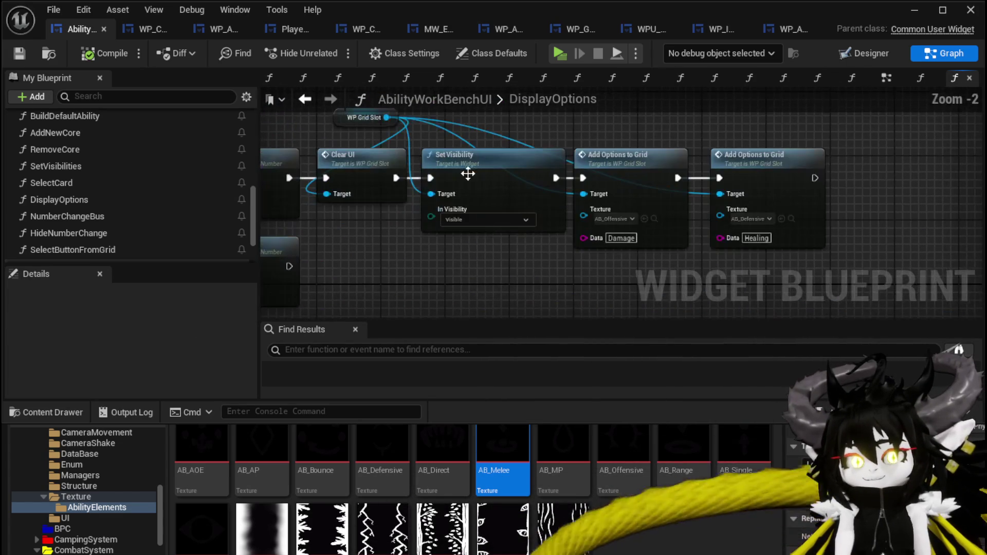
left_click_drag(375, 128, 804, 289)
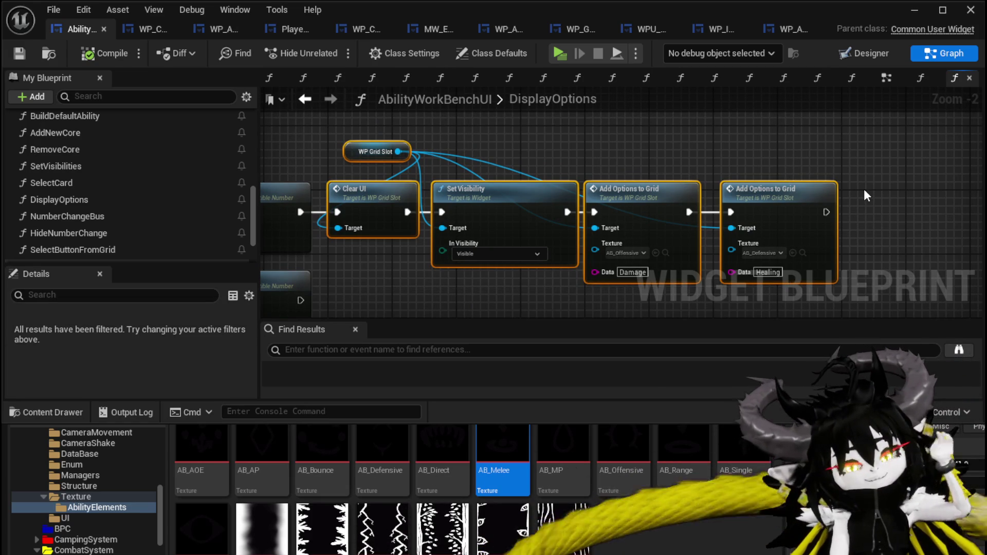
scroll(759, 112, "down", 2)
left_click_drag(760, 114, 515, 150)
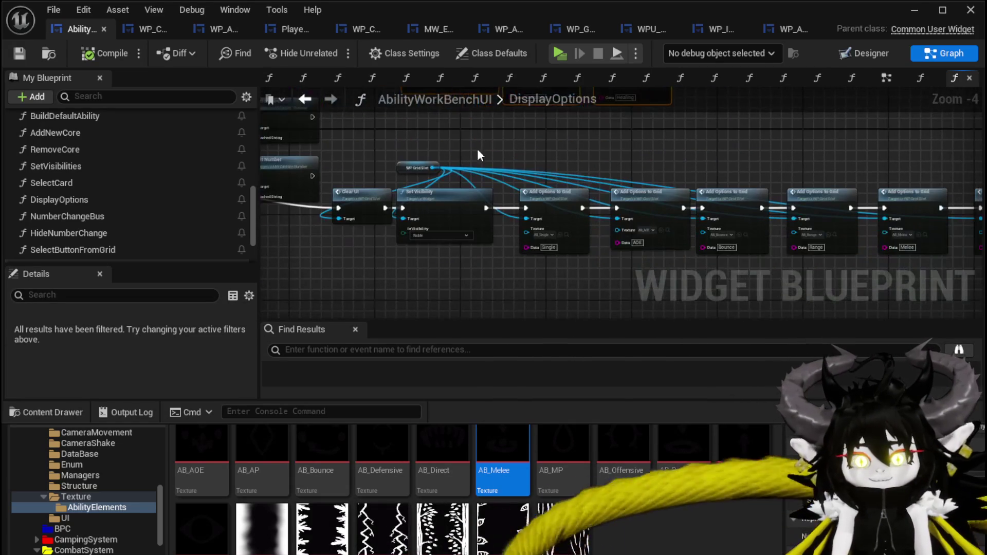
mouse_move(431, 150)
left_mouse_down()
mouse_move(612, 150)
mouse_move(577, 137)
left_mouse_up()
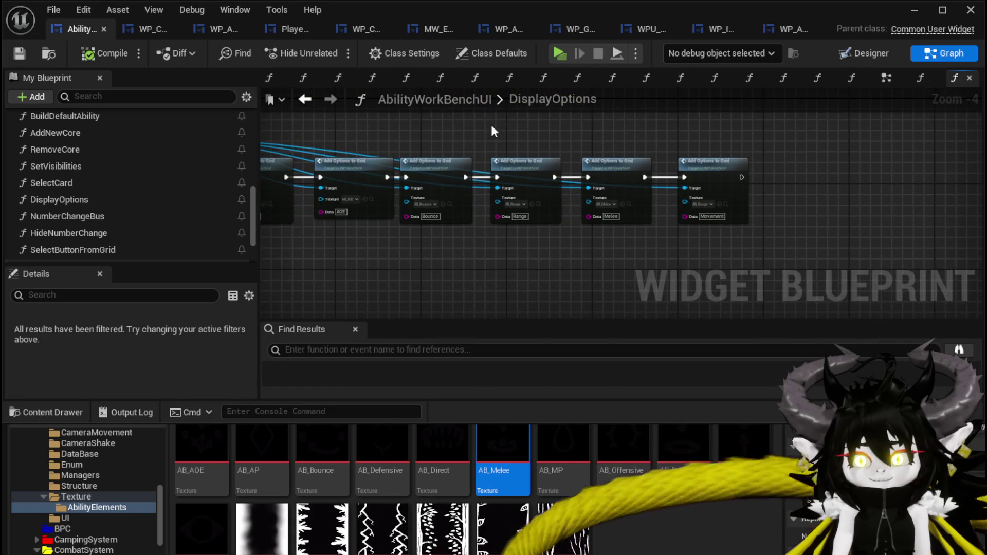
scroll(653, 135, "up", 3)
scroll(638, 122, "down", 2)
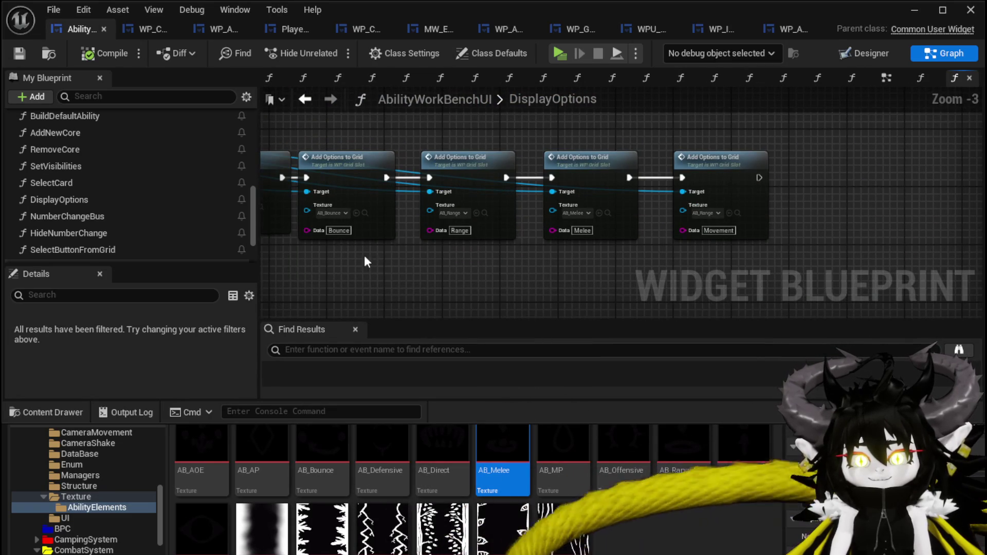
scroll(668, 230, "down", 2)
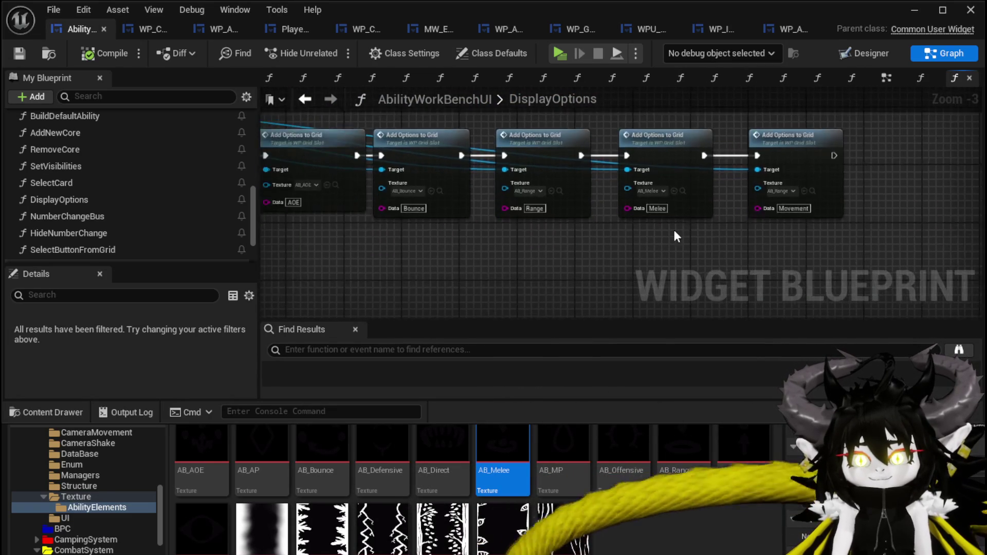
mouse_move(296, 133)
left_mouse_down()
mouse_move(846, 273)
mouse_move(294, 131)
mouse_move(849, 261)
mouse_move(769, 251)
left_mouse_up()
left_click(770, 251)
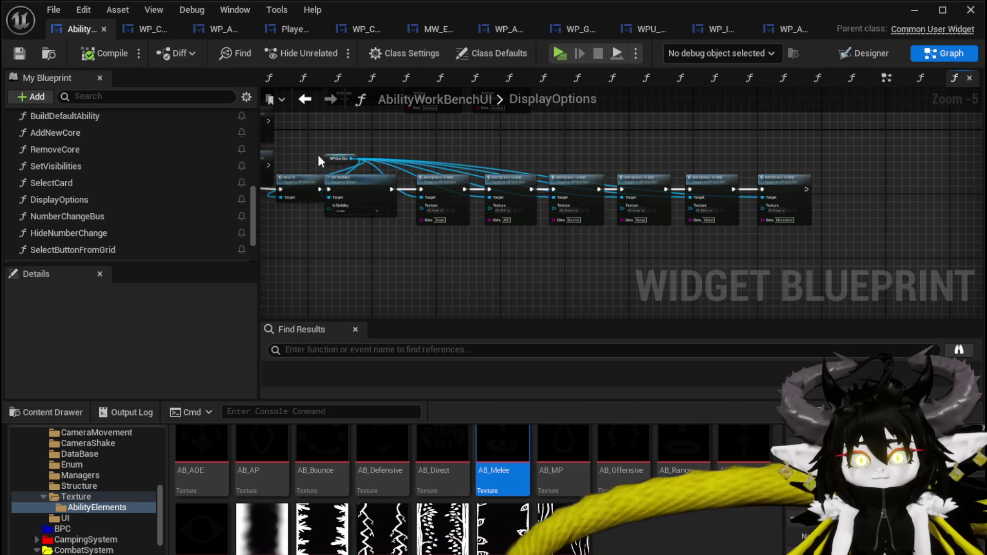
left_click_drag(379, 190, 390, 189)
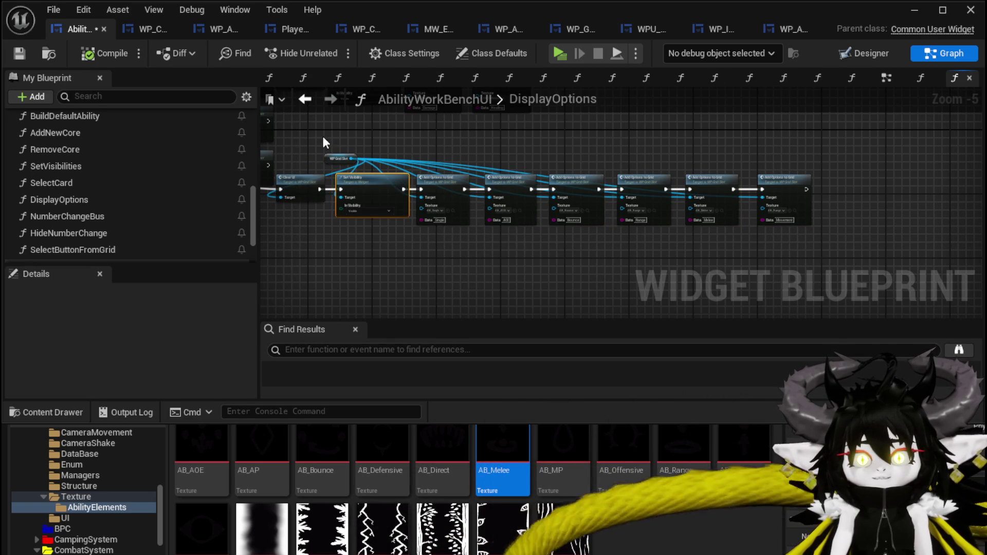
left_click_drag(329, 158, 300, 161)
left_click(344, 130)
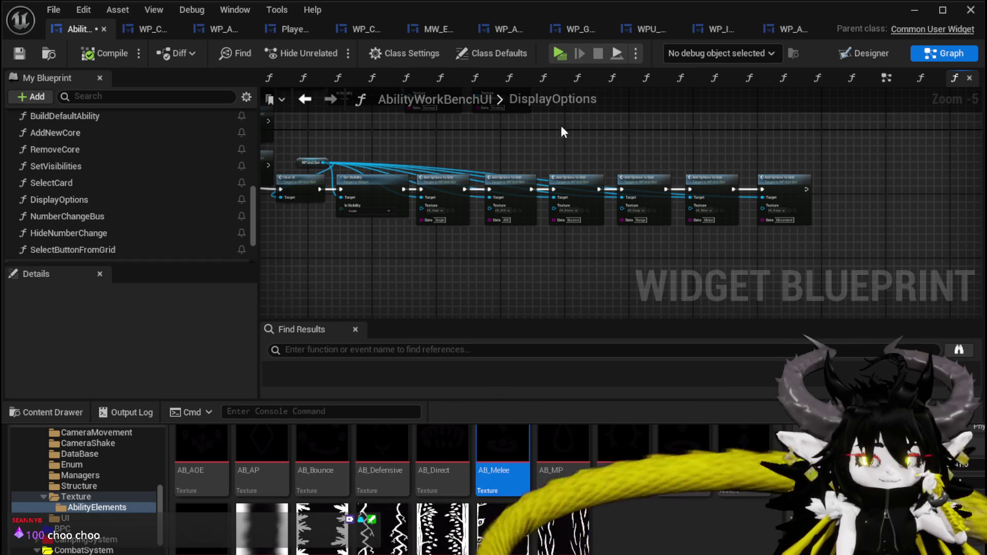
Step: Select the WP Grid Slot, Clear UI, Set Visibility and Add Options nodes, then save the blueprint
left_click_drag(581, 132, 557, 150)
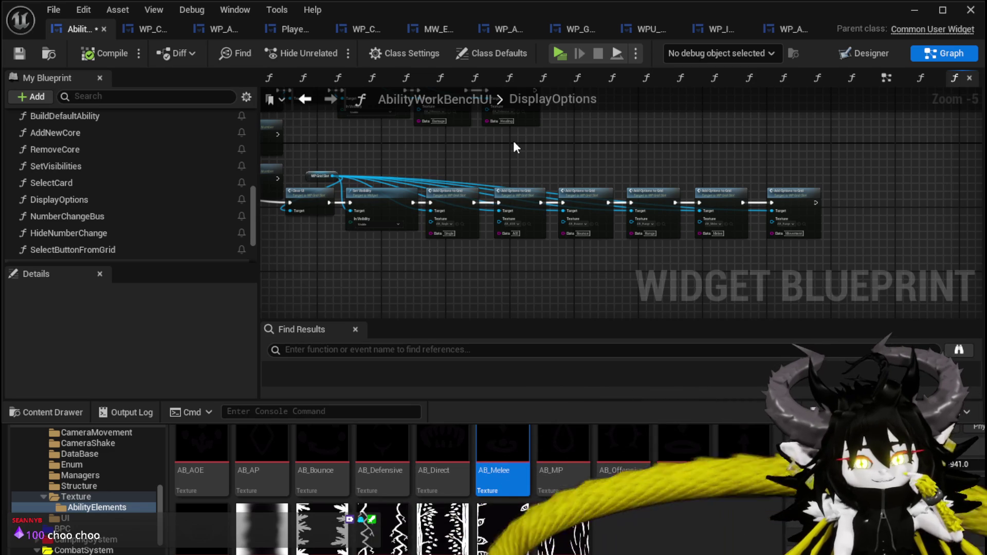
scroll(513, 142, "up", 3)
mouse_move(446, 242)
left_mouse_down()
mouse_move(491, 314)
mouse_move(508, 262)
left_mouse_up()
scroll(508, 262, "down", 2)
left_click_drag(452, 236, 389, 207)
scroll(352, 154, "up", 3)
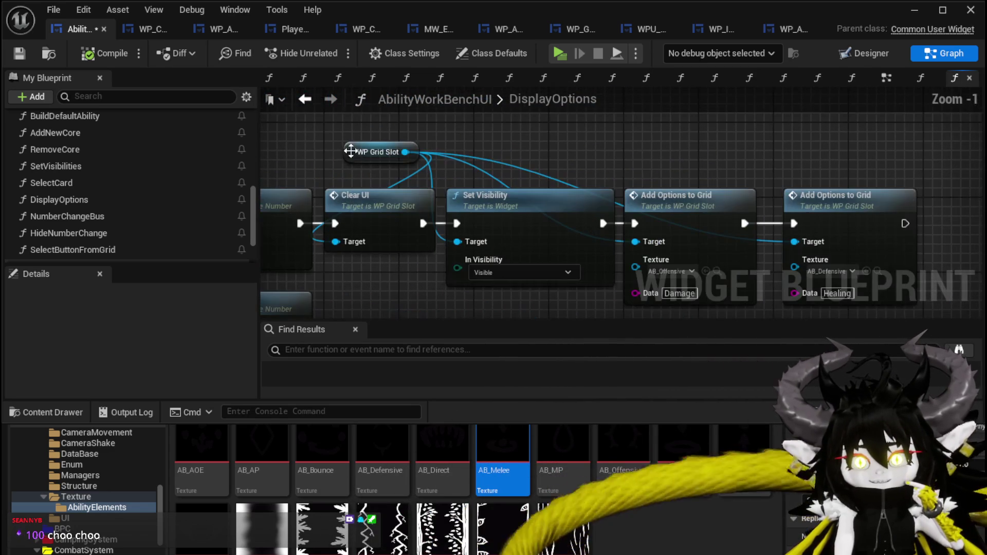
left_click_drag(330, 130, 862, 288)
scroll(740, 197, "down", 2)
mouse_move(640, 235)
left_mouse_down()
mouse_move(562, 227)
mouse_move(533, 236)
mouse_move(480, 150)
mouse_move(371, 122)
mouse_move(504, 148)
mouse_move(516, 135)
mouse_move(659, 138)
left_mouse_up()
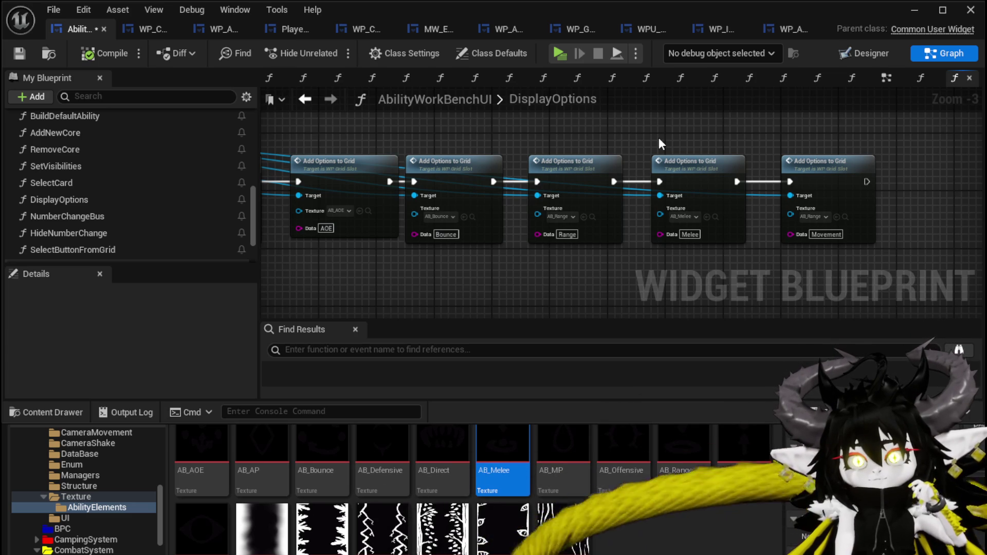
left_click(19, 53)
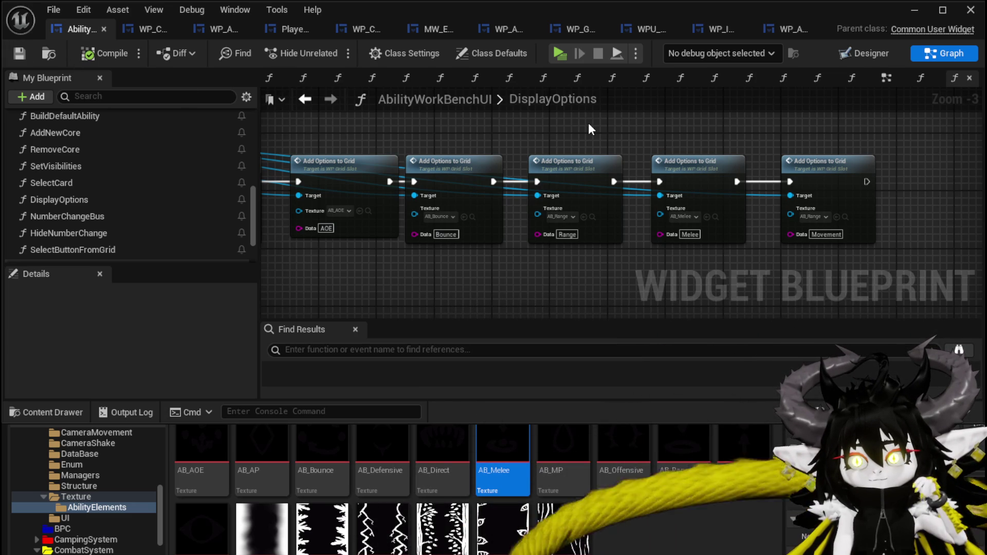
left_click_drag(588, 122, 609, 125)
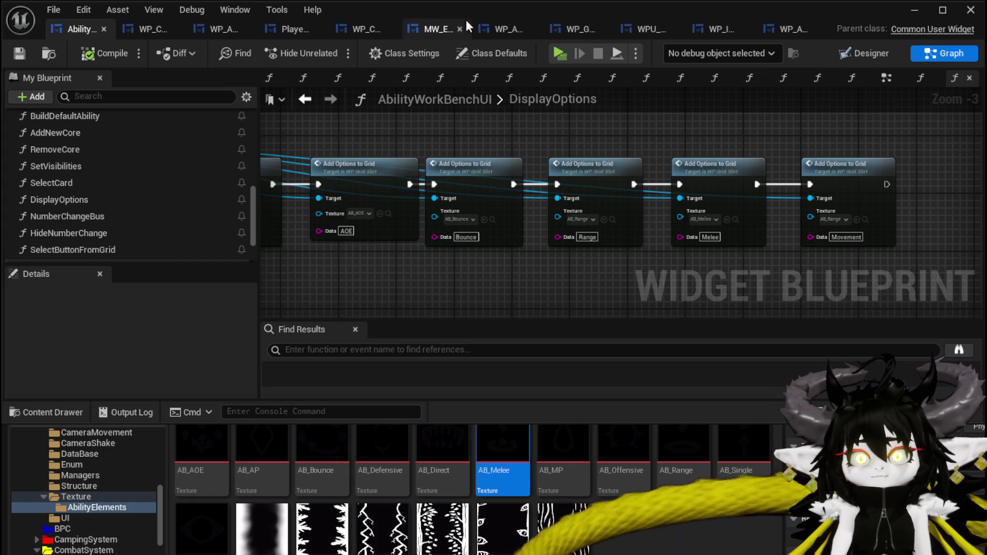
Step: Open the WP_ImageSlot widget blueprint in the Designer view
left_click(697, 33)
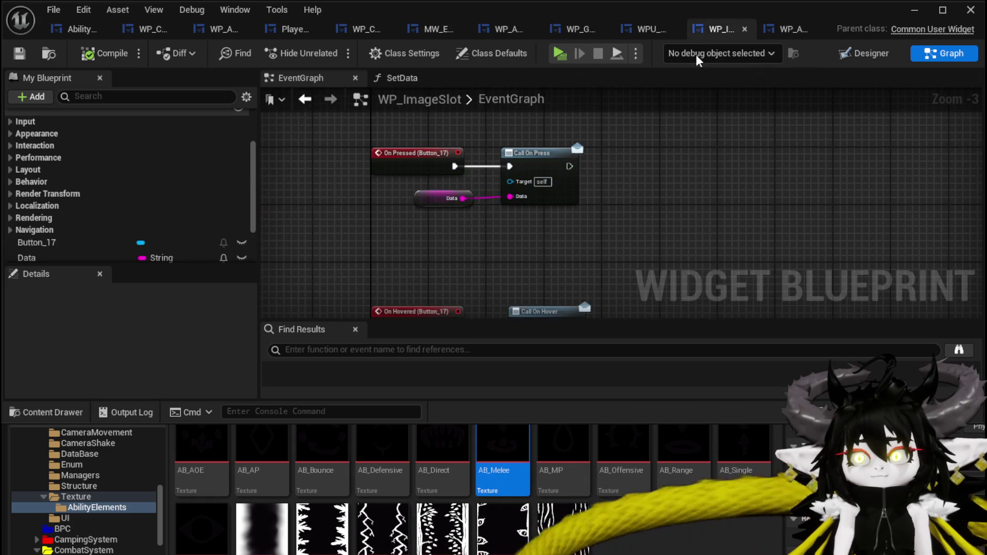
left_click(858, 53)
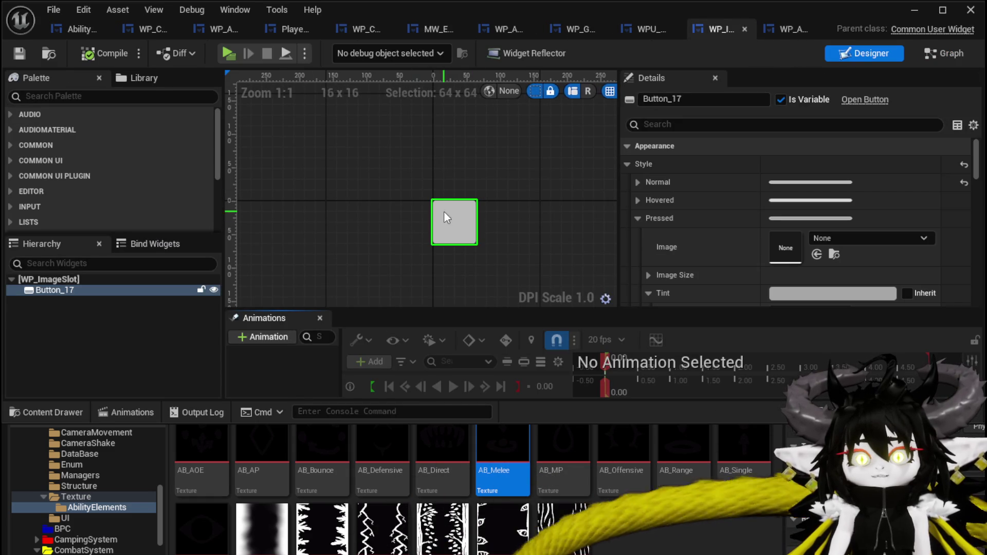
left_click(63, 95)
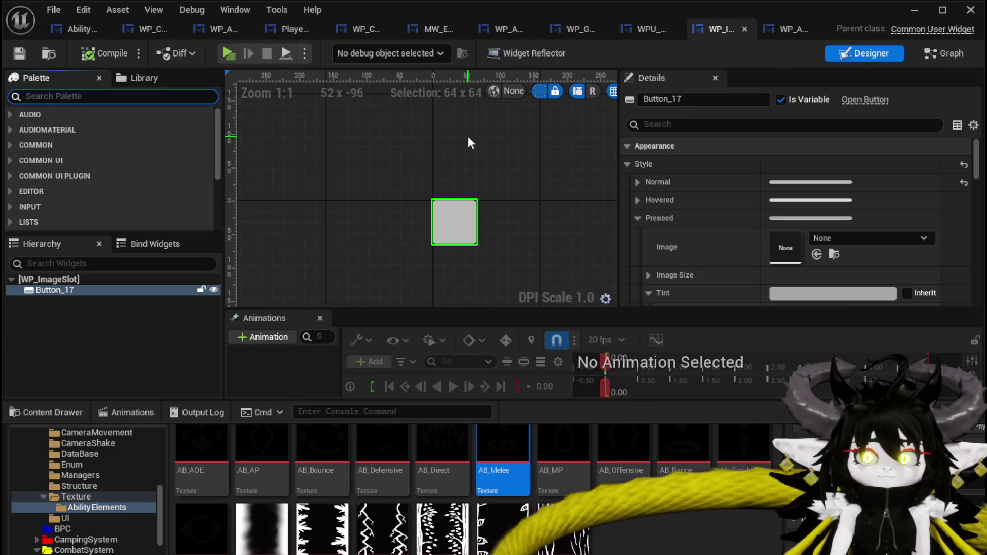
Step: Wrap Button_17 in a Border from the Hierarchy
right_click(70, 294)
mouse_move(124, 433)
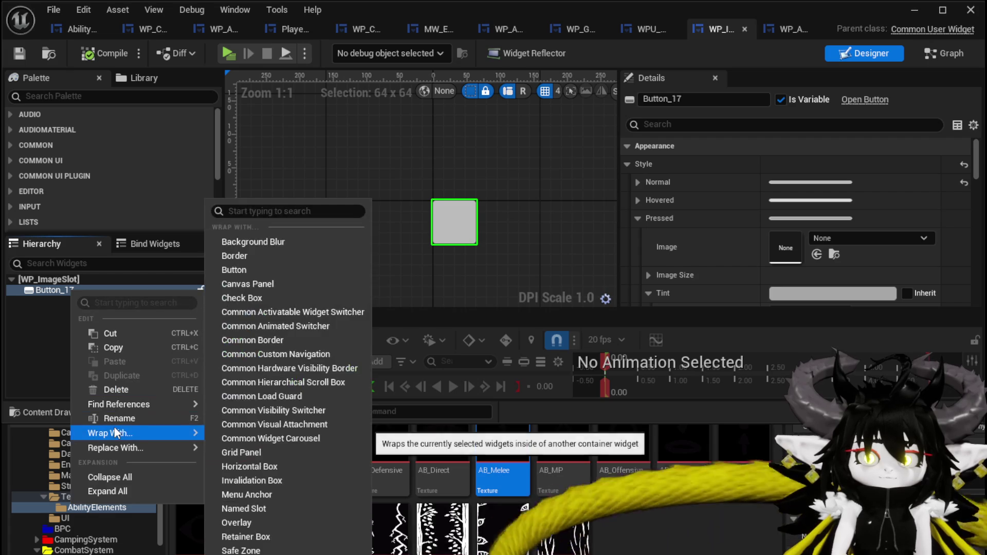
left_click(251, 252)
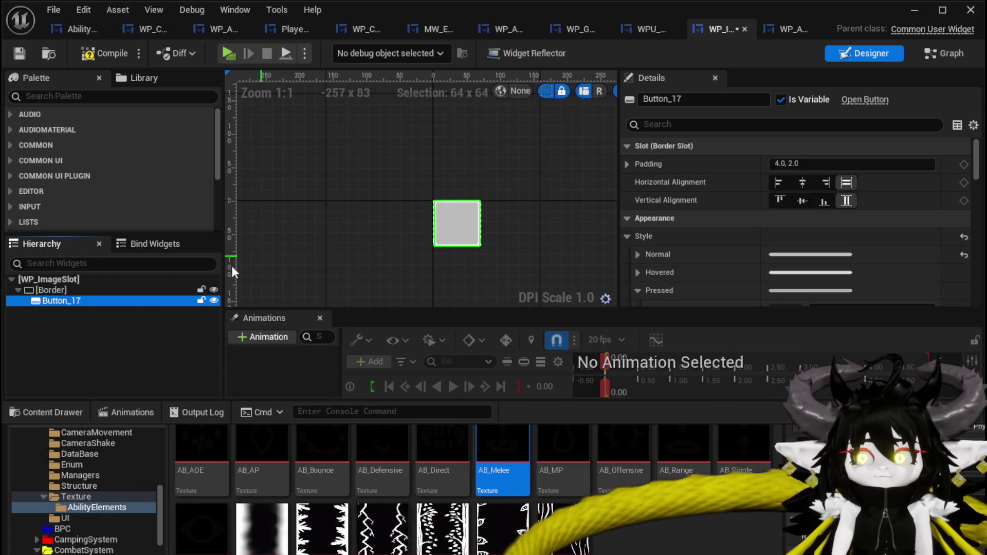
Step: Set the Border's brush colour to black, then compile and save WP_ImageSlot
left_click(51, 290)
scroll(839, 237, "down", 3)
scroll(841, 234, "up", 2)
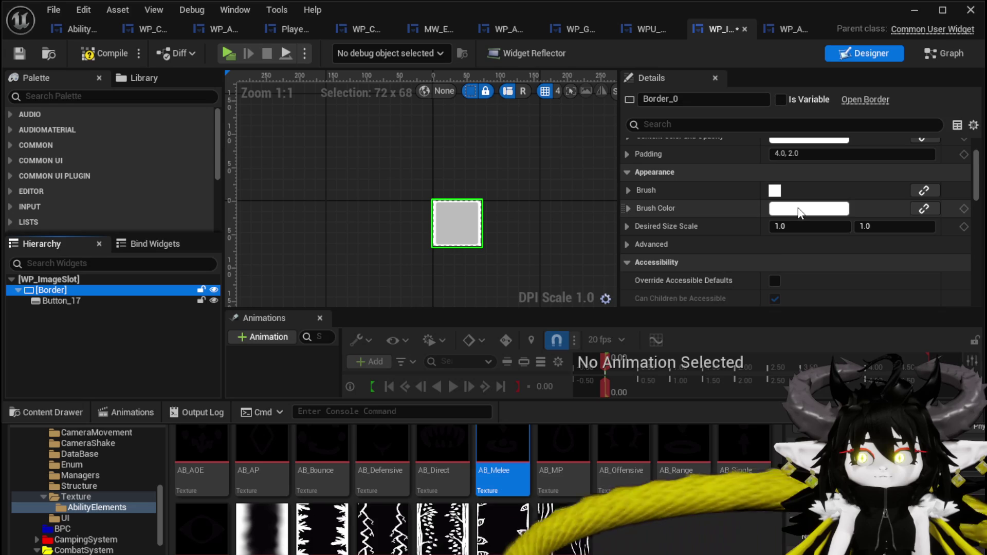
left_click(809, 208)
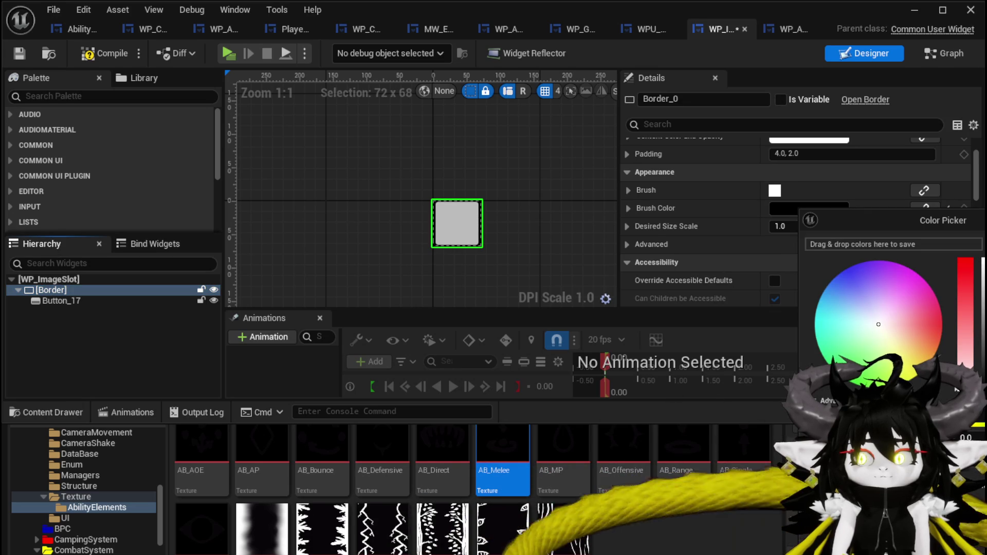
left_click(957, 390)
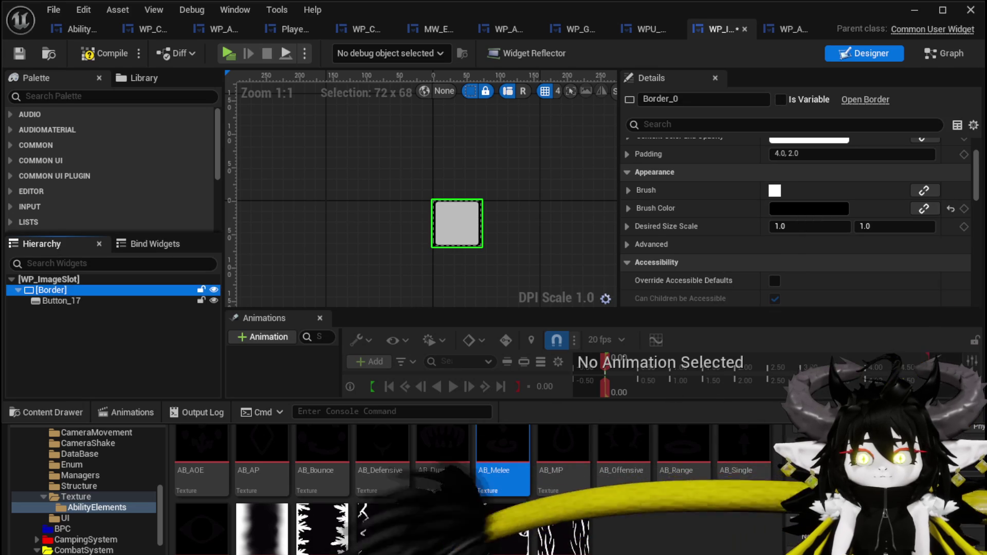
left_click(19, 54)
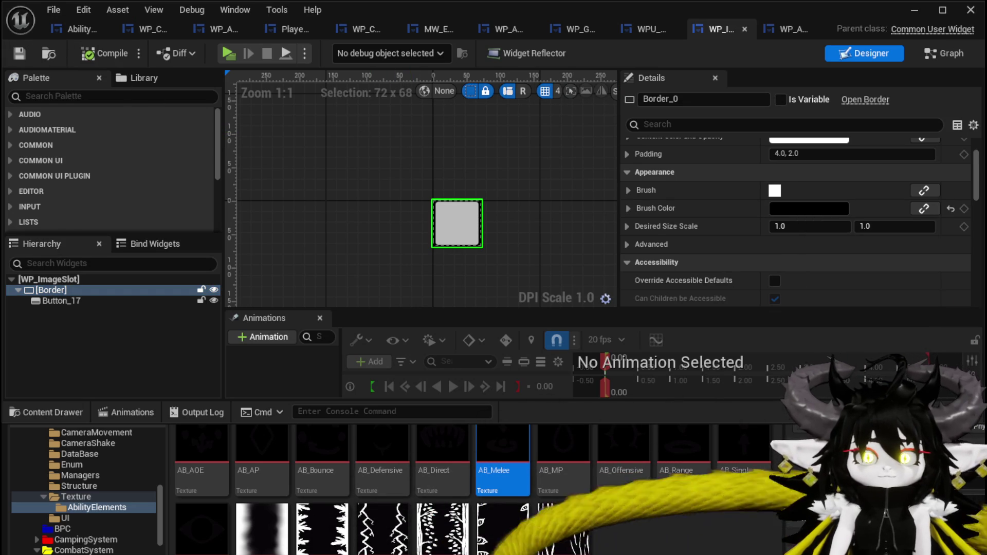
Step: Start a Play-In-Editor session and open the ability cards list at the workbench
left_click(915, 11)
left_click(332, 51)
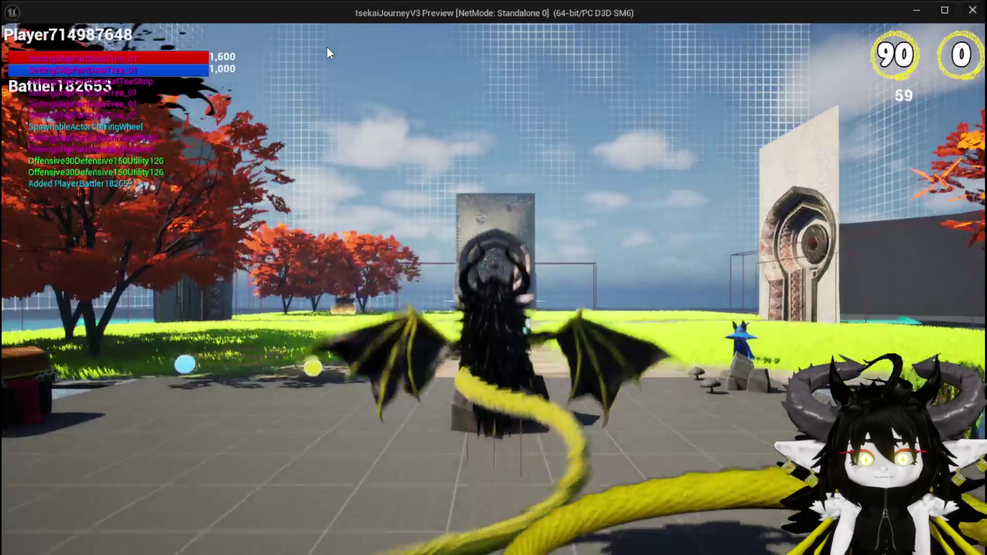
key("e")
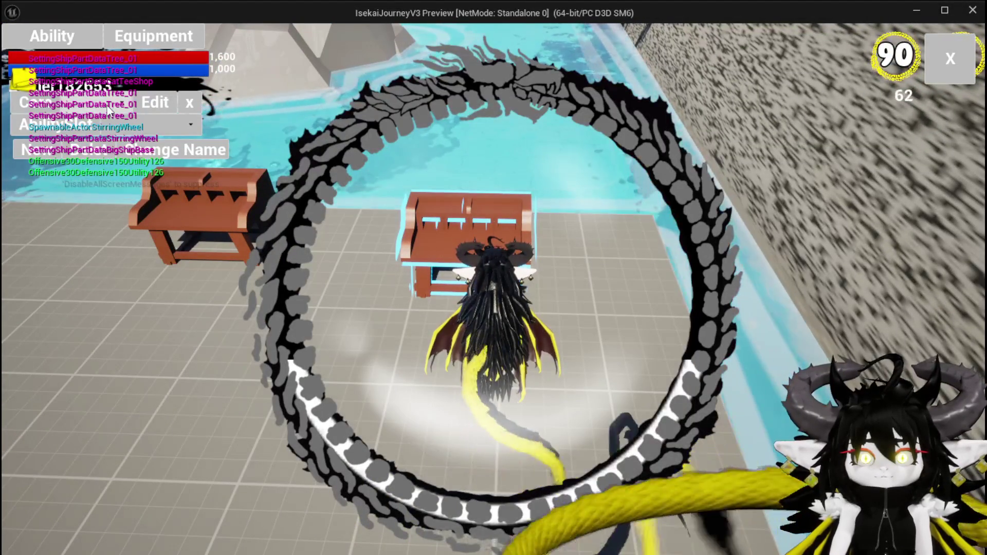
left_click(116, 129)
left_click(134, 137)
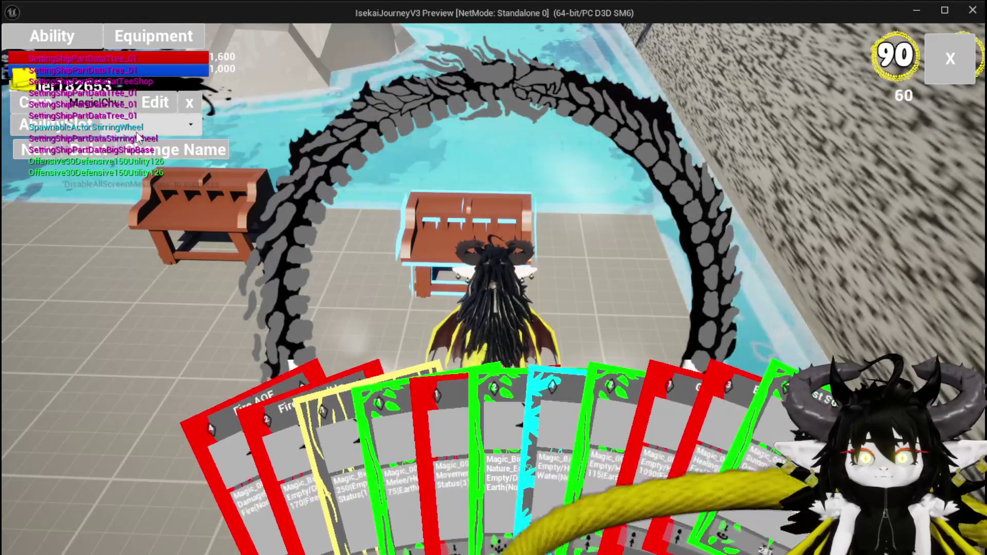
left_click(135, 129)
Step: Enlarge the Fire SpeedUp card to check its black icon slots, then stop playing and save the level
left_click(150, 143)
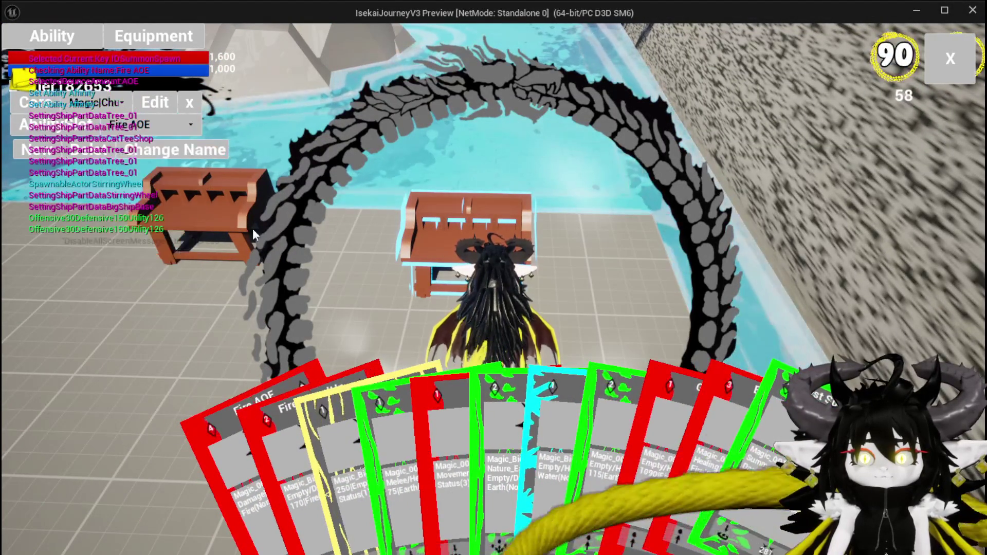
left_click(327, 384)
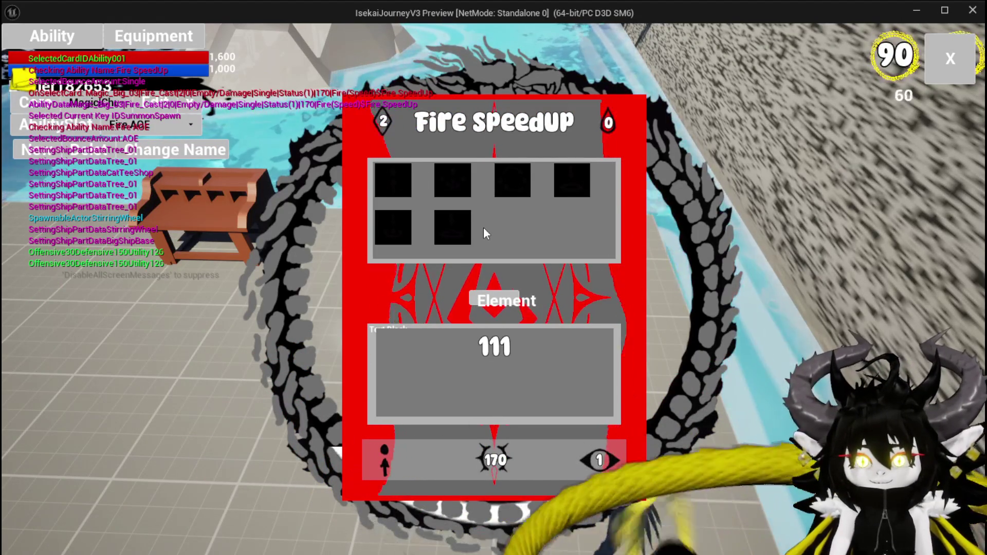
key("Escape")
key("ctrl+s")
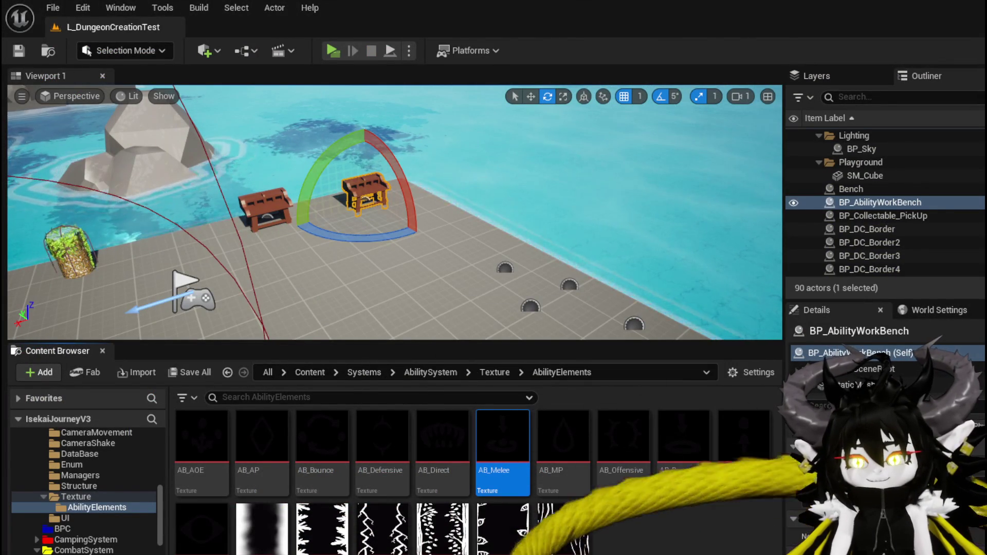
Step: In WP_ImageSlot, wrap the existing border's button in a second nested Border
key("alt+Tab")
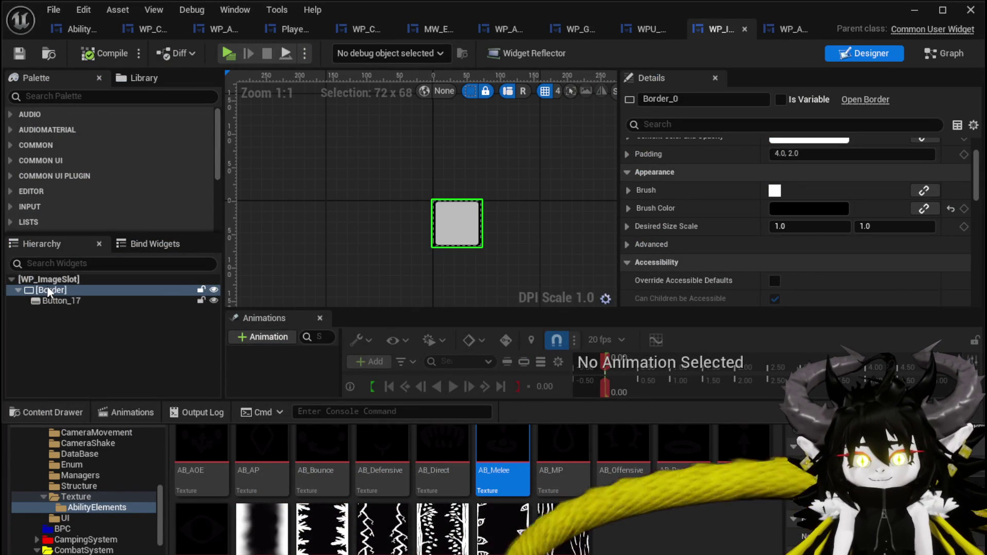
right_click(47, 289)
mouse_move(95, 431)
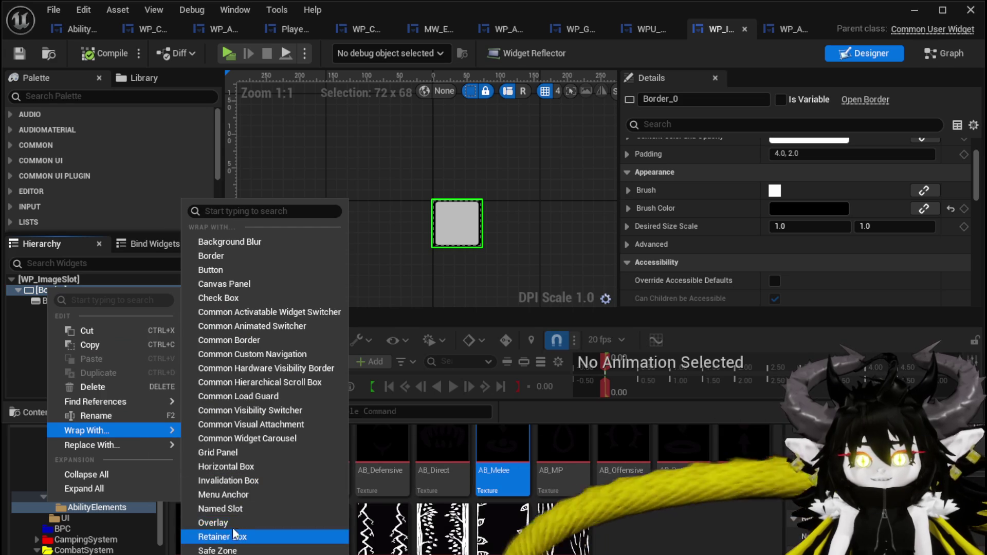
left_click(243, 254)
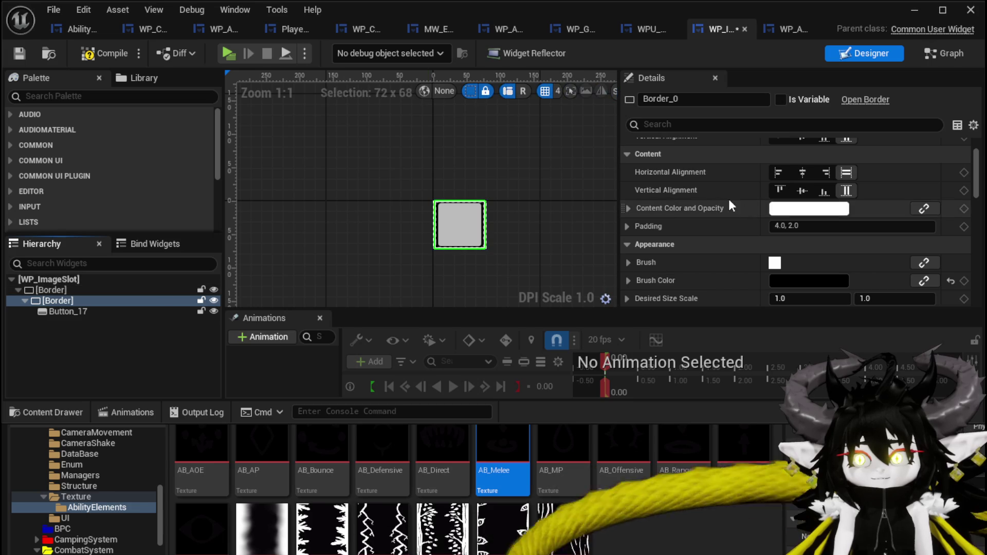
Step: Set the inner border's Brush Color to white
left_click(47, 291)
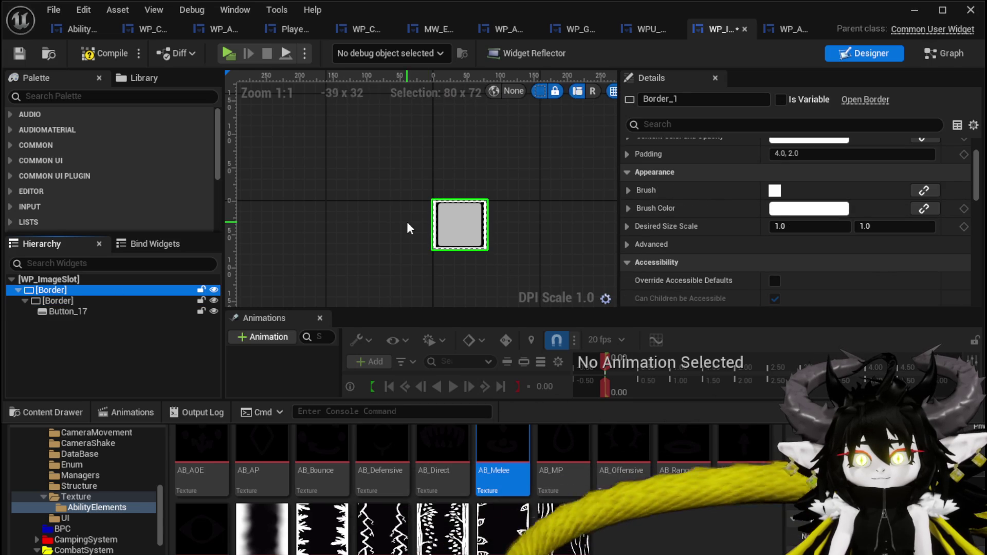
scroll(409, 228, "up", 9)
left_click(54, 301)
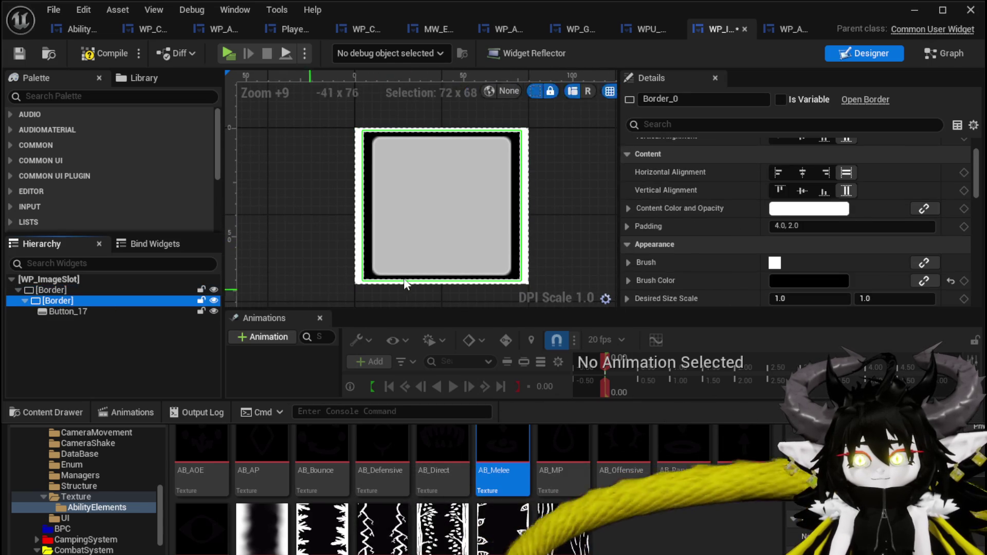
scroll(847, 212, "down", 5)
scroll(802, 195, "up", 1)
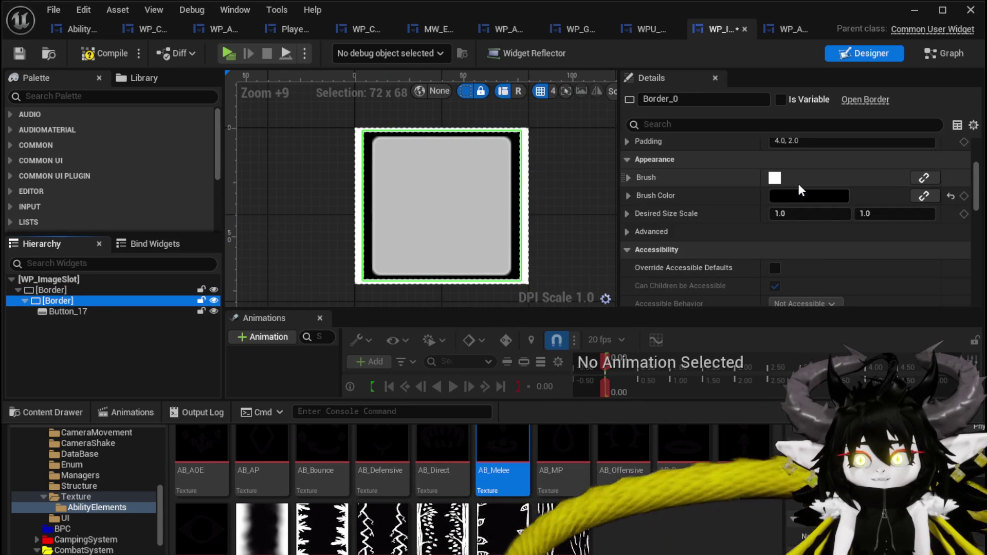
left_click(799, 198)
left_click_drag(983, 280, 978, 254)
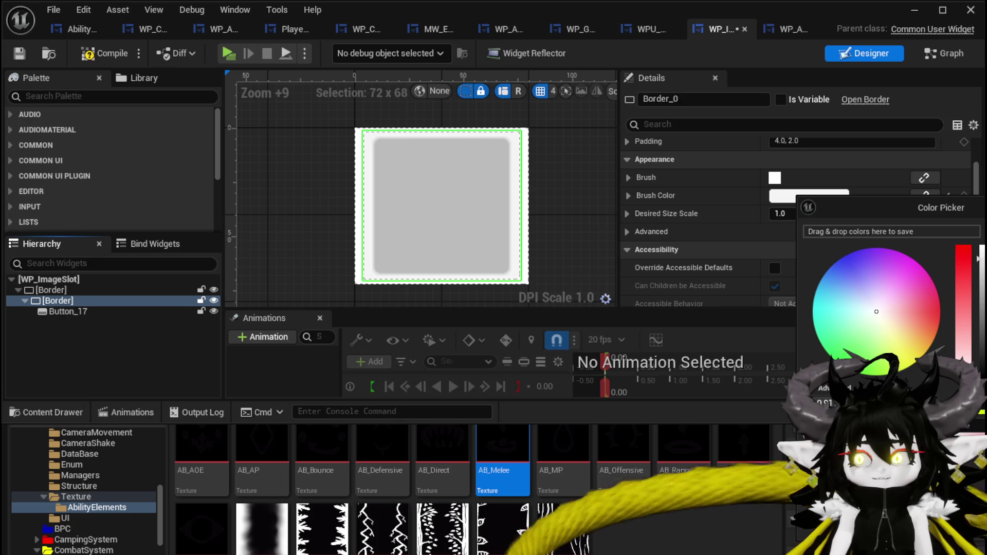
left_click(150, 327)
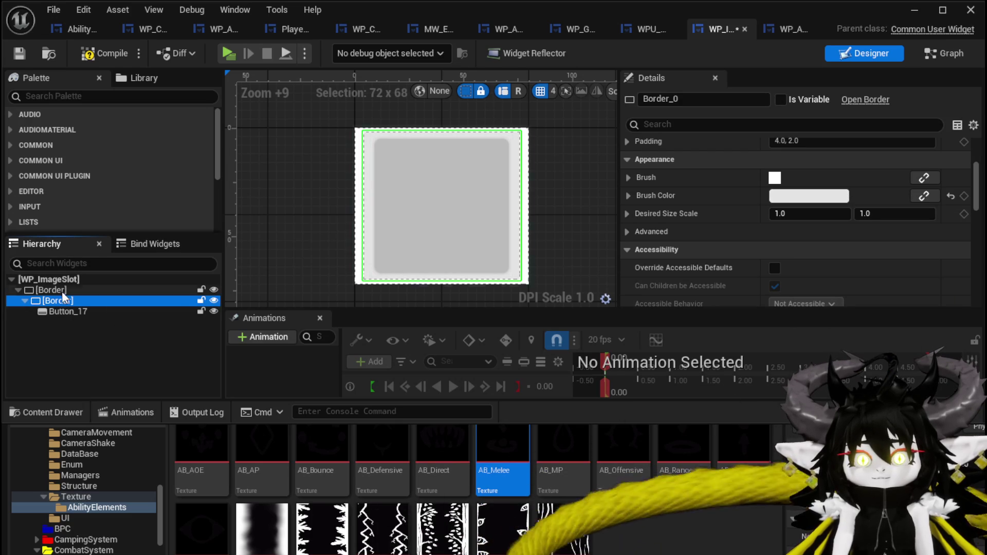
Step: Leave the outer border's Brush Color black and compile the widget blueprint
left_click(57, 290)
scroll(817, 199, "down", 4)
scroll(785, 234, "down", 10)
scroll(789, 208, "up", 2)
scroll(793, 205, "up", 12)
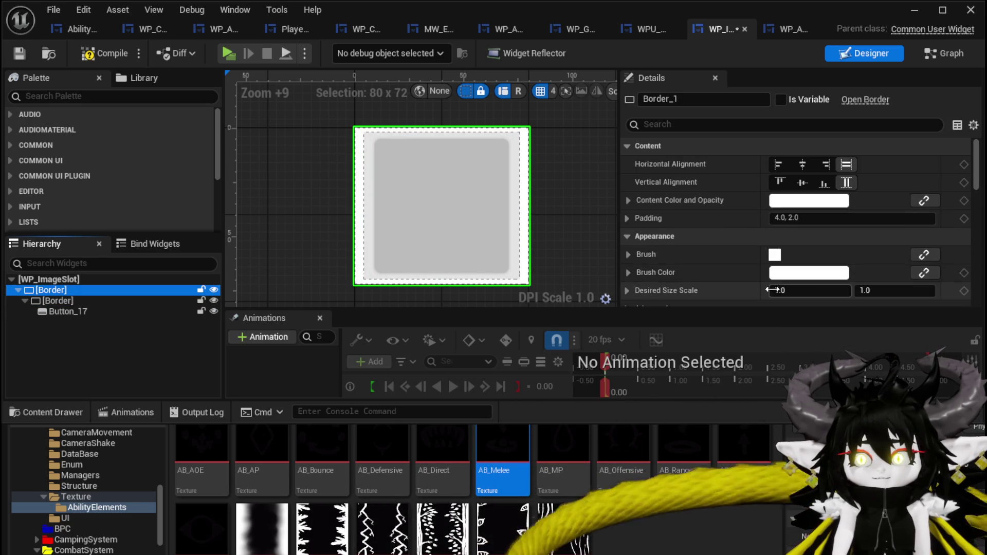
left_click(809, 274)
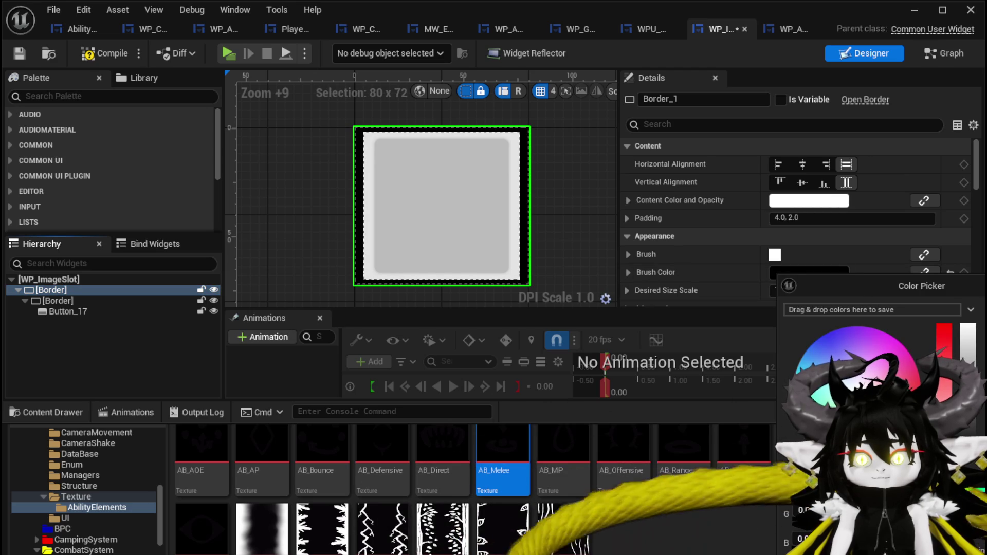
left_click(171, 173)
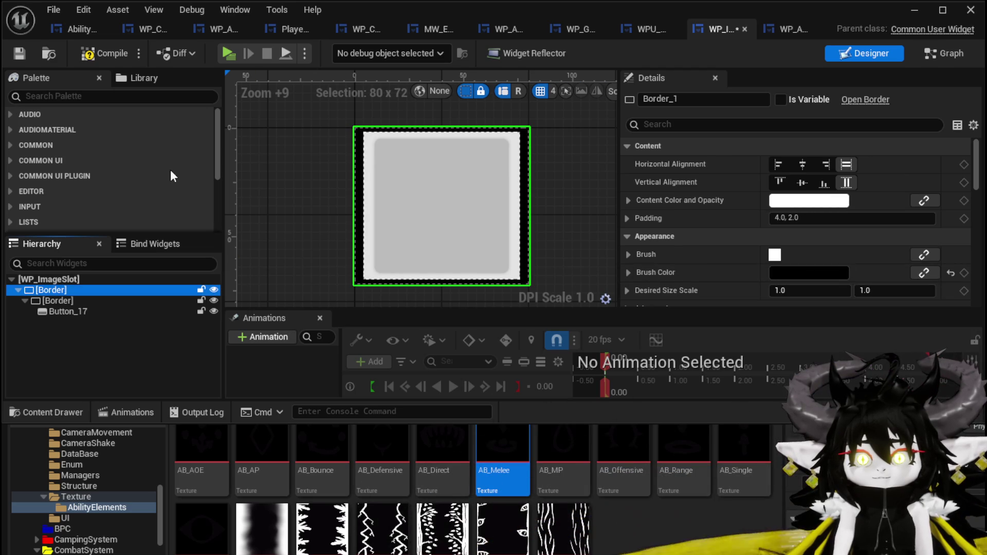
left_click(19, 54)
left_click(912, 19)
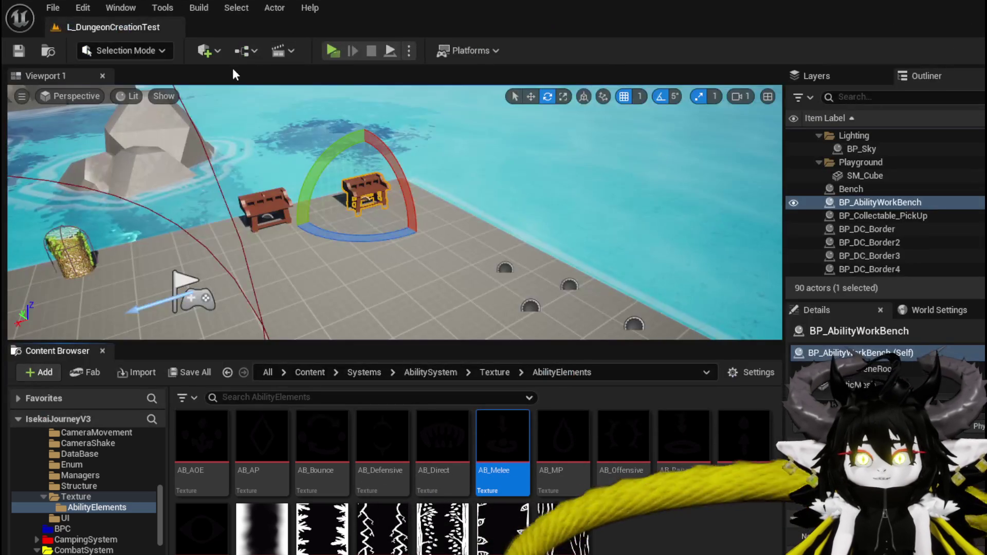
Step: Start a play session and equip Magic|ChuraMagicSummon|001 in the ability slot
key("alt+Tab")
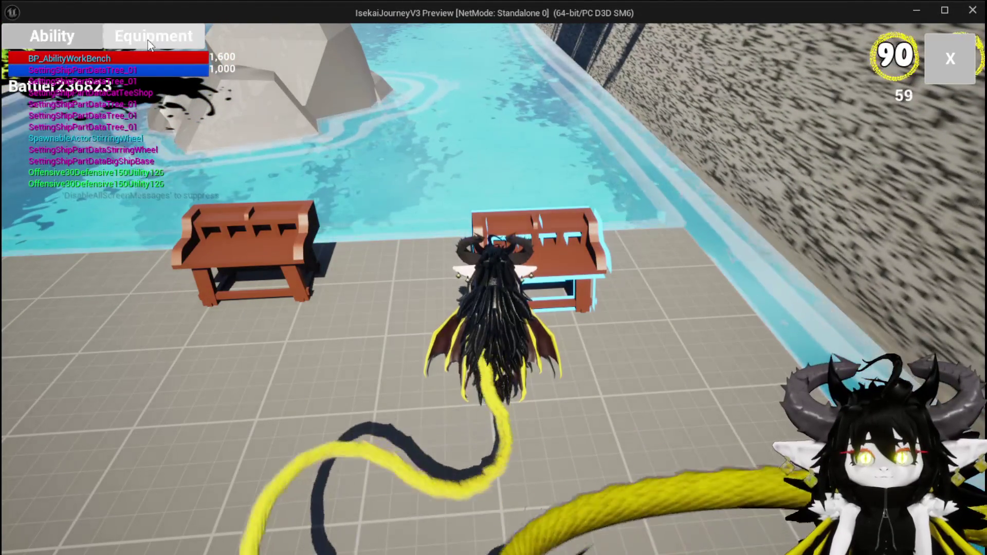
left_click(92, 37)
left_click(162, 125)
left_click(117, 133)
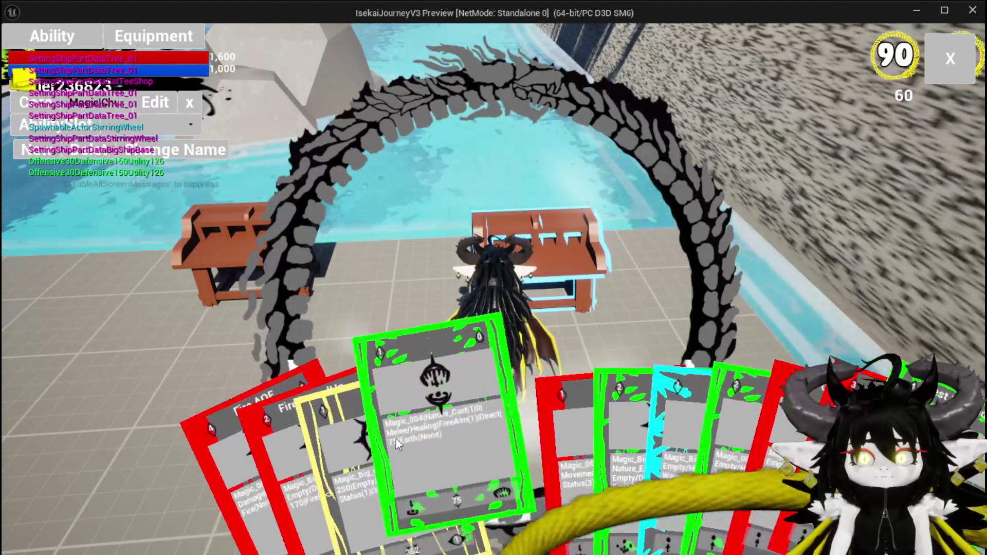
Step: Enlarge the green card, pick a movement icon from its framed slots, then stop playing and save
left_click(399, 436)
left_click(387, 458)
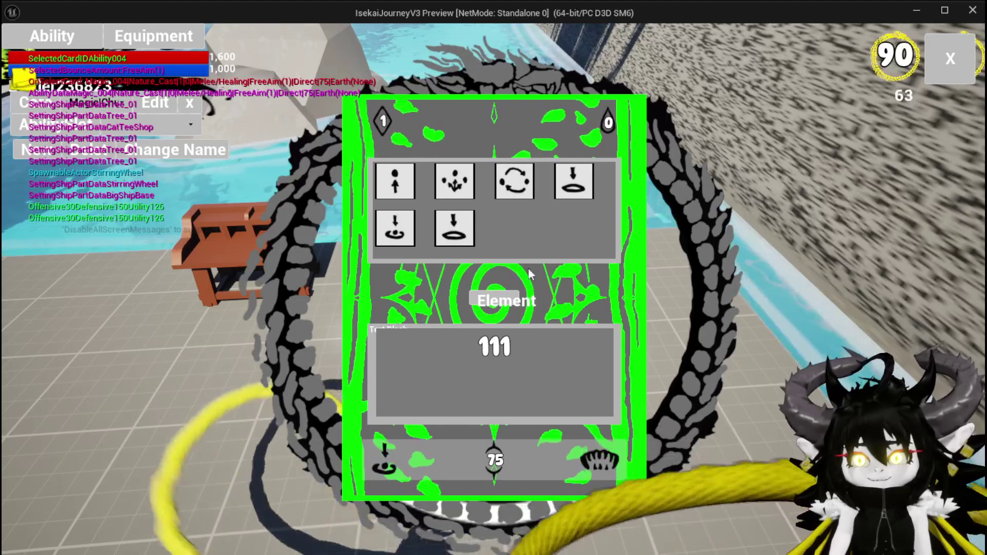
left_click(510, 191)
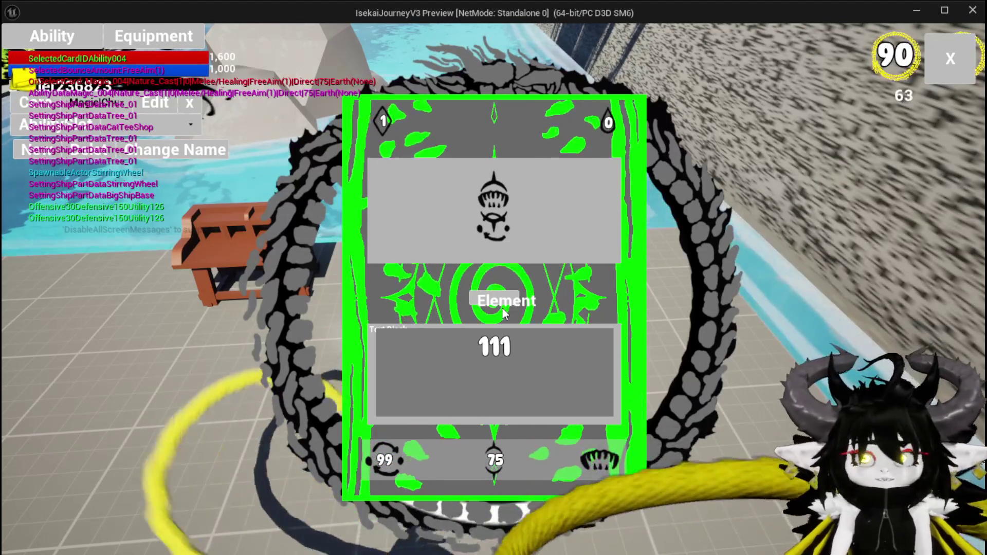
key("Escape")
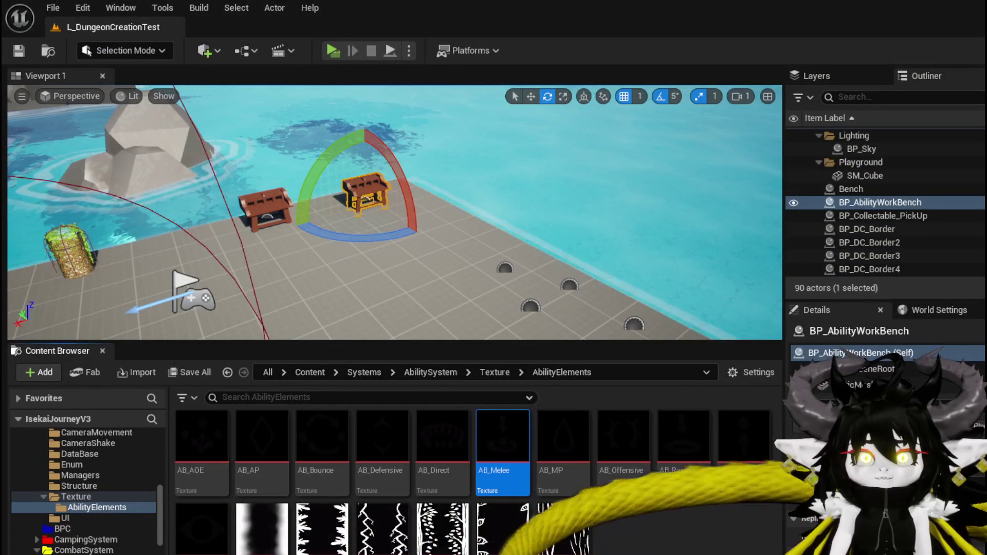
left_click(28, 54)
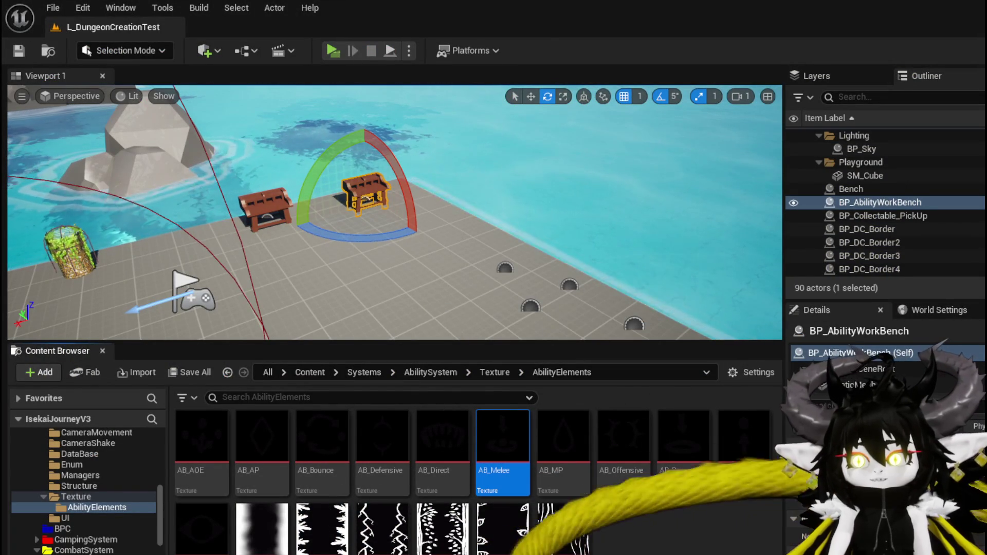
Step: Darken WP_ImageSlot's inner border Brush Color from white to grey and recompile
key("alt+Tab")
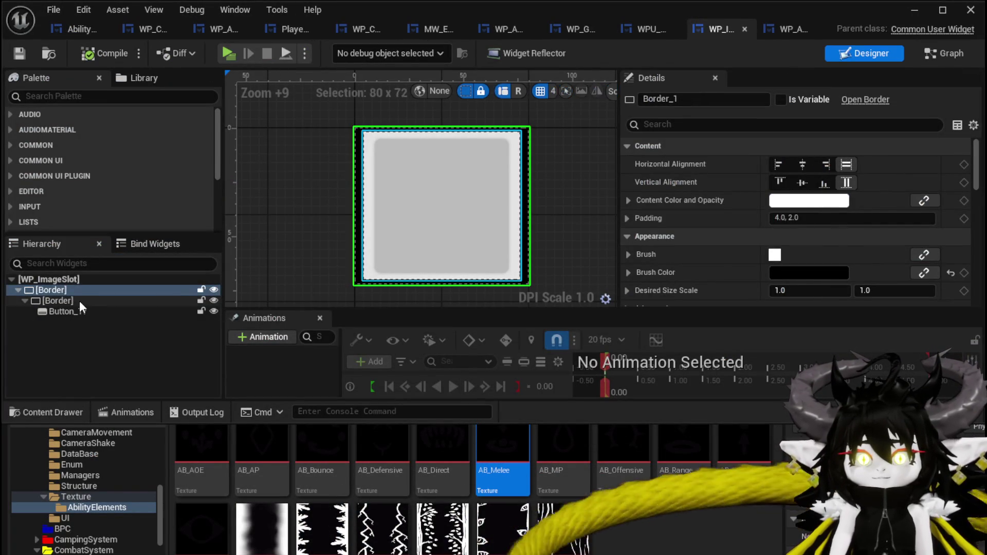
left_click(58, 301)
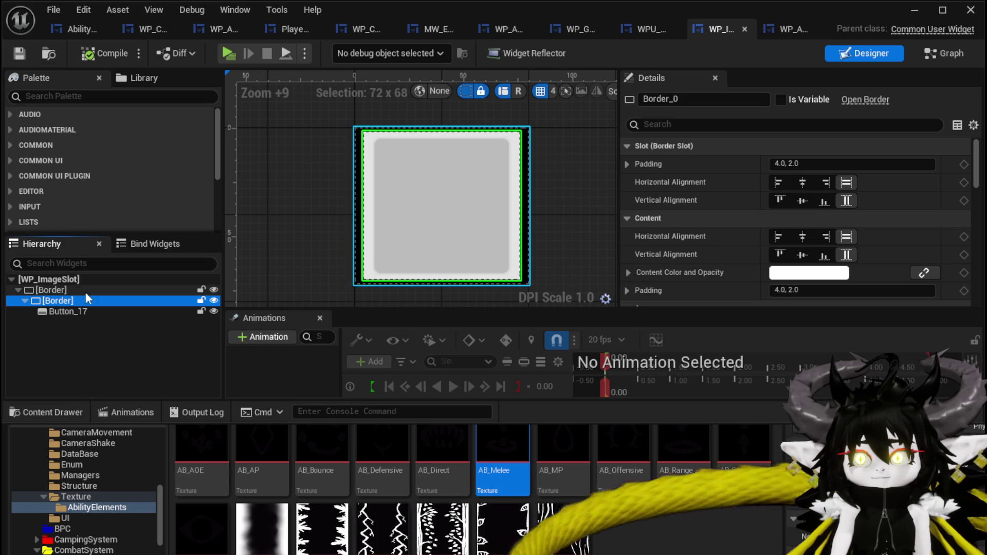
scroll(797, 216, "down", 3)
left_click(809, 196)
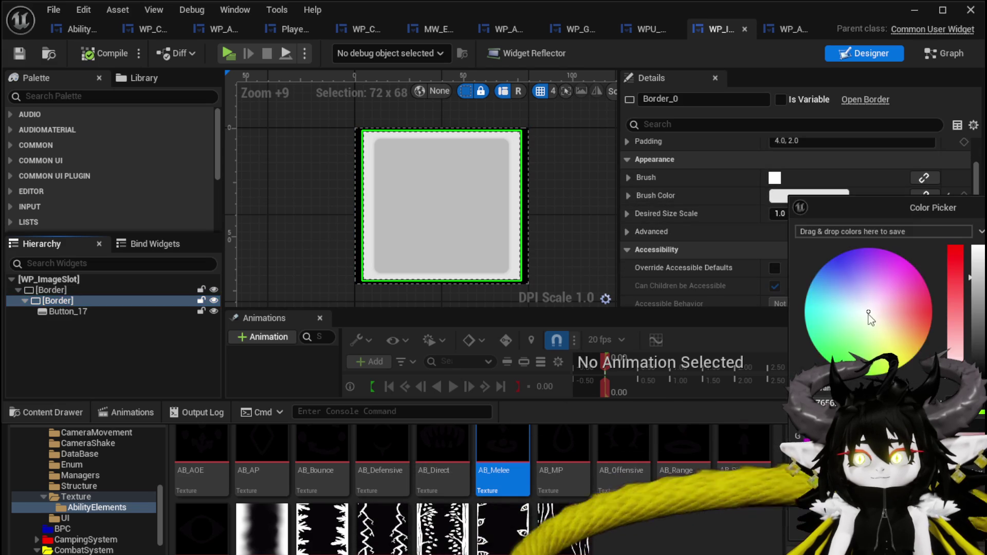
left_click_drag(979, 349, 979, 326)
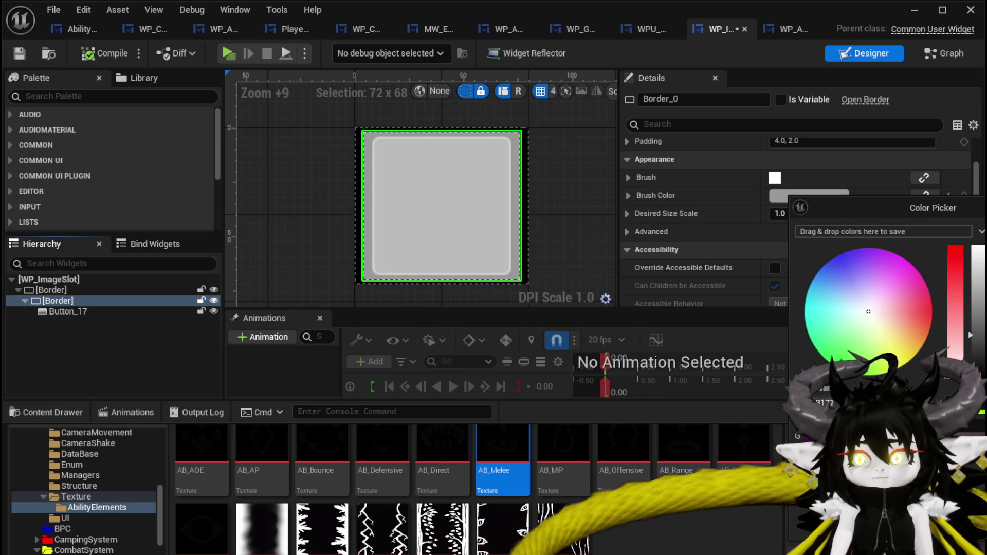
left_click(77, 80)
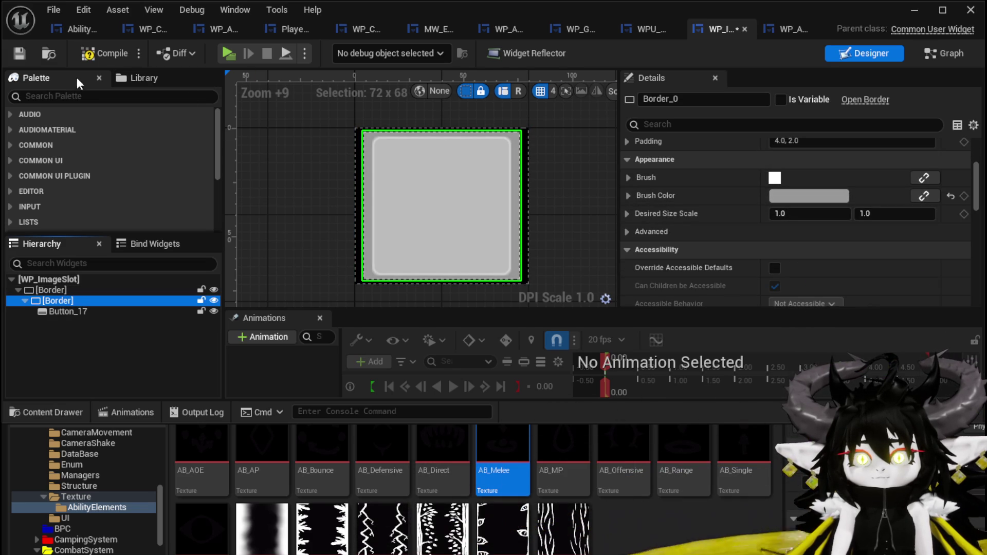
left_click(100, 55)
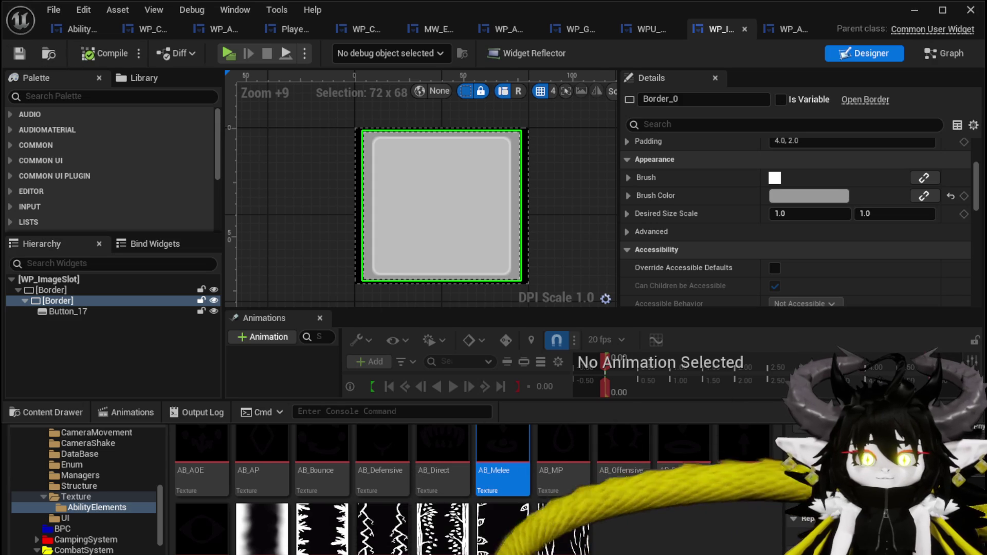
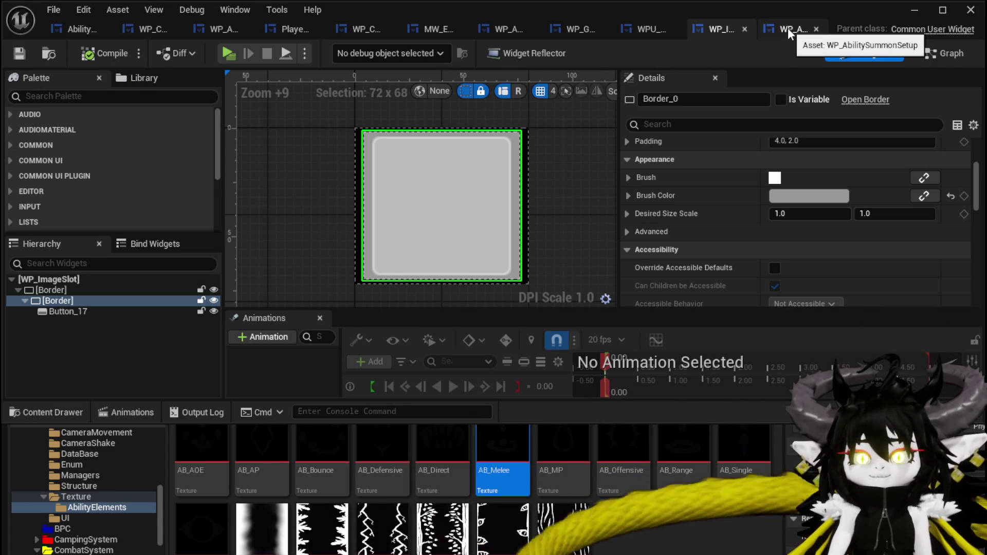
Step: Open AbilityWorkBenchUI's DisplayOptions graph to show Set Visibility and Switch on String
left_click(73, 28)
scroll(641, 140, "down", 4)
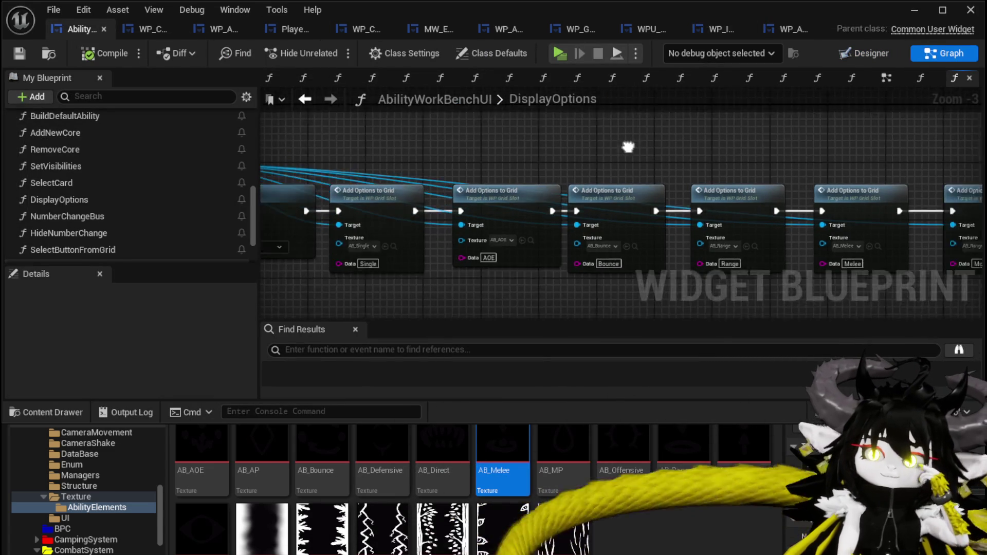
mouse_move(585, 155)
left_mouse_down()
mouse_move(702, 260)
mouse_move(690, 193)
left_mouse_up()
scroll(691, 194, "up", 4)
mouse_move(463, 221)
left_mouse_down()
mouse_move(288, 211)
mouse_move(429, 185)
mouse_move(541, 213)
left_mouse_up()
Step: Chain SET into Set Visibility and Set Visibility into Switch on String, then move both nodes up
left_click_drag(612, 202, 673, 205)
mouse_move(524, 204)
left_mouse_down()
mouse_move(532, 147)
mouse_move(420, 210)
left_mouse_up()
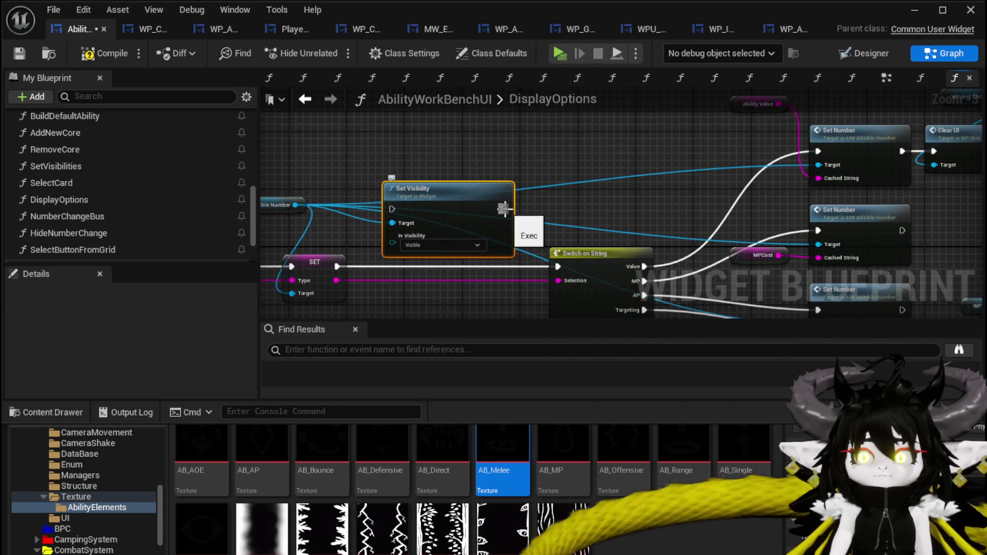
left_click_drag(504, 209, 586, 179)
left_click_drag(524, 181, 524, 245)
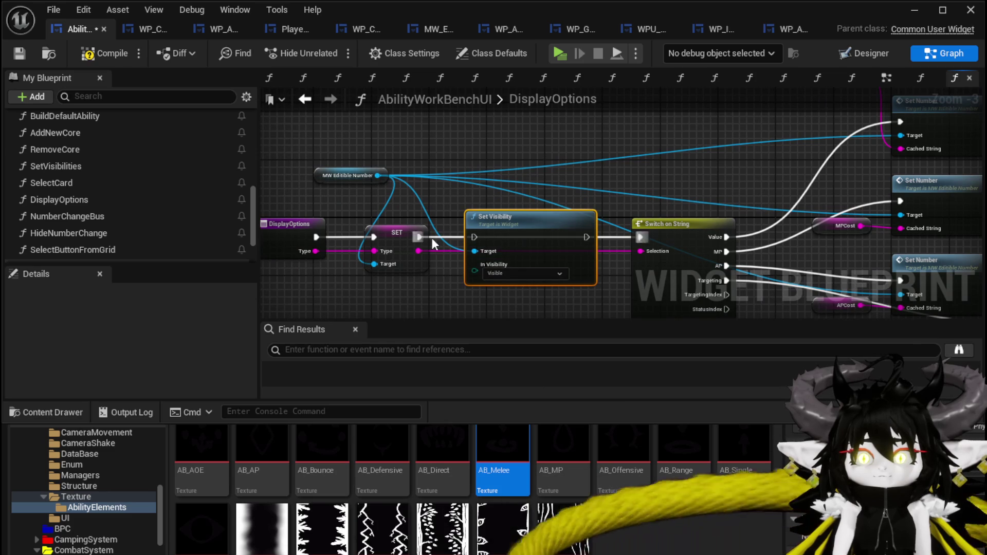
mouse_move(417, 236)
left_mouse_down()
mouse_move(475, 240)
mouse_move(547, 171)
left_mouse_up()
left_click(397, 234, "ctrl")
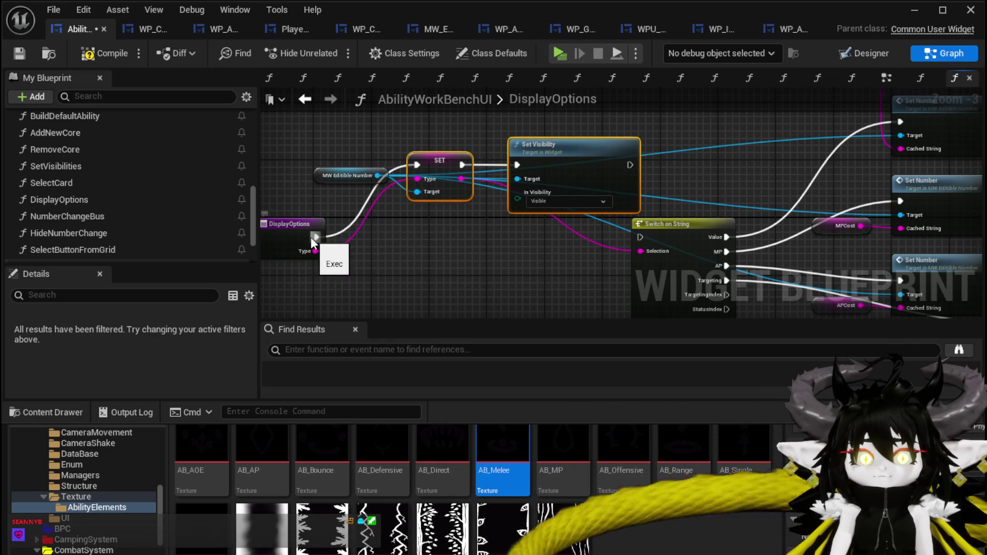
Step: Wire the DisplayOptions entry exec straight to Switch on String, and Type into its Selection
left_click_drag(315, 237, 544, 240)
left_click_drag(643, 239, 641, 237)
left_click_drag(314, 251, 646, 254)
Step: Move the type-and-visibility nodes aside, then remove MW Editible Number, SET and Set Visibility
left_click(344, 135)
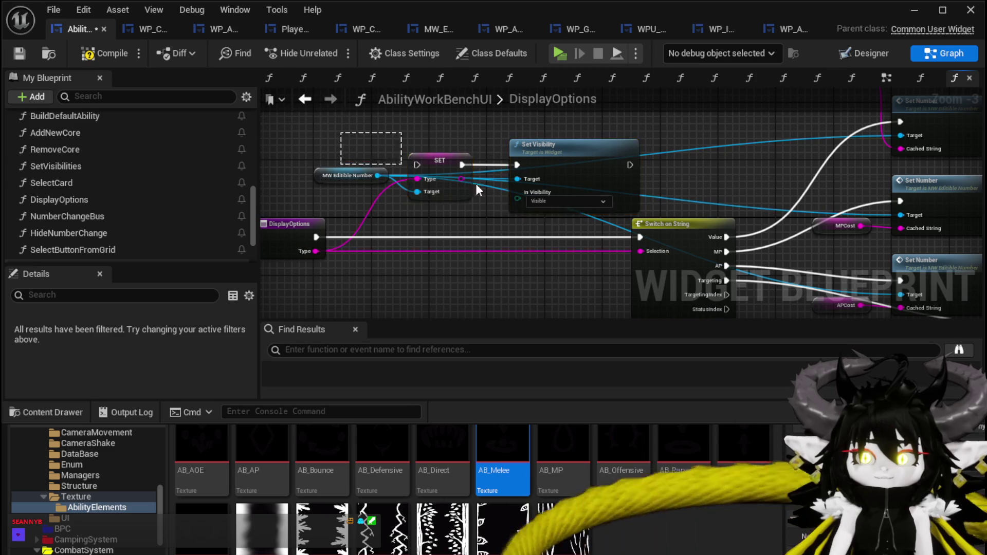
scroll(372, 156, "down", 2)
mouse_move(415, 176)
left_mouse_down()
mouse_move(560, 128)
mouse_move(953, 107)
mouse_move(895, 109)
mouse_move(826, 135)
left_mouse_up()
scroll(754, 179, "up", 3)
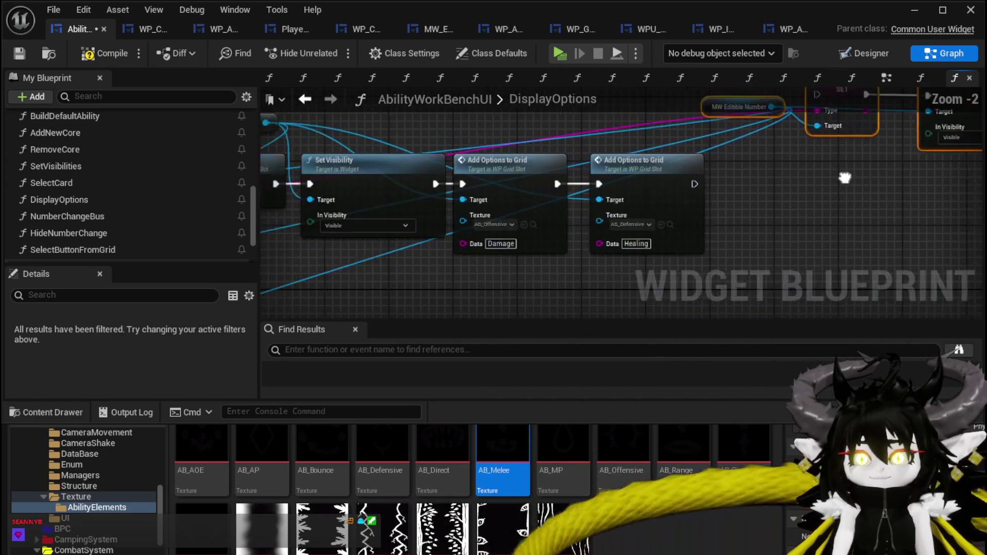
mouse_move(662, 242)
left_mouse_down()
mouse_move(746, 157)
mouse_move(493, 216)
mouse_move(977, 149)
left_mouse_up()
mouse_move(617, 216)
left_mouse_down()
mouse_move(617, 146)
mouse_move(563, 159)
mouse_move(505, 206)
left_mouse_up()
mouse_move(597, 169)
left_mouse_down()
mouse_move(765, 166)
mouse_move(730, 128)
left_mouse_up()
key("Delete")
Step: Paste the three nodes into the editable number's SetNumber function, delete them, and return to DisplayOptions
mouse_move(606, 210)
left_mouse_down()
mouse_move(418, 155)
mouse_move(530, 158)
left_mouse_up()
double_click(527, 169)
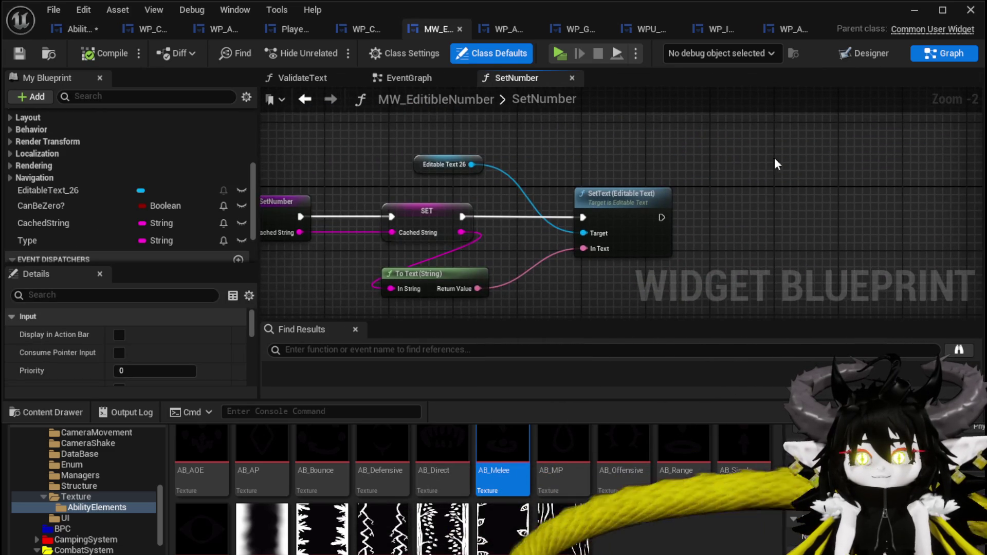
key("ctrl+v")
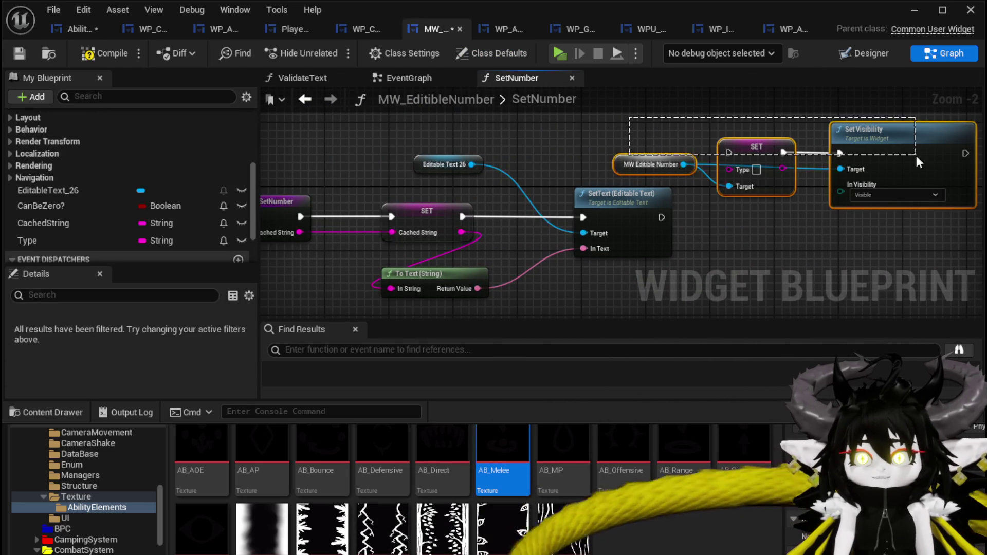
key("Delete")
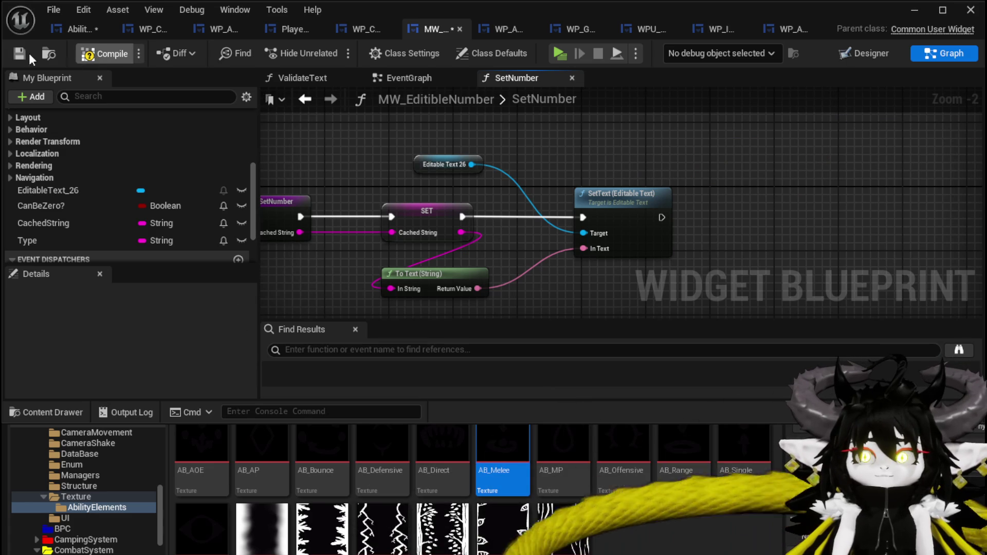
left_click(68, 32)
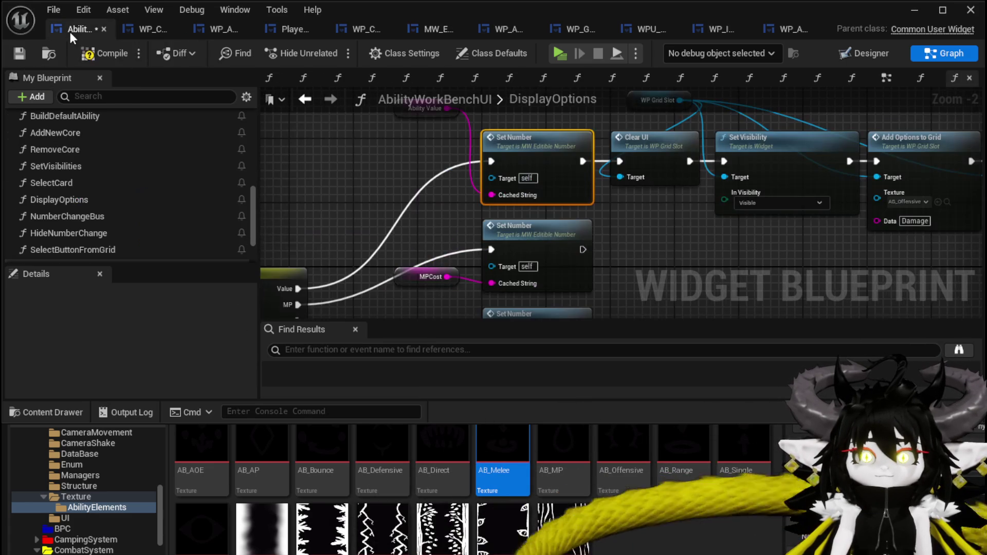
Step: Paste the type-and-visibility nodes back and shift the upper node chain up and right
mouse_move(532, 241)
left_mouse_down()
mouse_move(642, 216)
mouse_move(605, 187)
mouse_move(648, 205)
left_mouse_up()
key("ctrl+v")
mouse_move(383, 293)
left_mouse_down()
mouse_move(482, 246)
mouse_move(495, 255)
left_mouse_up()
scroll(495, 255, "up", 1)
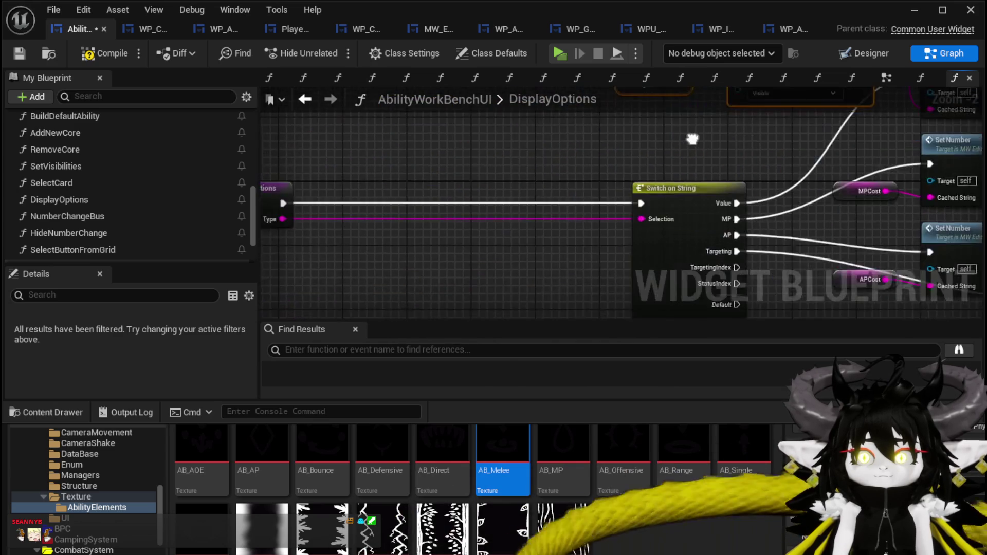
scroll(482, 250, "down", 1)
mouse_move(523, 297)
left_mouse_down()
mouse_move(482, 194)
mouse_move(435, 282)
left_mouse_up()
scroll(435, 200, "down", 2)
left_click_drag(754, 221, 935, 227)
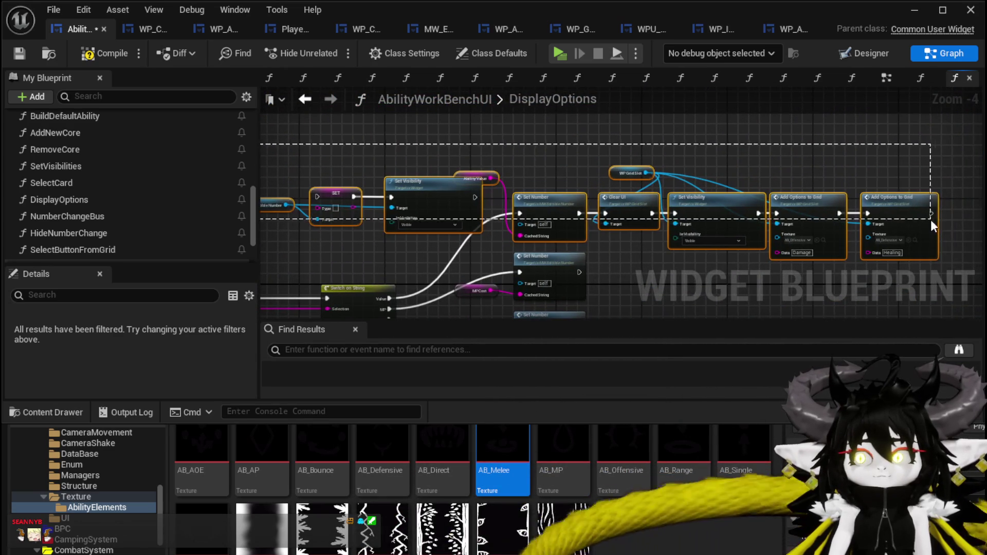
left_click_drag(558, 198, 682, 150)
left_click(446, 241)
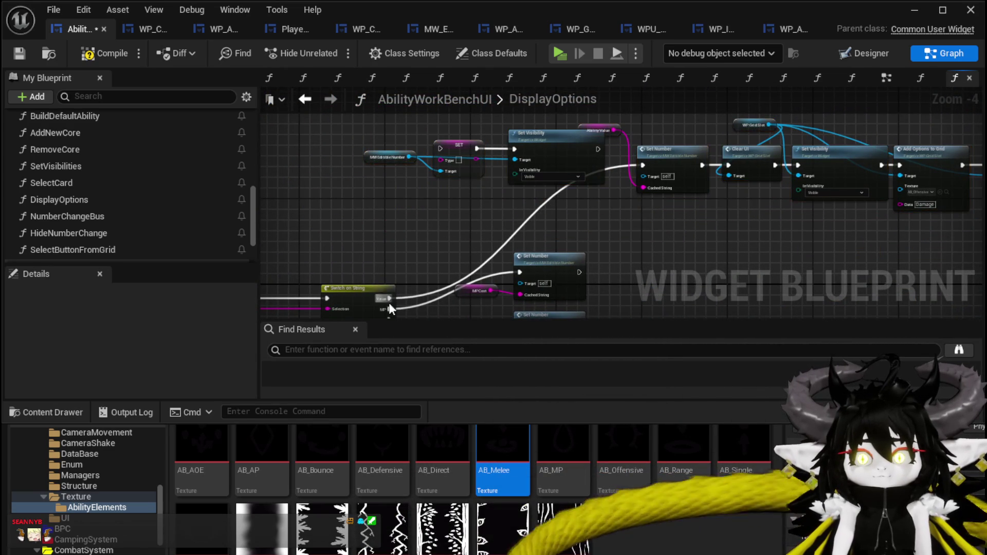
Step: Wire Switch on String's Value into SET, Type into SET's Type, and Set Visibility into Set Number
mouse_move(389, 301)
left_mouse_down()
mouse_move(420, 181)
mouse_move(340, 268)
mouse_move(337, 203)
mouse_move(331, 260)
mouse_move(397, 168)
mouse_move(435, 154)
left_mouse_up()
scroll(438, 231, "up", 3)
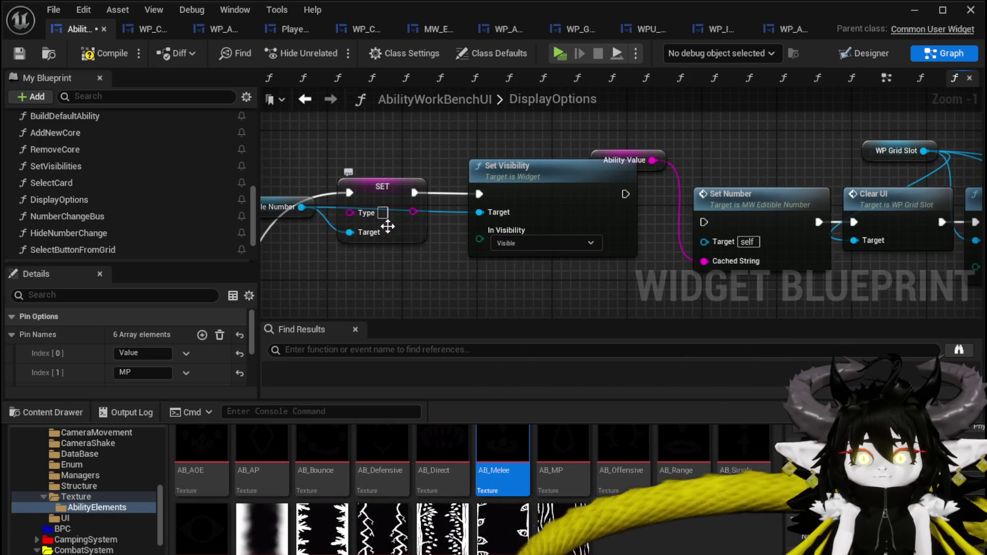
scroll(373, 224, "down", 3)
mouse_move(350, 269)
left_mouse_down()
mouse_move(732, 121)
mouse_move(711, 122)
left_mouse_up()
scroll(581, 230, "up", 3)
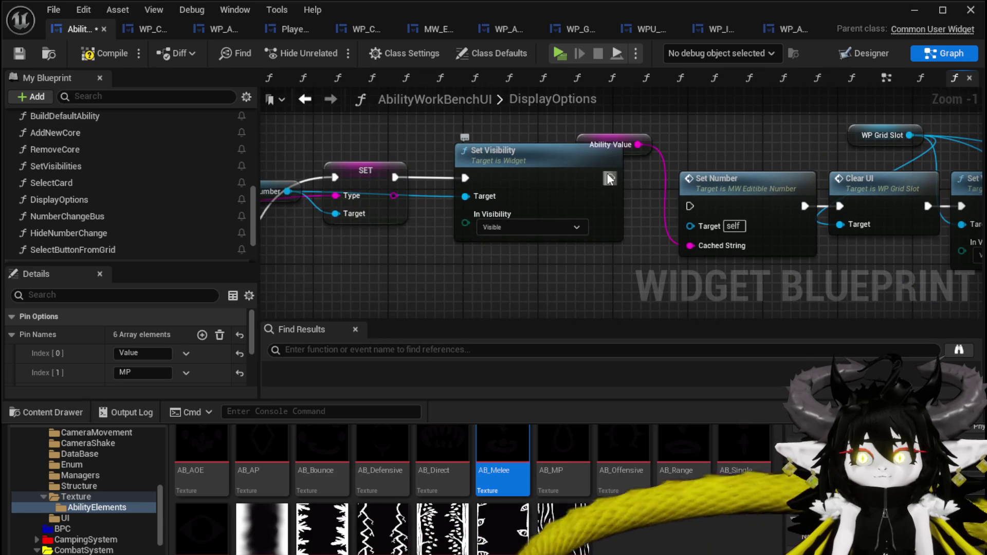
left_click_drag(674, 211, 689, 206)
left_click_drag(648, 160, 329, 206)
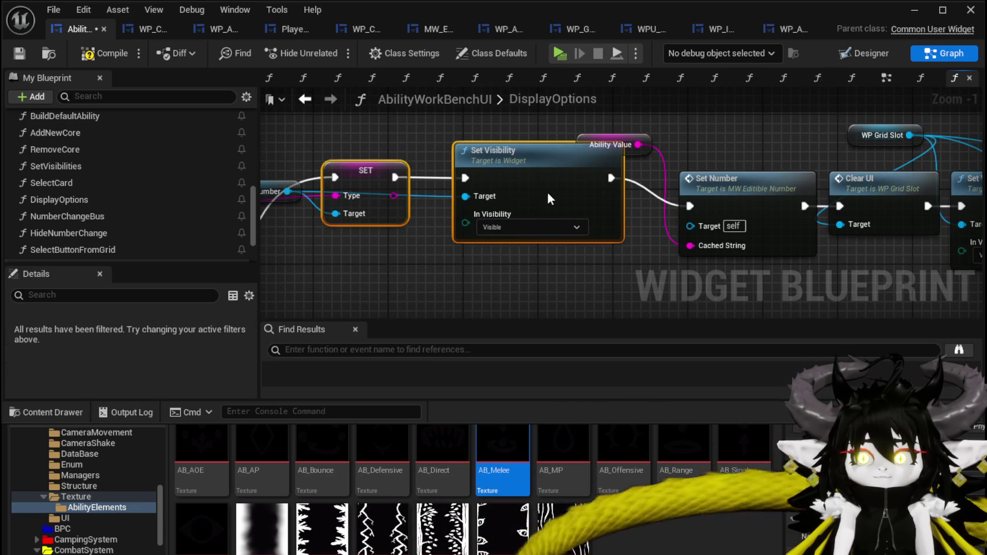
Step: Reposition SET, Set Visibility and MW Editible Number, then compile and save the widget blueprint
left_click_drag(544, 187, 563, 215)
mouse_move(416, 155)
left_mouse_down()
mouse_move(508, 137)
mouse_move(470, 144)
mouse_move(454, 171)
left_mouse_up()
mouse_move(510, 157)
left_mouse_down()
mouse_move(616, 115)
mouse_move(565, 128)
left_mouse_up()
left_click_drag(916, 107, 579, 167)
mouse_move(661, 129)
left_mouse_down()
mouse_move(479, 137)
mouse_move(391, 121)
mouse_move(776, 144)
left_mouse_up()
scroll(701, 141, "down", 2)
left_click(104, 57)
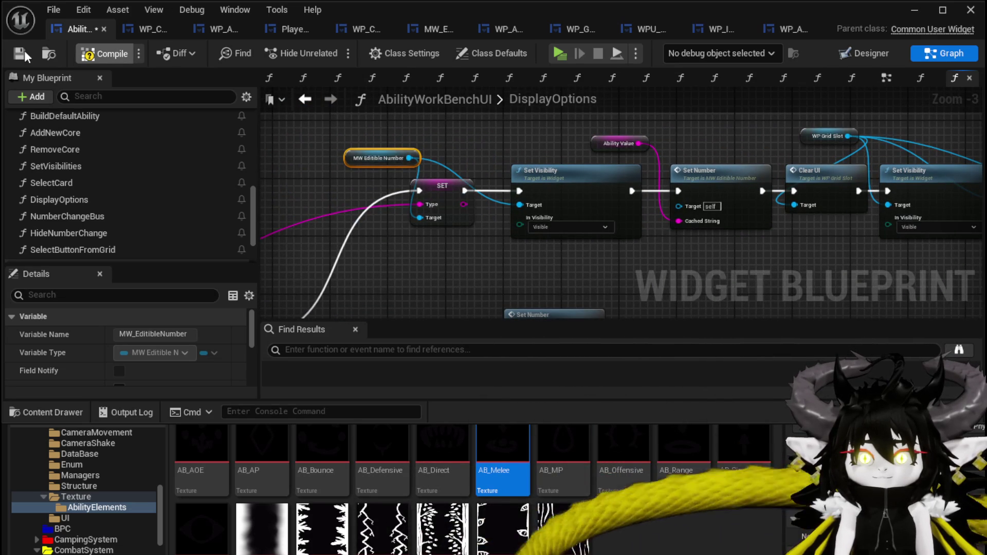
left_click(20, 53)
Step: Feed MW Editible Number into Set Number's Target, save, and move the lower row of nodes
mouse_move(411, 158)
left_mouse_down()
mouse_move(723, 226)
mouse_move(679, 205)
left_mouse_up()
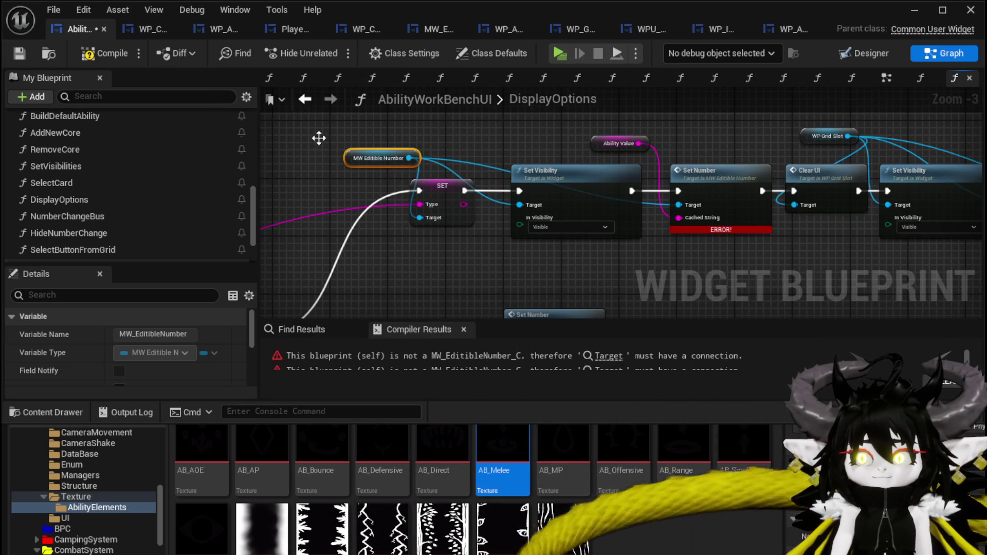
left_click(19, 53)
mouse_move(429, 289)
left_mouse_down()
mouse_move(403, 216)
mouse_move(388, 205)
mouse_move(388, 219)
left_mouse_up()
mouse_move(331, 220)
left_mouse_down()
mouse_move(487, 154)
mouse_move(516, 124)
left_mouse_up()
mouse_move(429, 243)
left_mouse_down()
mouse_move(379, 105)
mouse_move(394, 119)
left_mouse_up()
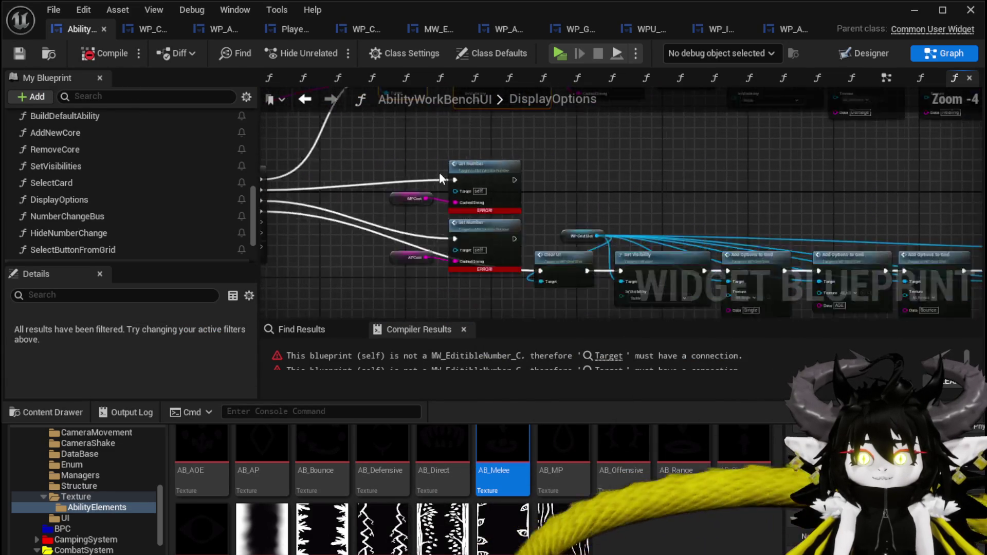
scroll(440, 172, "down", 4)
left_click_drag(409, 153, 850, 272)
left_click_drag(466, 176, 516, 201)
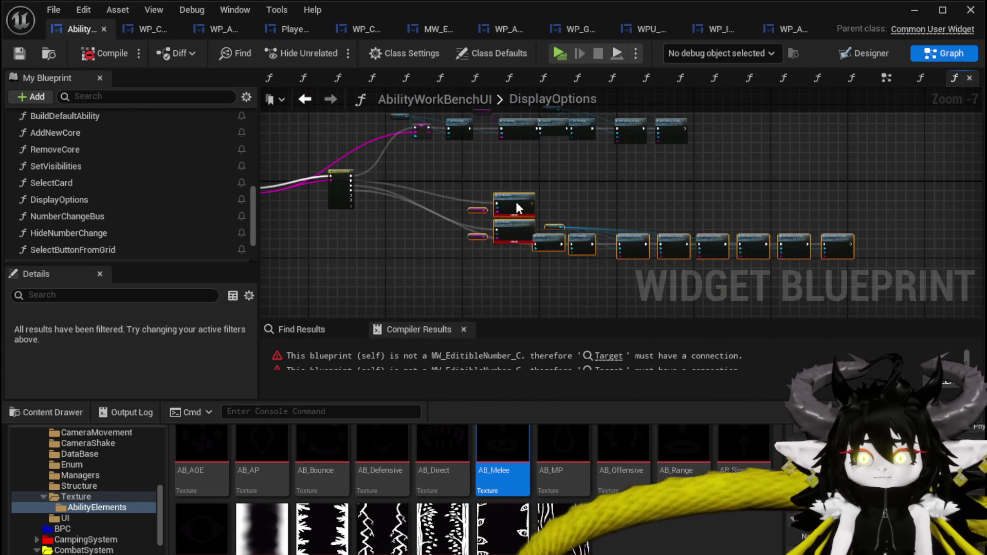
scroll(393, 175, "up", 4)
Step: Paste type-and-visibility nodes for the MP branch and wire them into its Set Number and Target
key("ctrl+v")
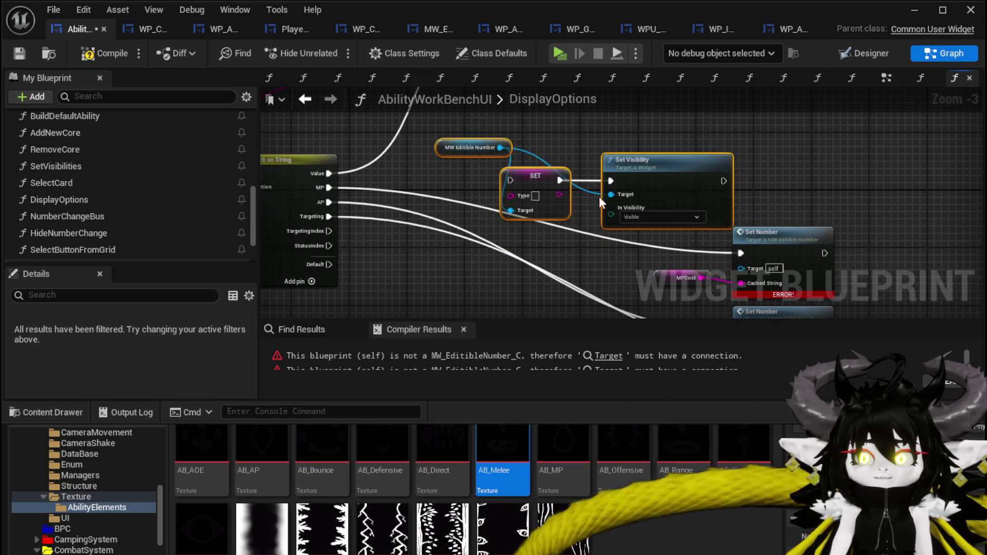
mouse_move(329, 187)
left_mouse_down()
mouse_move(511, 180)
mouse_move(564, 251)
left_mouse_up()
mouse_move(519, 280)
left_mouse_down()
mouse_move(576, 267)
mouse_move(667, 201)
left_mouse_up()
left_click_drag(589, 224, 568, 253)
left_click_drag(323, 145, 648, 215)
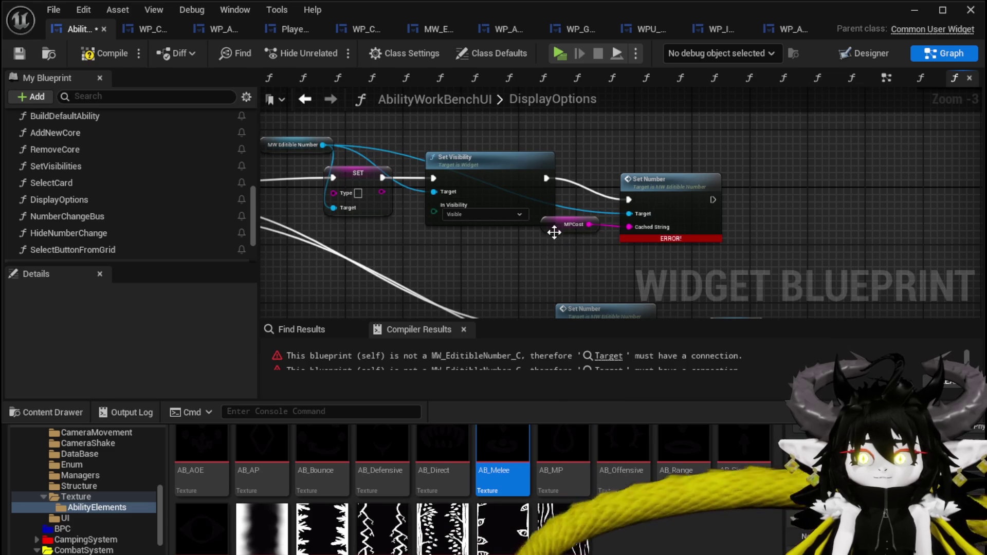
left_click_drag(563, 224, 625, 166)
left_click(656, 196, "shift")
left_click_drag(655, 196, 655, 181)
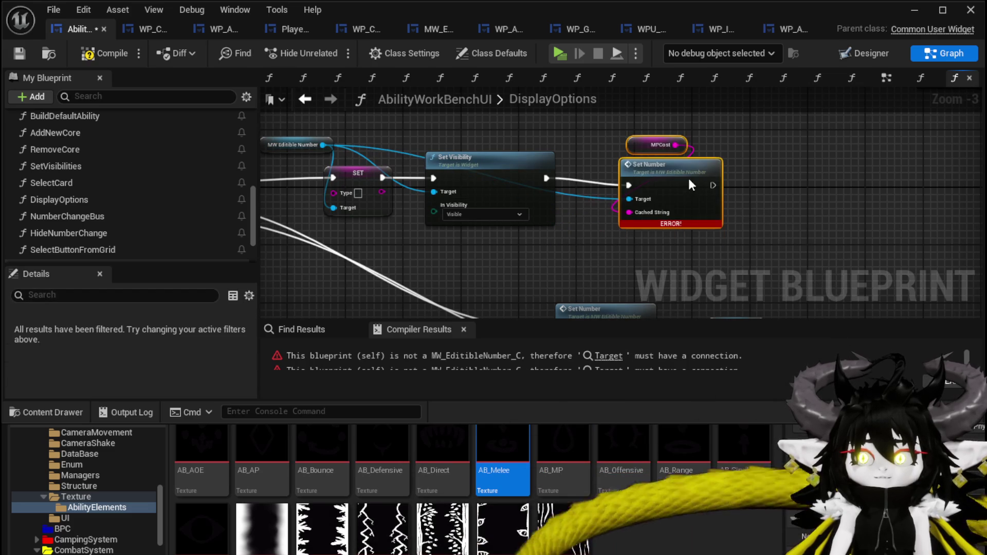
Step: Connect the Type input to the MP branch's new SET Type pin
left_click_drag(315, 247, 376, 269)
key("ctrl+a")
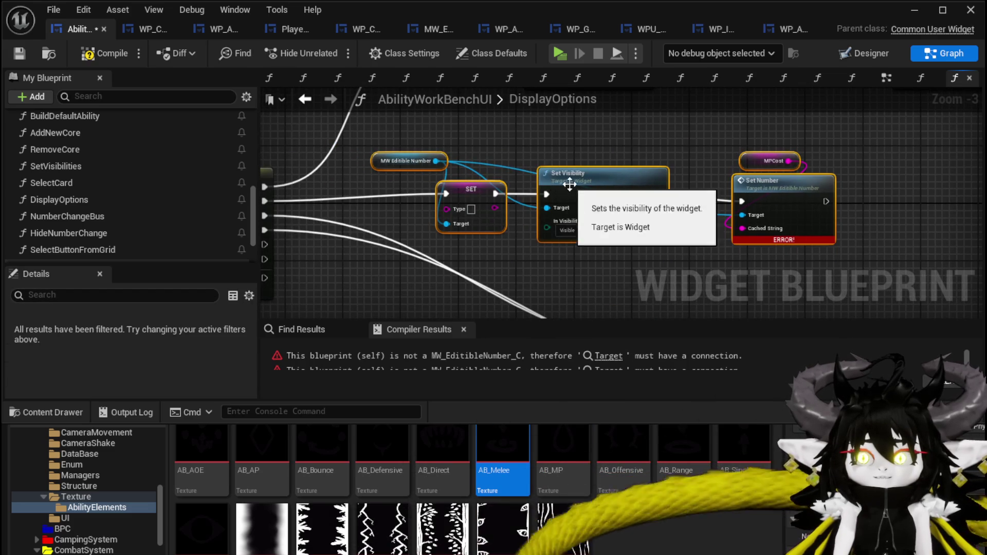
scroll(390, 221, "down", 2)
scroll(344, 233, "up", 2)
mouse_move(344, 233)
left_mouse_down()
mouse_move(850, 226)
mouse_move(840, 201)
mouse_move(726, 200)
left_mouse_up()
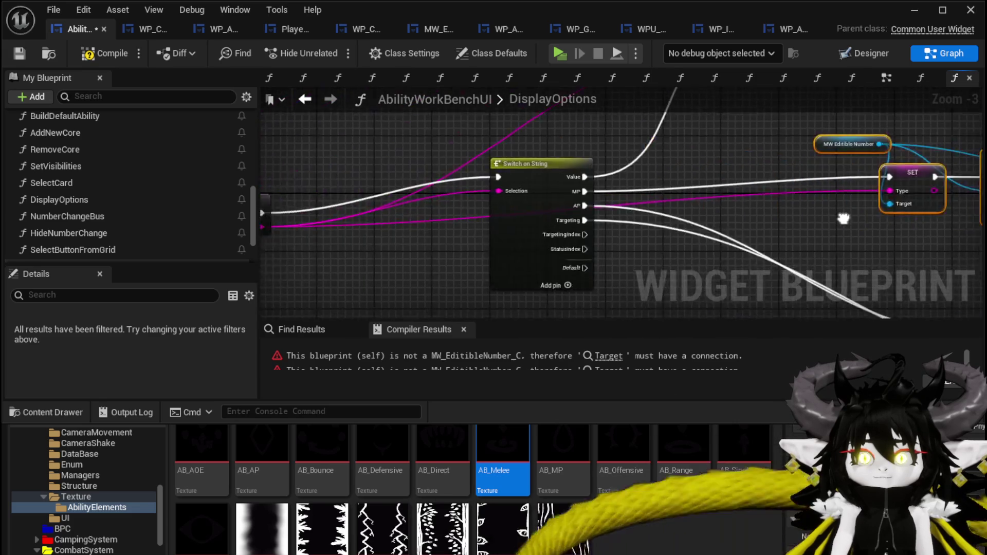
scroll(492, 214, "down", 2)
Step: Rearrange the AP branch, placing the APCost getter beside its Set Number and moving the bottom row down
mouse_move(517, 249)
left_mouse_down()
mouse_move(519, 194)
mouse_move(389, 192)
left_mouse_up()
left_click_drag(480, 208, 481, 173)
left_click_drag(414, 234, 429, 198)
scroll(427, 226, "down", 1)
left_click_drag(479, 294, 834, 225)
mouse_move(544, 238)
left_mouse_down()
mouse_move(441, 292)
mouse_move(411, 270)
left_mouse_up()
scroll(506, 229, "up", 5)
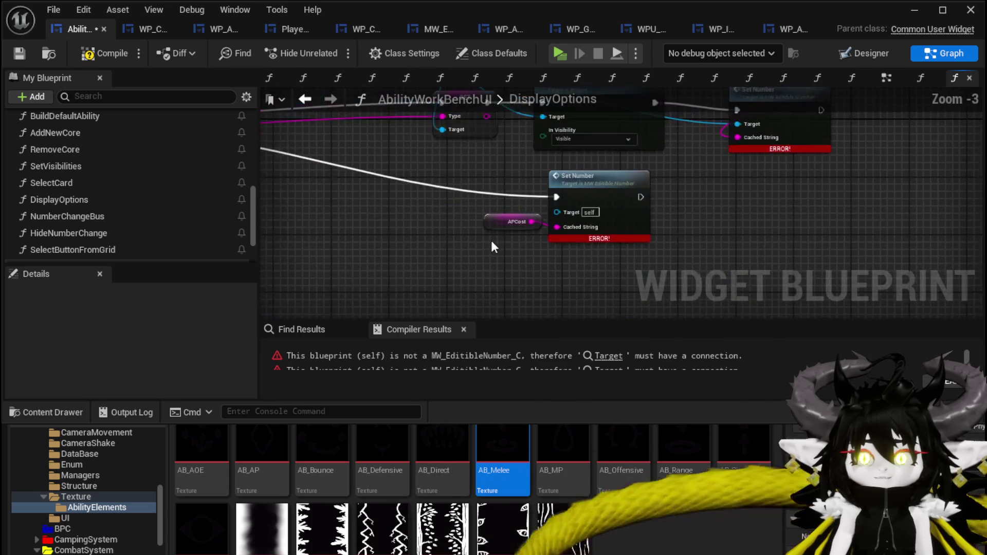
left_click(440, 230)
mouse_move(439, 230)
left_mouse_down()
mouse_move(389, 247)
mouse_move(406, 262)
left_mouse_up()
mouse_move(323, 275)
left_mouse_down()
mouse_move(406, 218)
mouse_move(479, 207)
mouse_move(657, 283)
mouse_move(566, 227)
left_mouse_up()
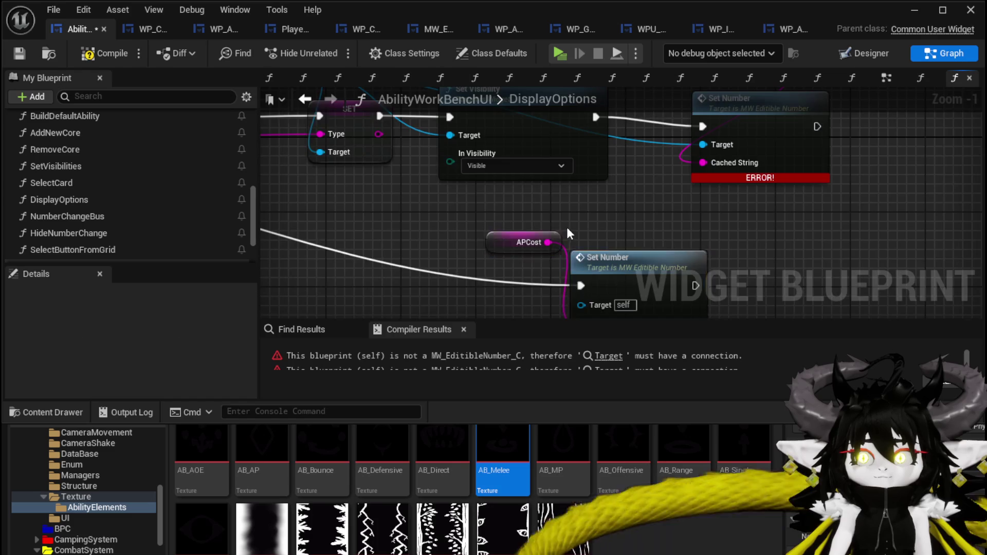
Step: Copy the type-and-visibility nodes for the AP branch, wire them and APCost into its Set Number, and save
left_click_drag(371, 251, 581, 146)
key("ctrl+c")
left_click_drag(423, 308, 413, 156)
key("ctrl+v")
mouse_move(498, 235)
left_mouse_down()
mouse_move(479, 236)
mouse_move(450, 207)
left_mouse_up()
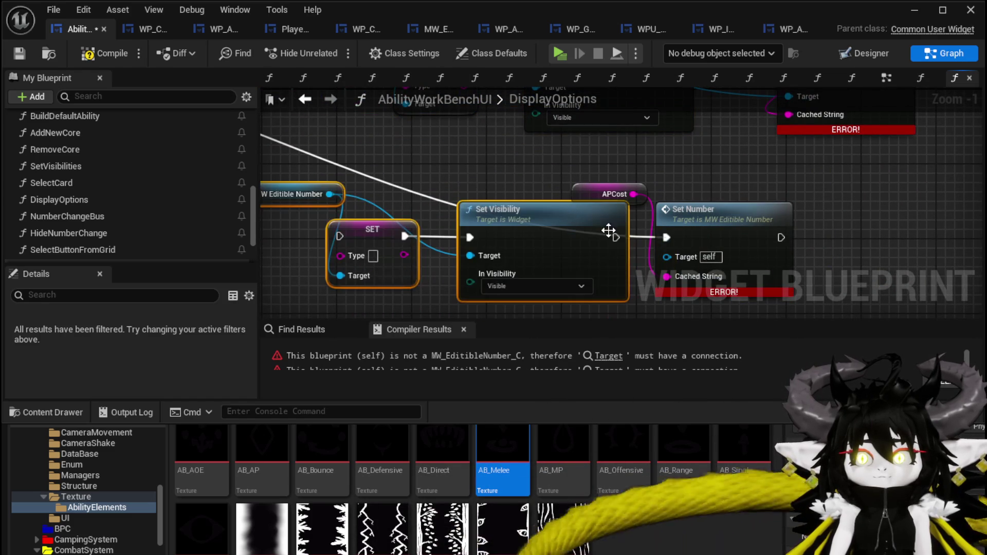
left_click_drag(616, 238, 671, 236)
scroll(671, 237, "down", 1)
left_click_drag(393, 161, 718, 221)
left_click_drag(686, 160, 719, 237)
scroll(719, 236, "down", 1)
left_click_drag(308, 174, 567, 271)
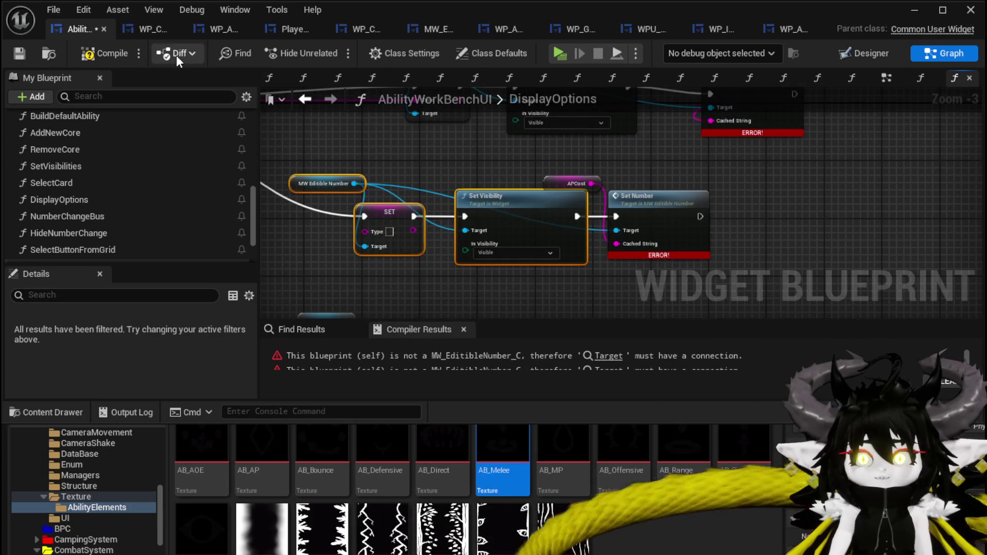
left_click(20, 54)
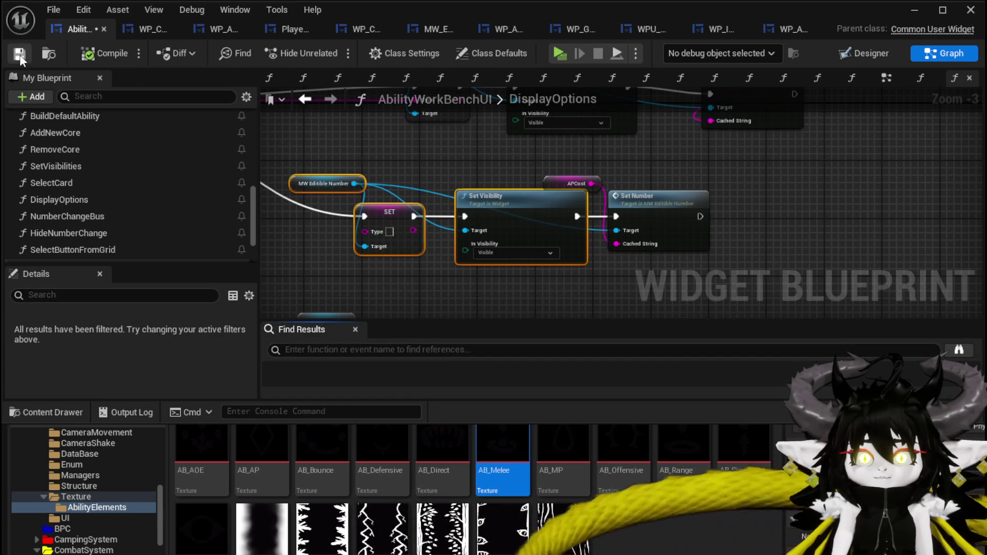
Step: Wire a string into the lower SET node's Type input, then compile and save
mouse_move(526, 314)
left_mouse_down()
mouse_move(535, 147)
mouse_move(356, 133)
mouse_move(178, 146)
left_mouse_up()
left_click_drag(591, 134, 624, 309)
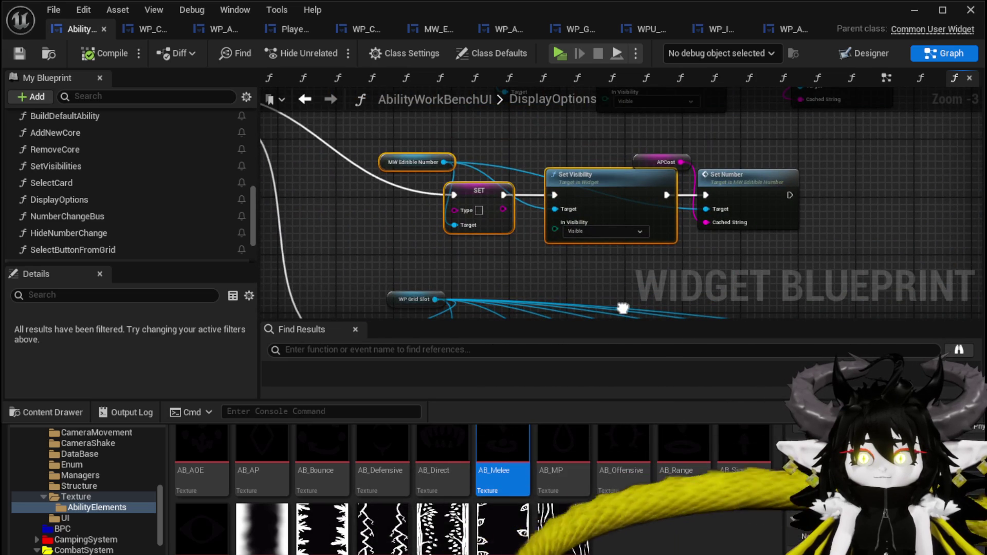
mouse_move(490, 227)
left_mouse_down()
mouse_move(540, 235)
mouse_move(515, 202)
left_mouse_up()
left_click_drag(527, 148, 474, 275)
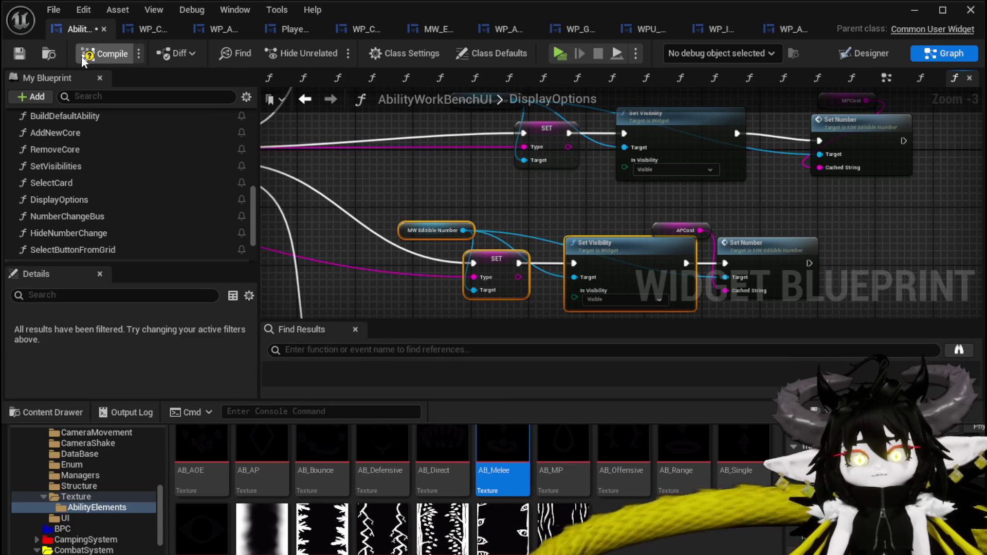
left_click(19, 53)
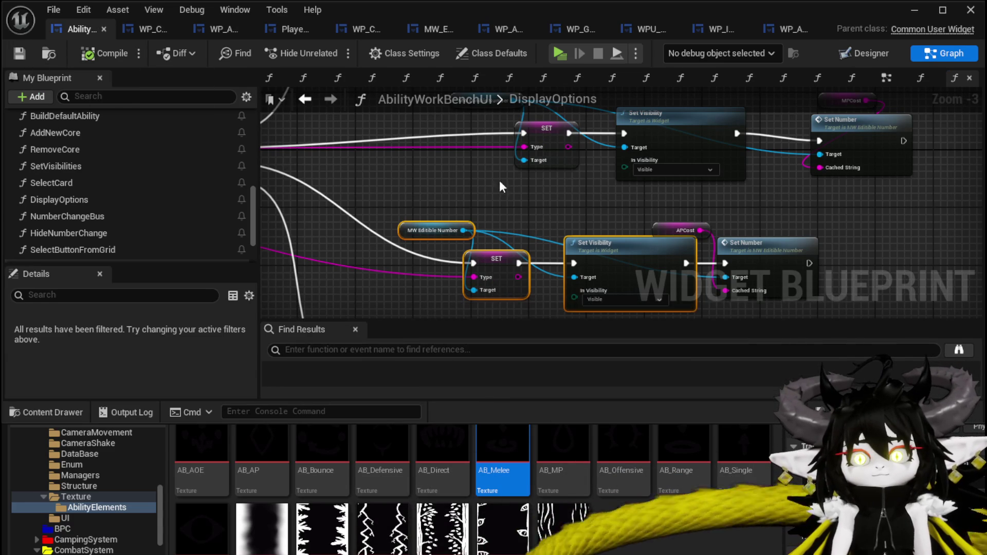
Step: Select MW Editable Number, Set Visibility, APCost and Set Number, and paste copies after Add Options to Grid
mouse_move(441, 207)
left_mouse_down()
mouse_move(610, 194)
mouse_move(794, 221)
left_mouse_up()
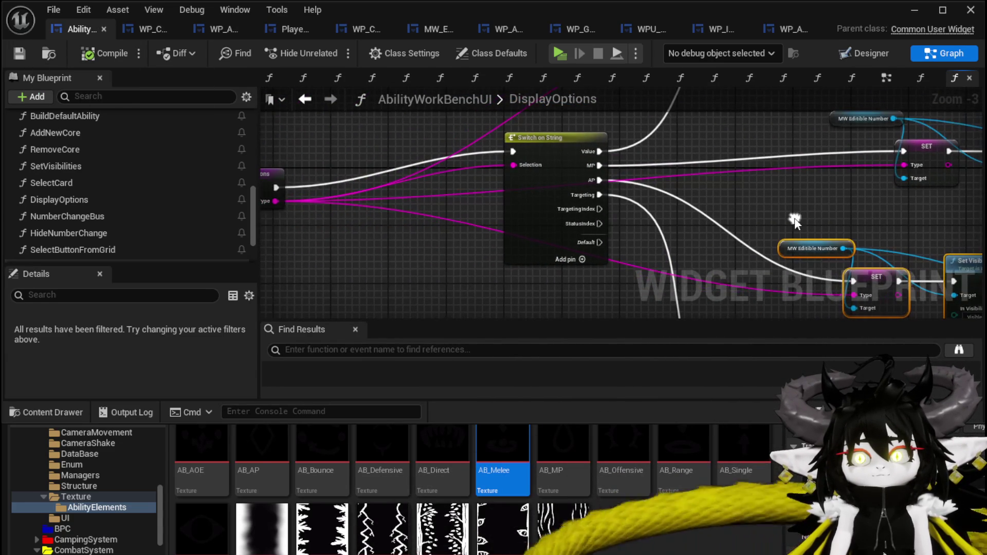
left_click(558, 139)
mouse_move(558, 139)
left_mouse_down()
mouse_move(453, 123)
mouse_move(432, 103)
mouse_move(452, 154)
mouse_move(531, 266)
mouse_move(752, 314)
mouse_move(430, 256)
left_mouse_up()
mouse_move(536, 264)
left_mouse_down()
mouse_move(630, 144)
mouse_move(655, 140)
left_mouse_up()
left_click(327, 152)
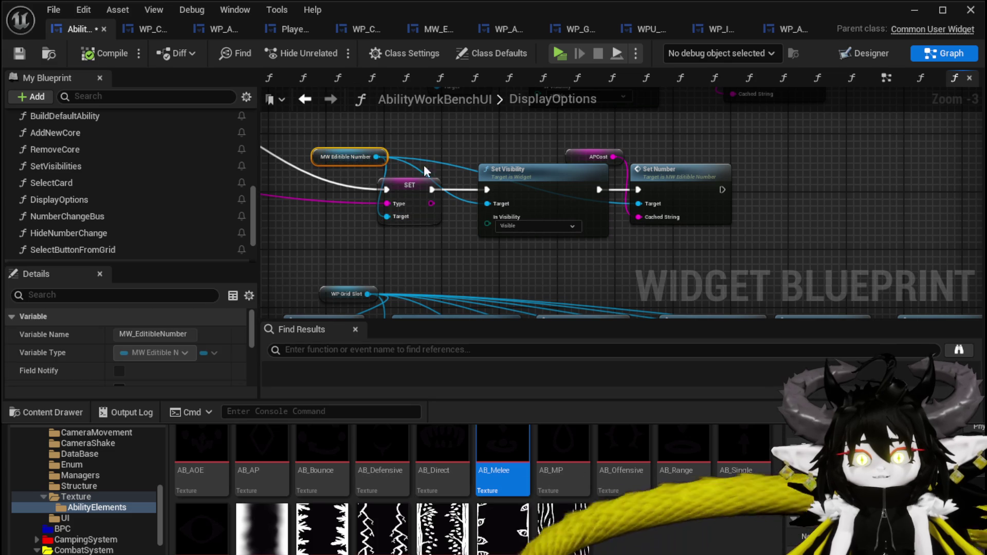
mouse_move(477, 128)
left_mouse_down()
mouse_move(751, 258)
mouse_move(829, 179)
left_mouse_up()
key("ctrl+v")
Step: Place the pasted MW Editable Number above Set Visibility and delete the pasted APCost node
scroll(589, 193, "up", 1)
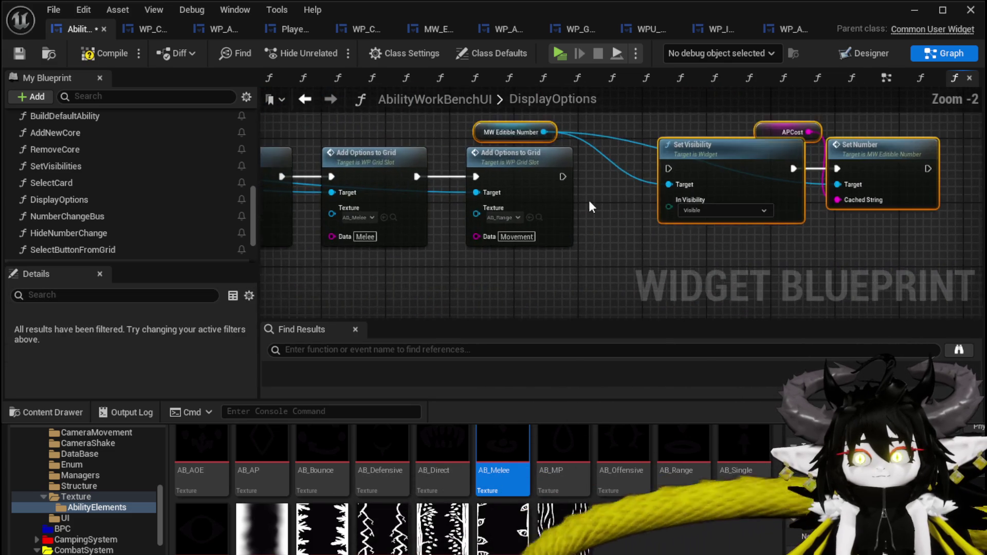
mouse_move(524, 203)
left_mouse_down()
mouse_move(692, 179)
mouse_move(733, 159)
left_mouse_up()
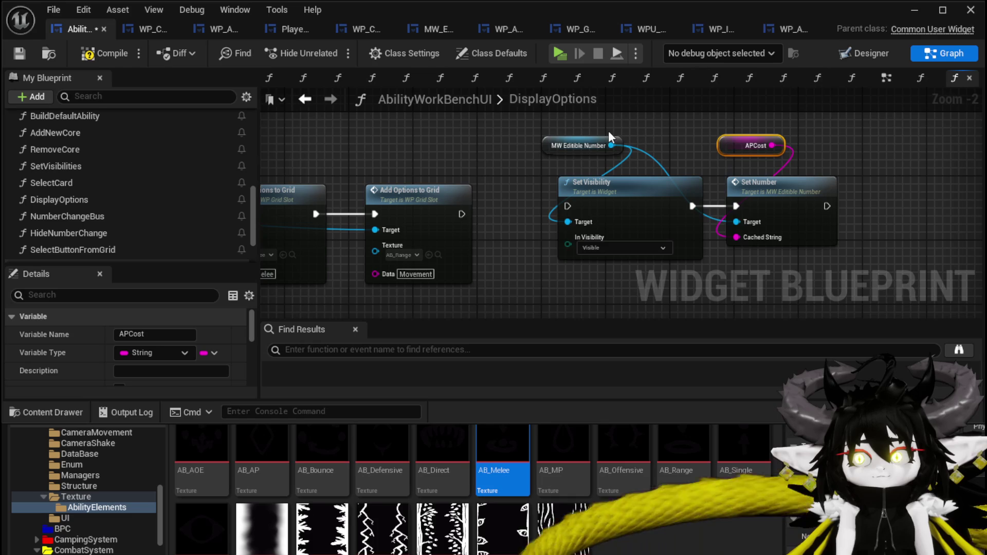
scroll(535, 149, "down", 3)
scroll(604, 152, "up", 3)
left_click_drag(681, 194, 612, 203)
key("Delete")
mouse_move(432, 143)
left_mouse_down()
mouse_move(682, 246)
mouse_move(498, 122)
left_mouse_up()
Step: Add a TargetingSelected getter and a string == node comparing it to FreeAim
mouse_move(415, 167)
left_mouse_down()
mouse_move(442, 202)
mouse_move(463, 196)
left_mouse_up()
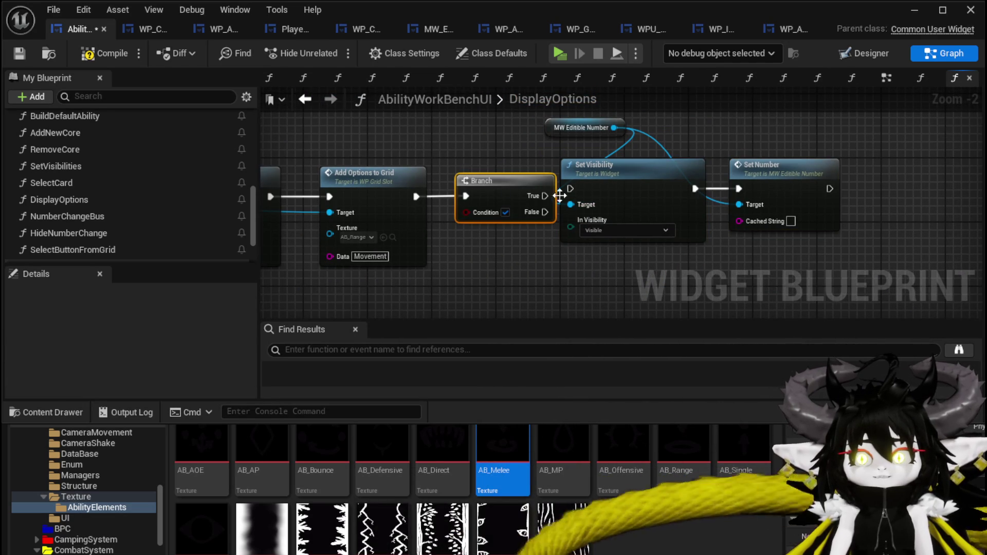
left_click(128, 96)
type("Target")
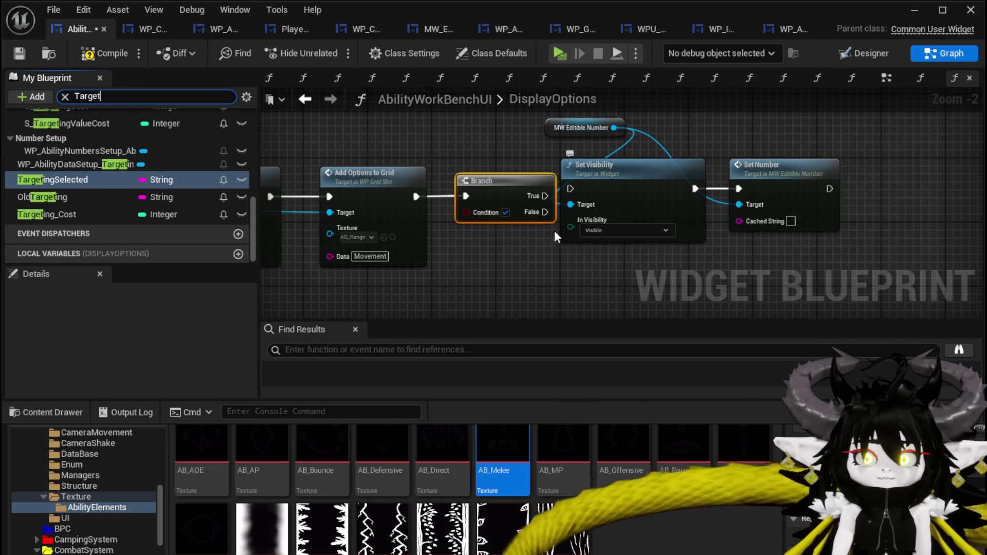
mouse_move(52, 179)
left_mouse_down()
mouse_move(110, 186)
mouse_move(388, 314)
left_mouse_up()
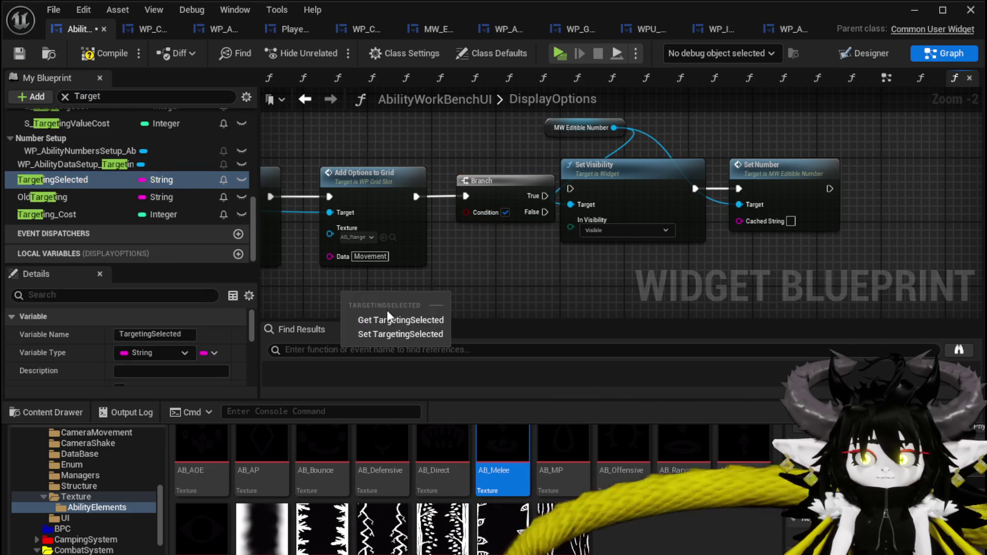
left_click(386, 319)
left_click_drag(397, 253, 474, 263)
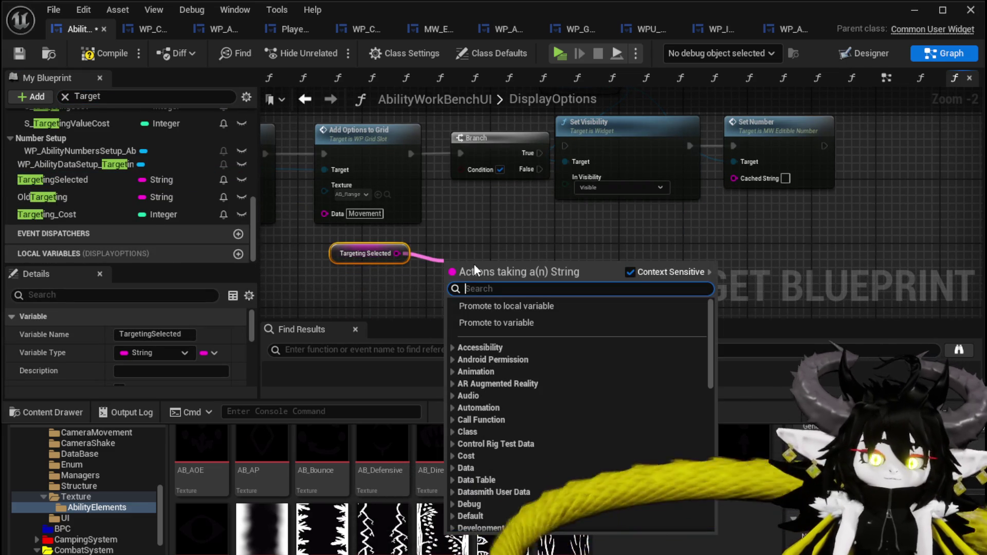
type("==")
key("Down")
key("Down")
key("Down")
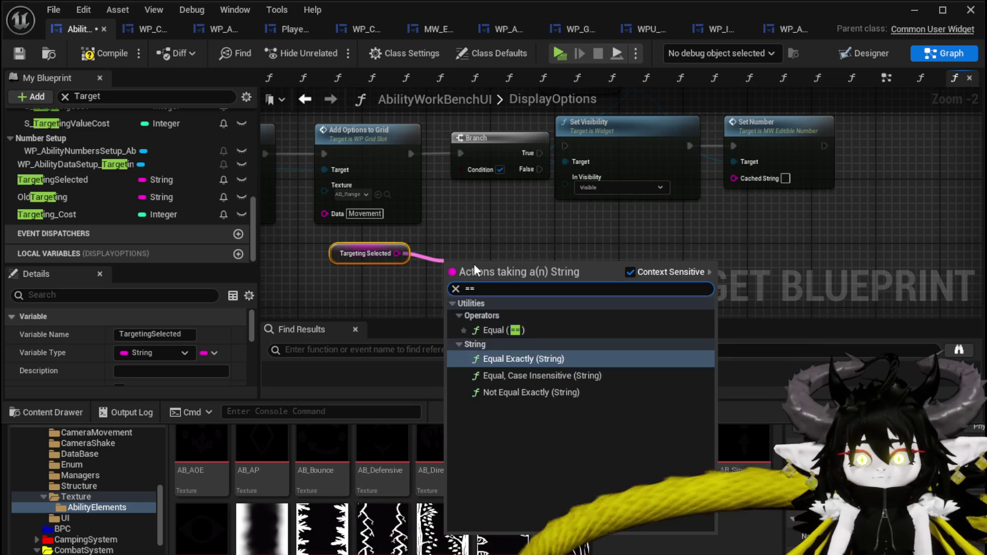
key("Return")
left_click(466, 284)
type("FreeAim")
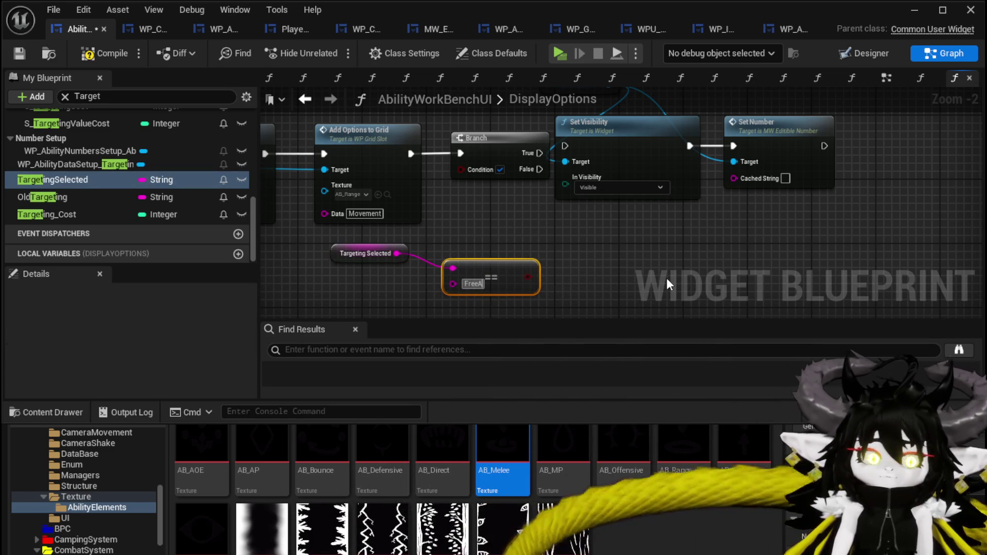
left_click(666, 278)
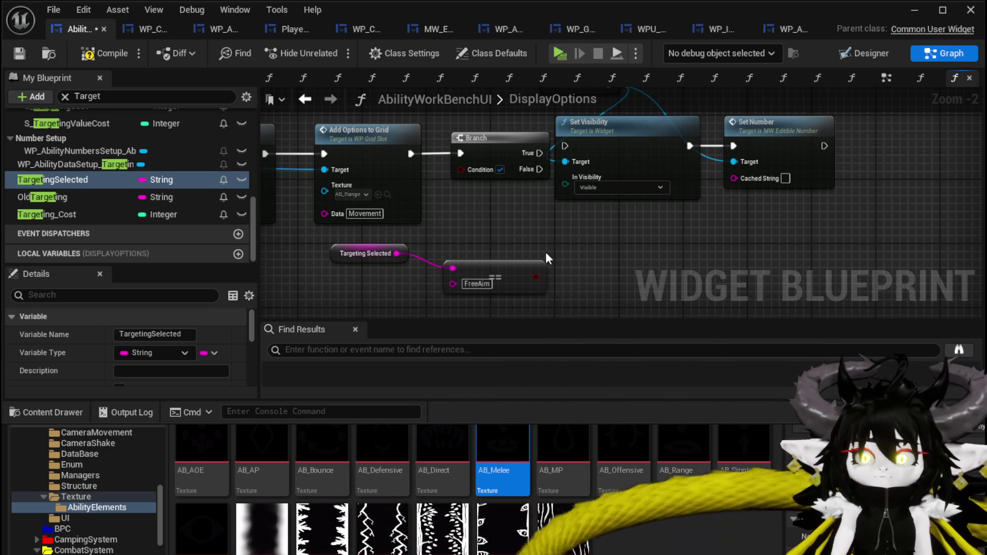
Step: Duplicate the comparison for Bounce and OR both results into the Branch condition
left_click_drag(527, 271, 509, 253)
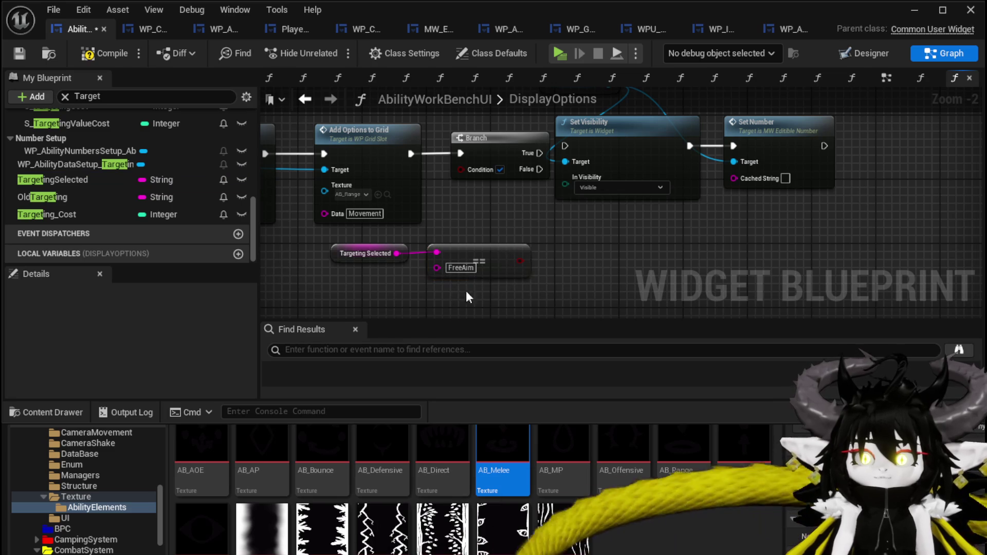
key("ctrl+v")
left_click_drag(386, 206, 442, 246)
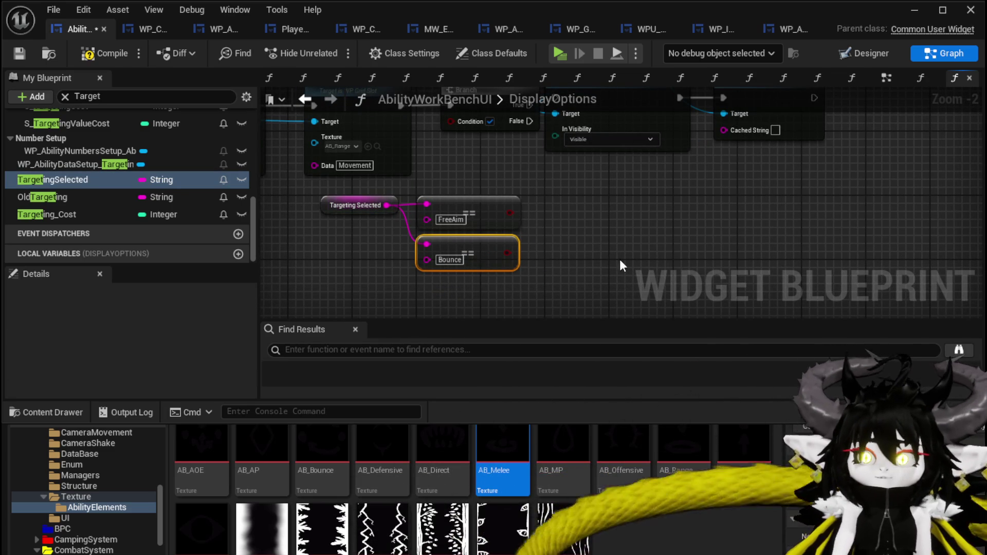
scroll(619, 259, "up", 1)
left_click(513, 262)
mouse_move(510, 267)
left_mouse_down()
mouse_move(441, 157)
mouse_move(559, 266)
left_mouse_up()
type("or")
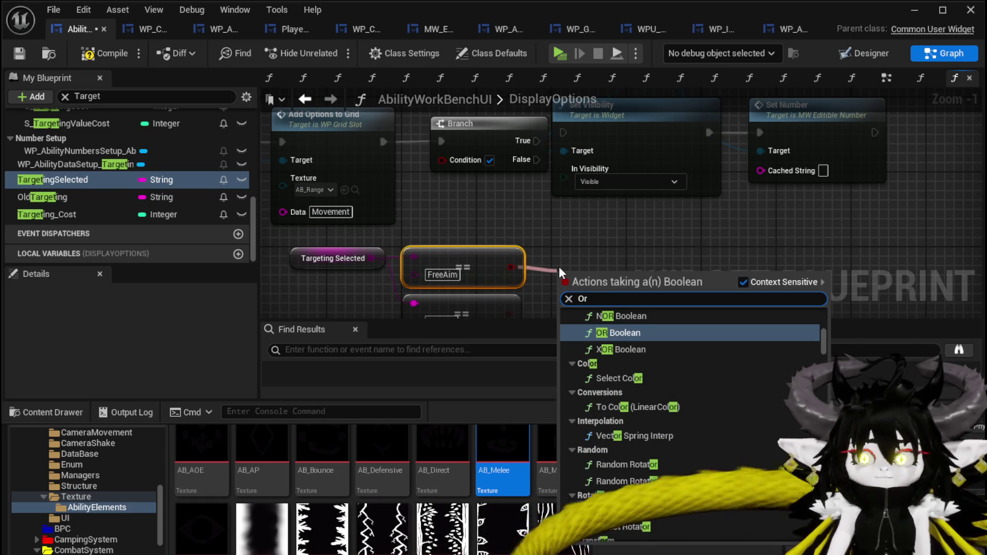
left_click(626, 314)
mouse_move(637, 277)
left_mouse_down()
mouse_move(529, 226)
mouse_move(464, 152)
mouse_move(430, 134)
left_mouse_up()
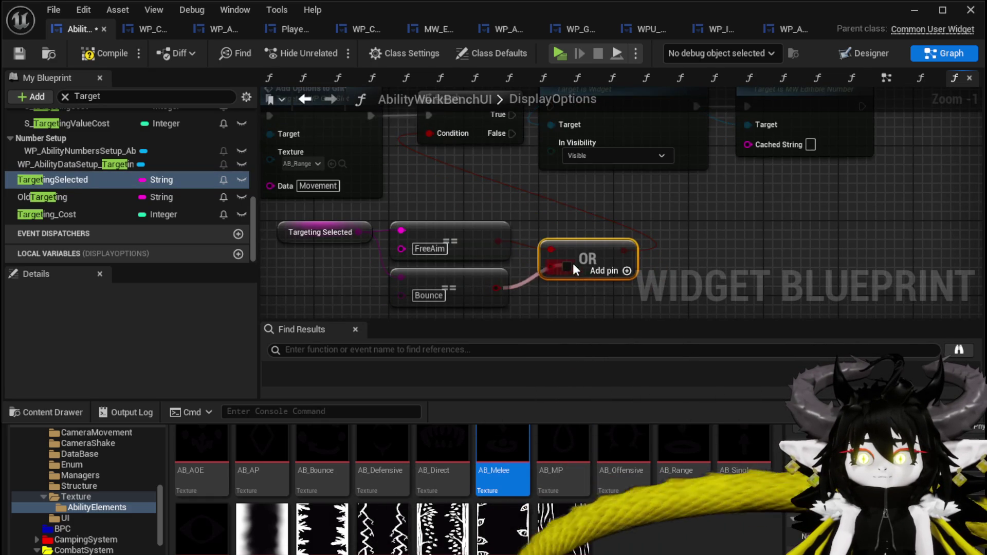
Step: Wire the Branch's True output into Set Visibility and nudge the display nodes right
left_click_drag(639, 227, 486, 283)
left_click_drag(359, 169, 392, 164)
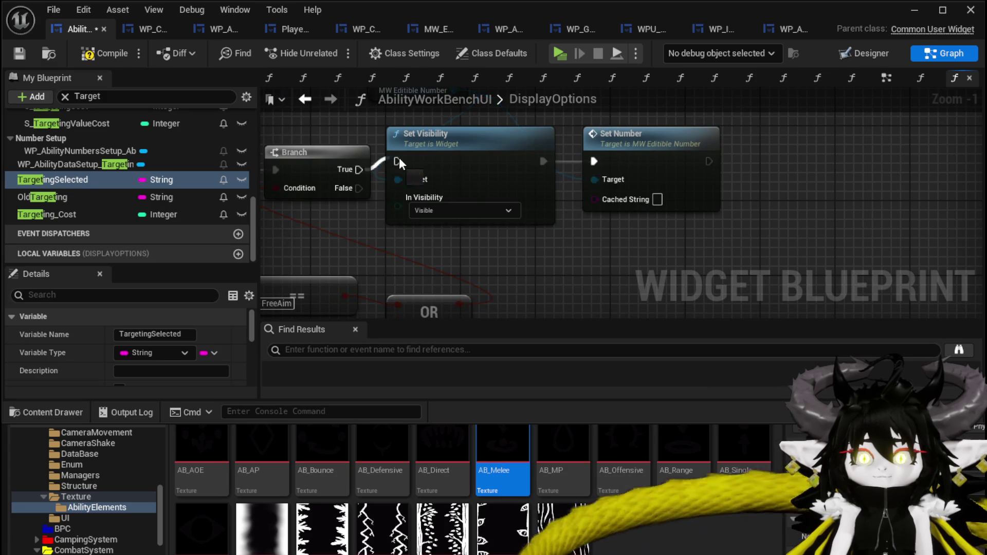
scroll(469, 187, "down", 1)
left_click_drag(404, 274, 622, 135)
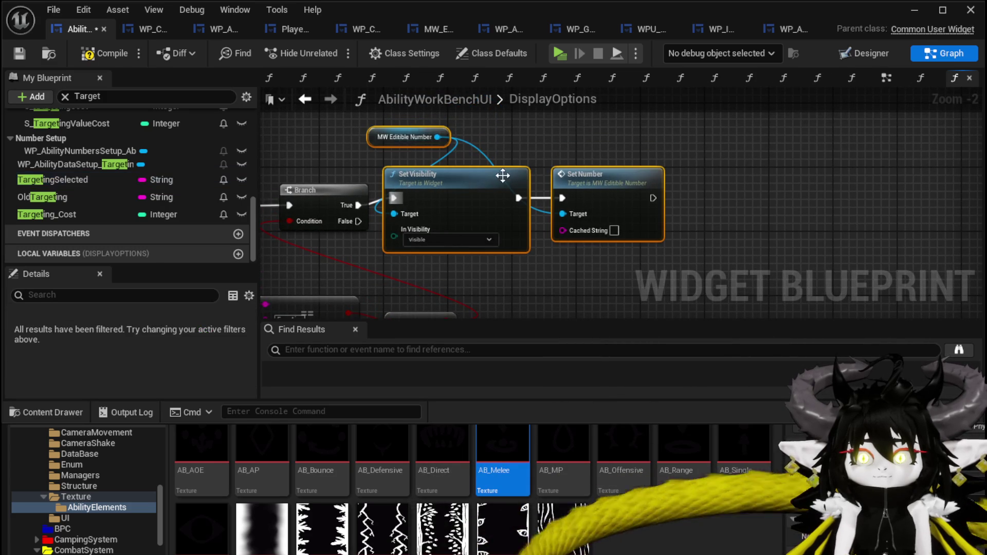
left_click_drag(551, 177, 560, 177)
left_click(610, 273)
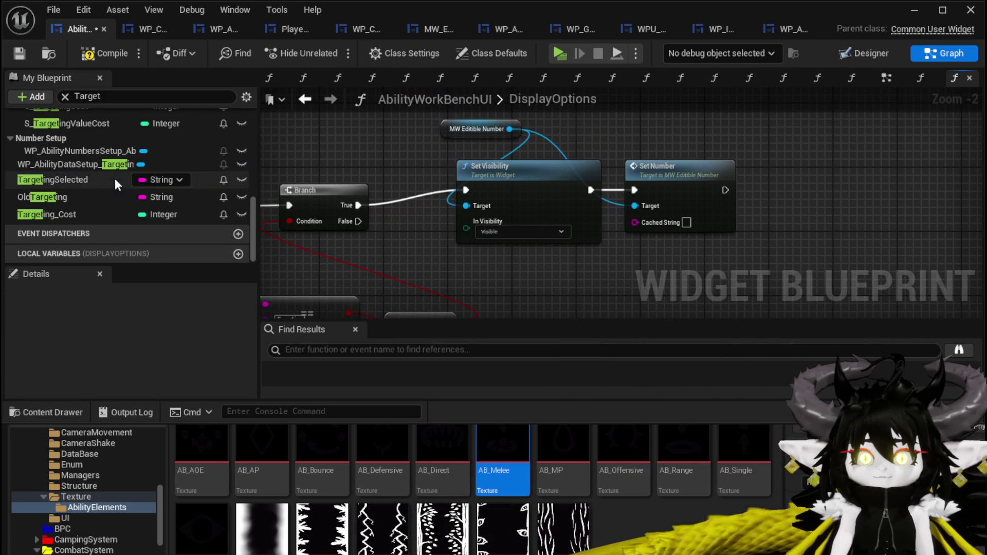
Step: Compile and save the AbilityWorkBenchUI blueprint
left_click(95, 46)
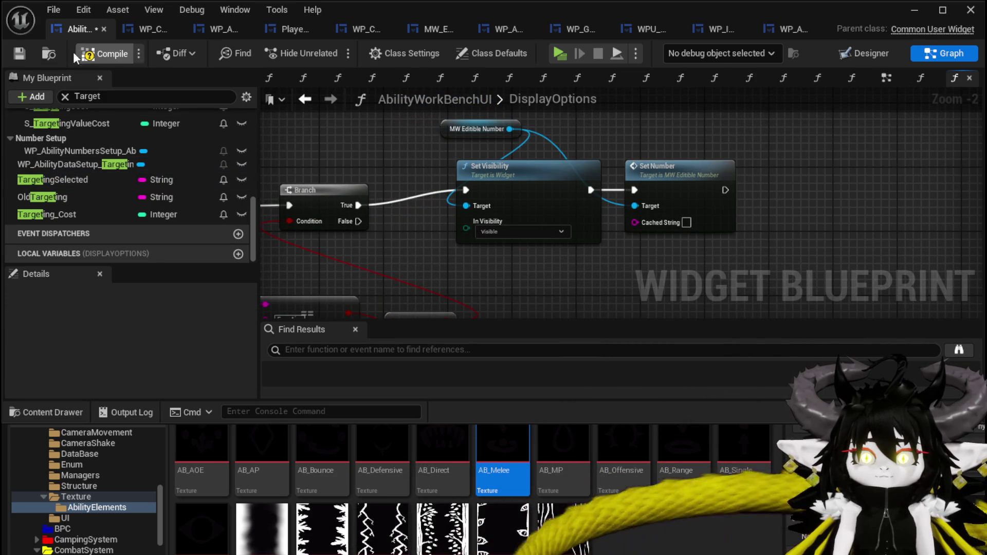
left_click(13, 54)
scroll(98, 196, "up", 2)
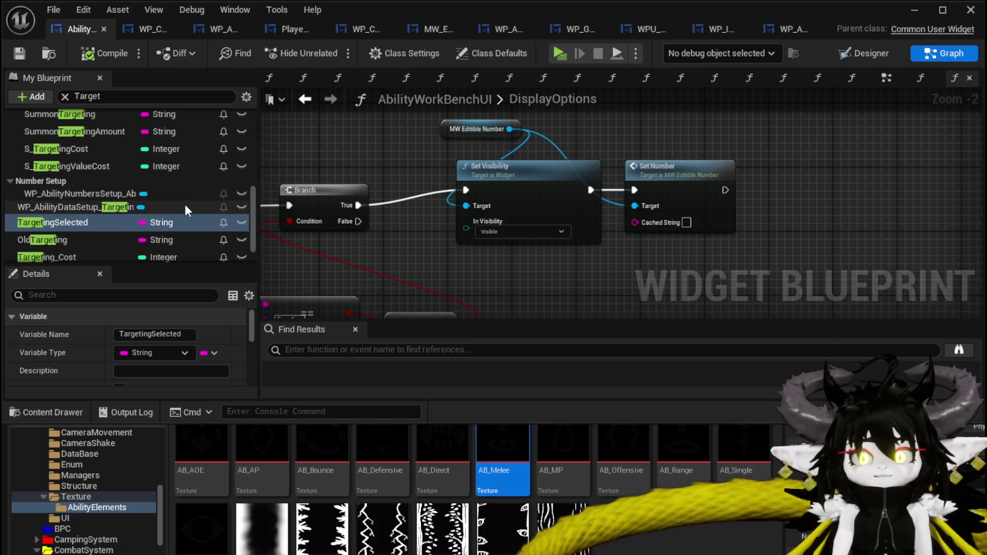
scroll(131, 175, "up", 2)
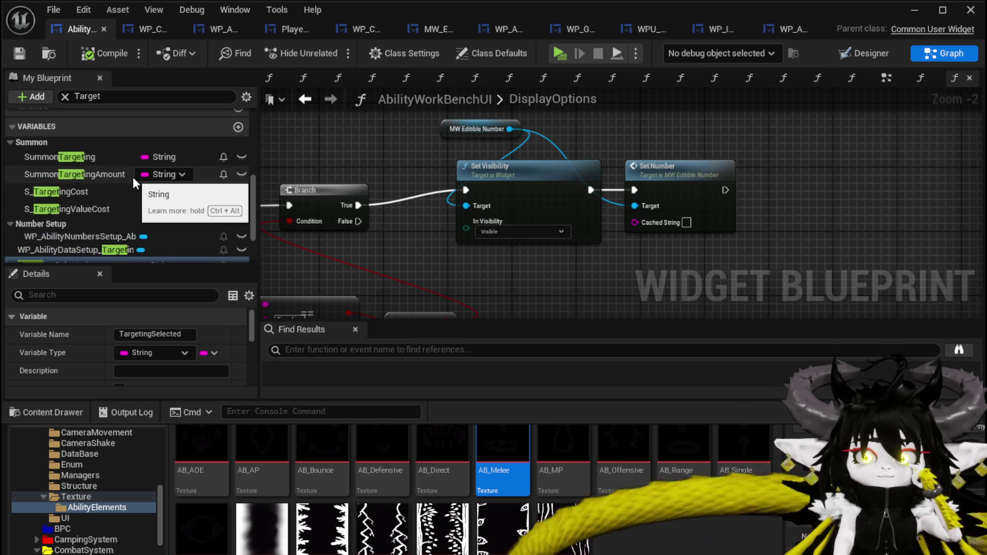
scroll(154, 184, "down", 3)
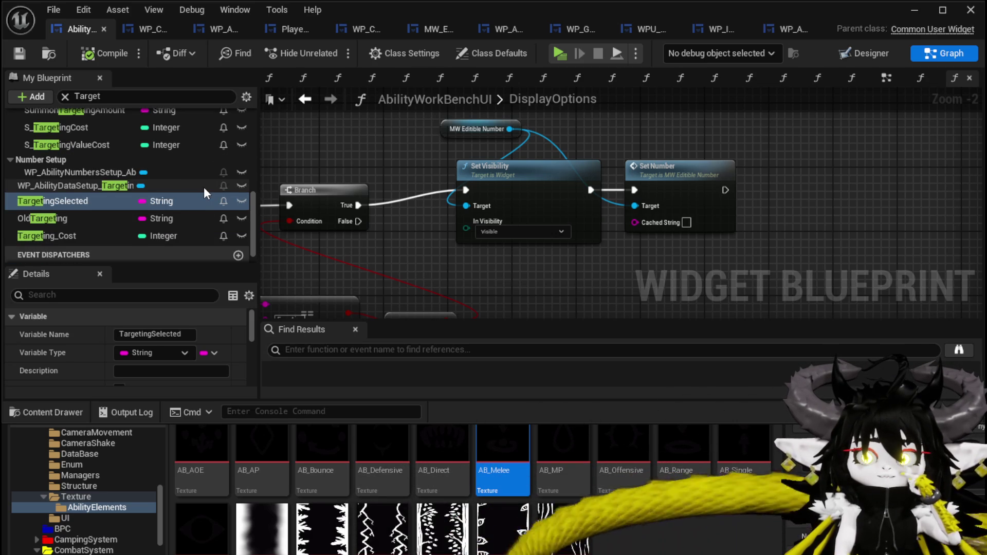
scroll(197, 187, "down", 1)
scroll(198, 187, "up", 4)
scroll(138, 202, "down", 2)
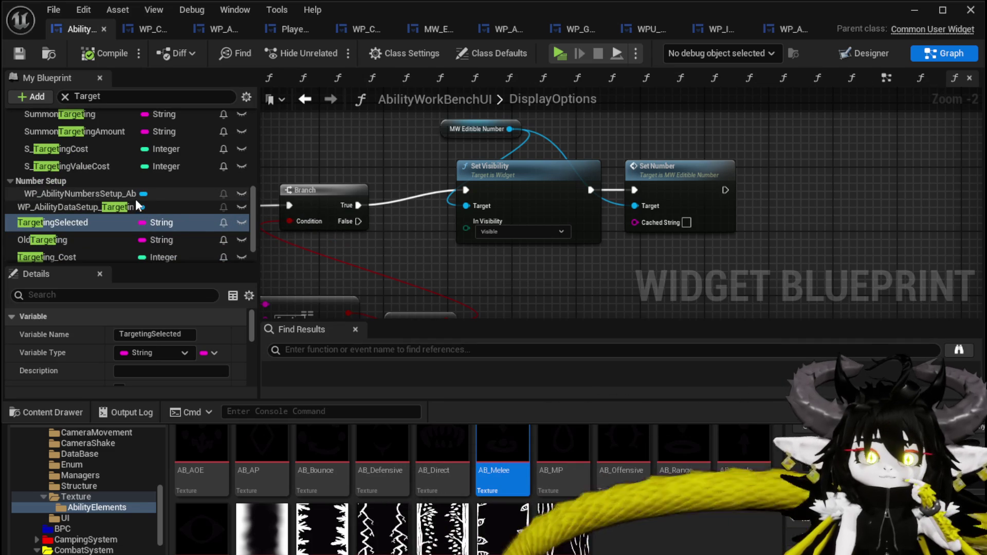
left_click(149, 96)
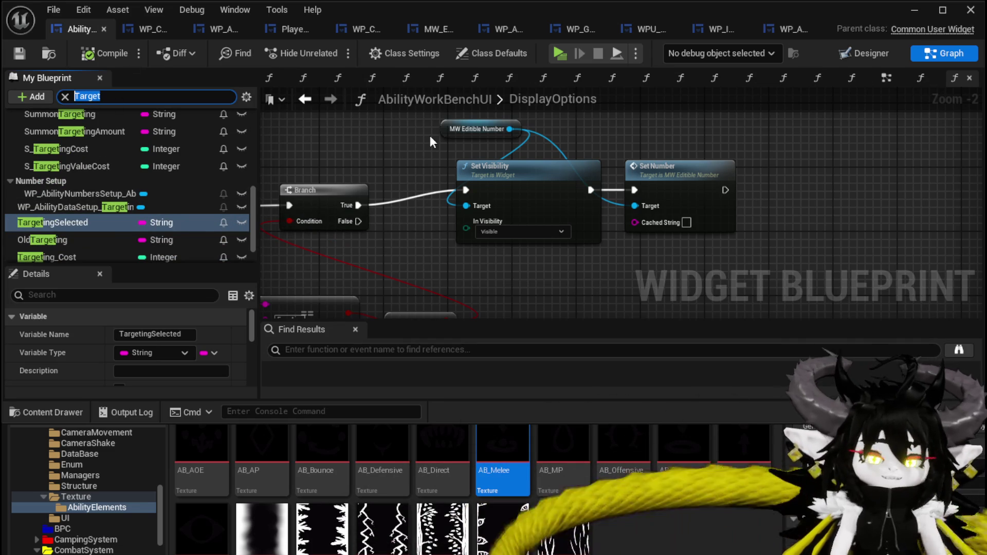
Step: Add a BounceAmount getter beside Set Number and save the blueprint
type("Boun")
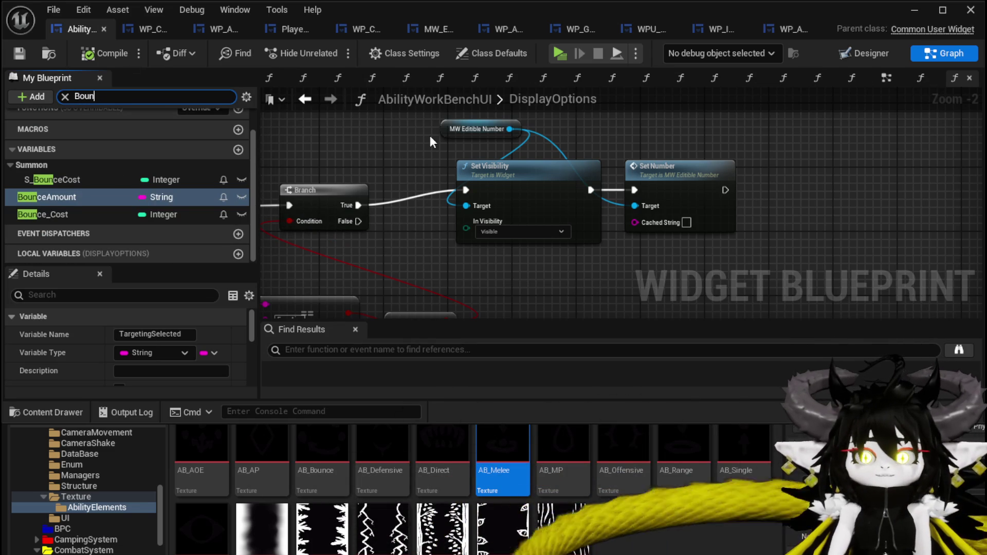
mouse_move(51, 195)
left_mouse_down()
mouse_move(597, 242)
mouse_move(622, 261)
mouse_move(668, 266)
mouse_move(661, 222)
left_mouse_up()
left_click(653, 282)
scroll(666, 214, "down", 1)
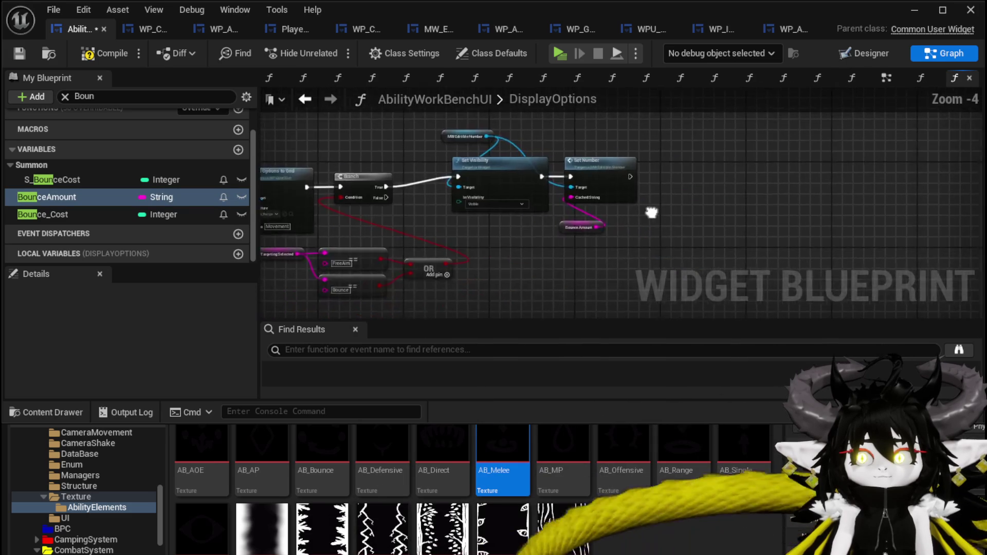
left_click(19, 53)
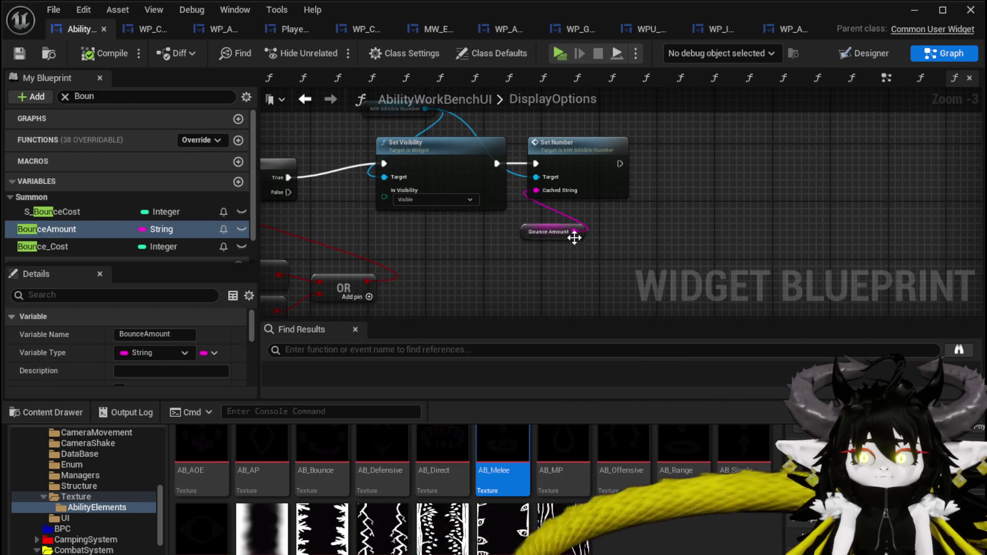
left_click_drag(541, 233, 557, 224)
left_click(620, 242)
Step: Shift Set Visibility and Set Number right and place a SET node for Type
mouse_move(619, 245)
left_mouse_down()
mouse_move(587, 261)
mouse_move(594, 287)
left_mouse_up()
left_click_drag(450, 128, 689, 222)
left_click_drag(585, 209, 644, 209)
mouse_move(436, 169)
left_mouse_down()
mouse_move(754, 262)
mouse_move(785, 214)
left_mouse_up()
scroll(557, 152, "down", 2)
mouse_move(557, 152)
left_mouse_down()
mouse_move(477, 181)
mouse_move(767, 245)
mouse_move(765, 273)
left_mouse_up()
scroll(517, 277, "up", 2)
left_click(624, 245)
mouse_move(624, 246)
left_mouse_down()
mouse_move(271, 114)
mouse_move(448, 168)
mouse_move(490, 227)
left_mouse_up()
mouse_move(46, 197)
left_mouse_down()
mouse_move(542, 212)
mouse_move(548, 172)
left_mouse_up()
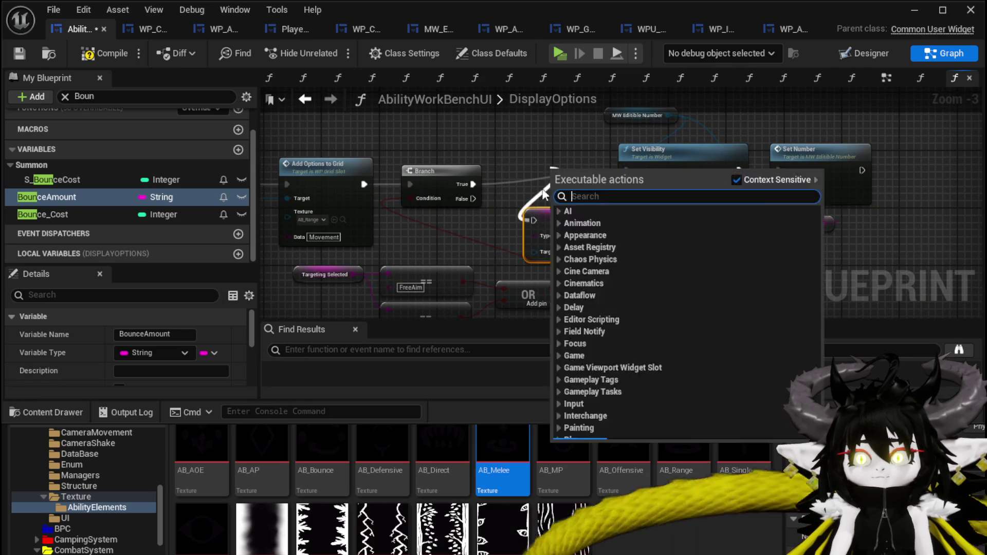
Step: Connect Branch True to the SET Type node and enter TargetingIndex as its value
scroll(473, 179, "up", 3)
left_click_drag(427, 193, 518, 247)
left_click_drag(556, 244, 555, 168)
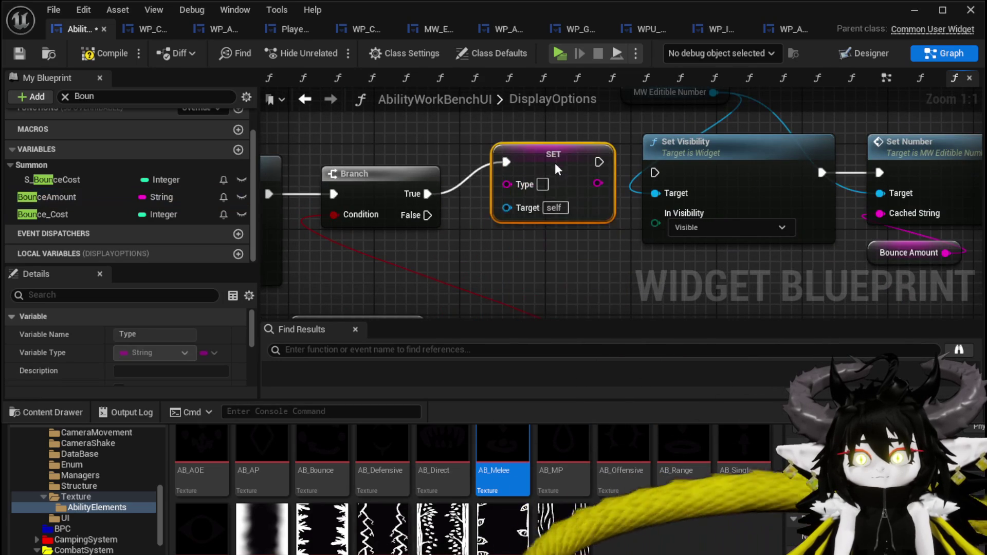
left_click_drag(657, 168, 710, 207)
mouse_move(746, 138)
left_mouse_down()
mouse_move(504, 126)
mouse_move(570, 258)
left_mouse_up()
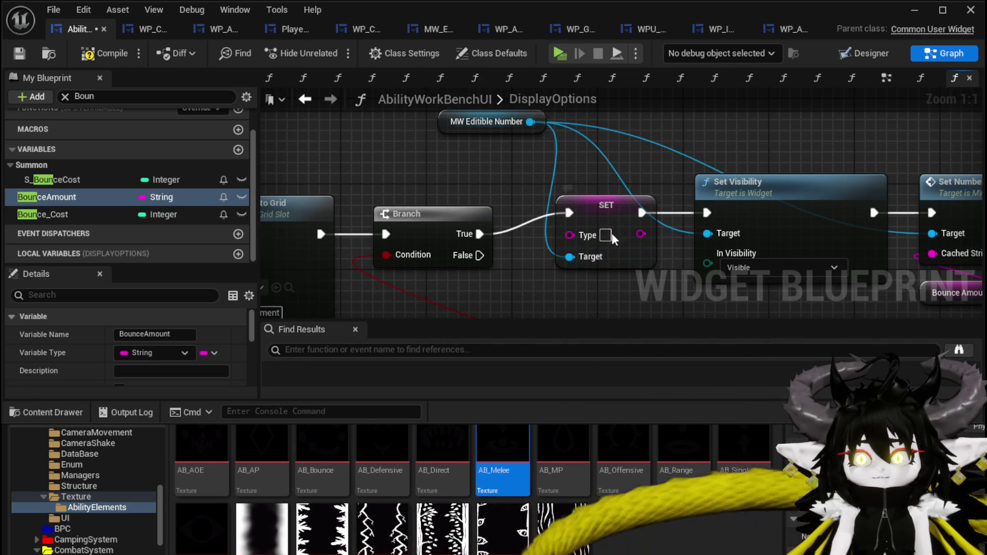
type("Targeting")
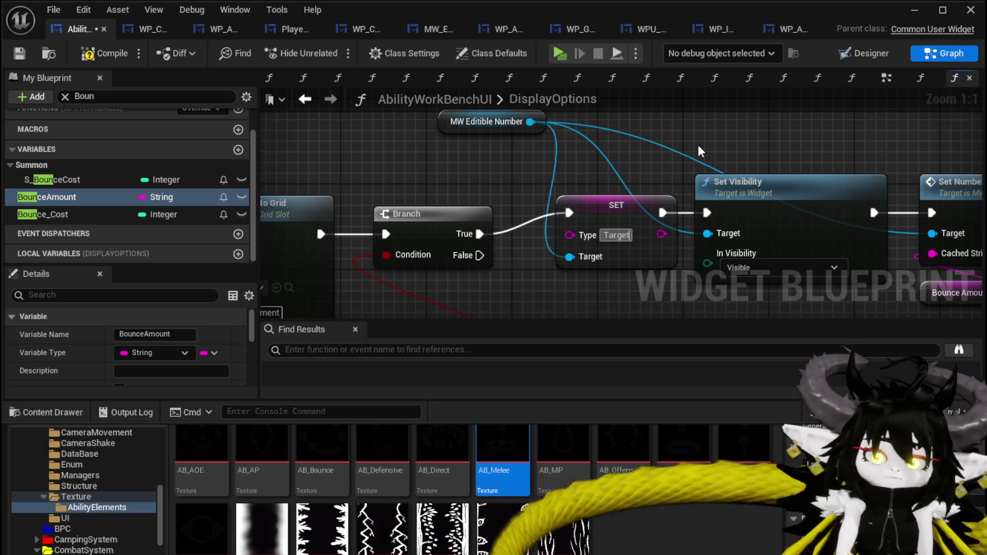
type("Index")
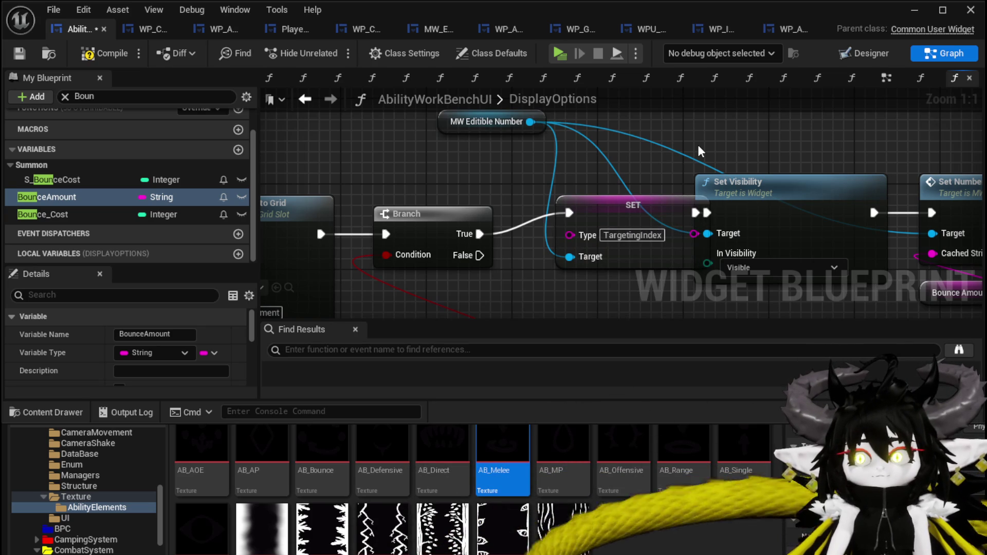
Step: Rename the BounceAmount variable to TargetingIndex, then compile and save
scroll(699, 144, "down", 4)
mouse_move(802, 252)
left_mouse_down()
mouse_move(642, 191)
mouse_move(682, 192)
left_mouse_up()
left_click(737, 248)
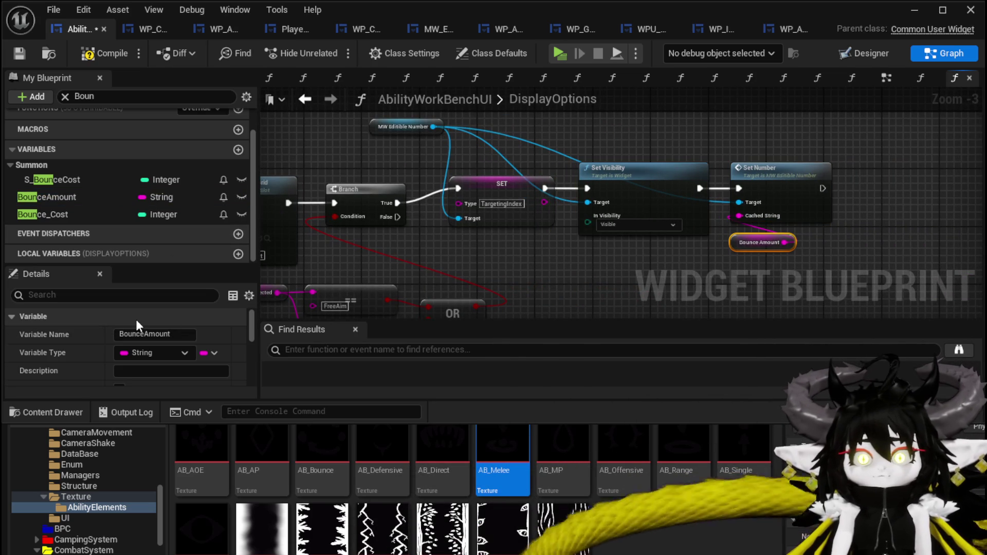
left_click_drag(173, 333, 111, 335)
type("TargetingInde")
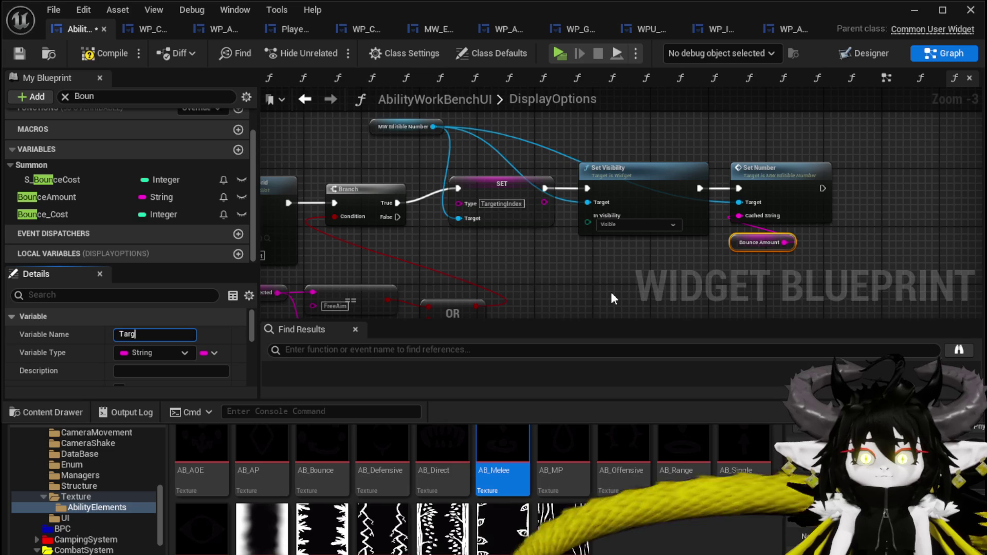
type("x")
key("Return")
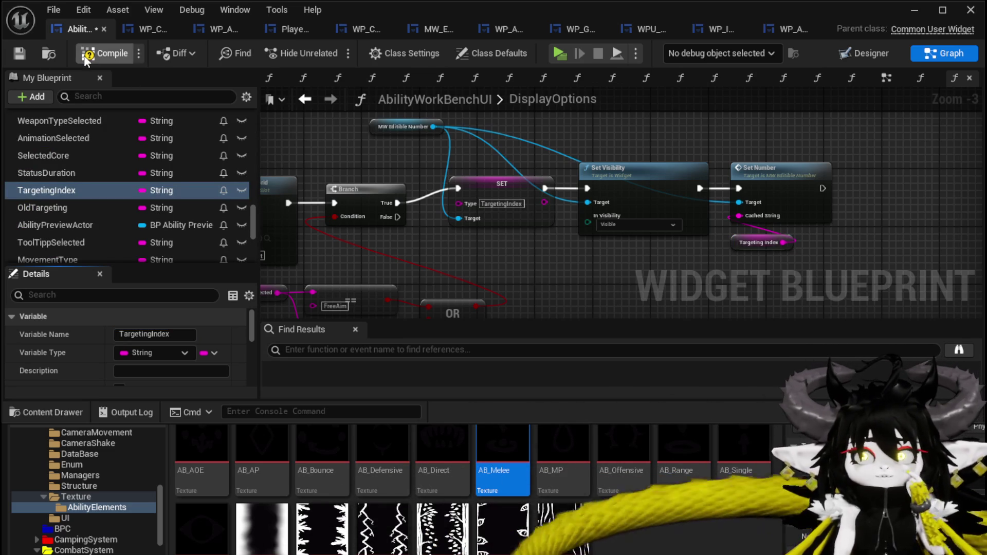
left_click(19, 54)
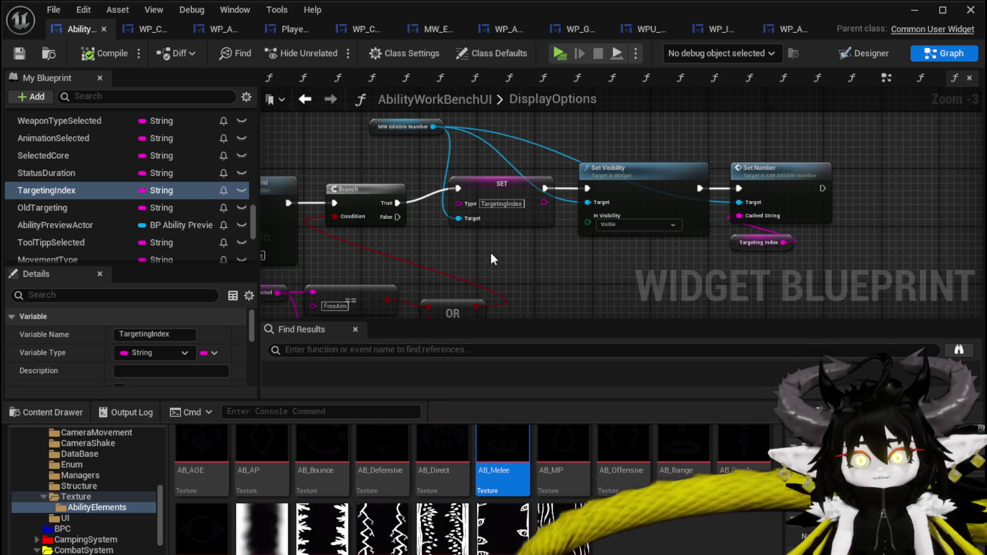
Step: Open the NumberChangeBus function and look over its Set AP, Set Value and Set MP nodes
scroll(488, 221, "down", 2)
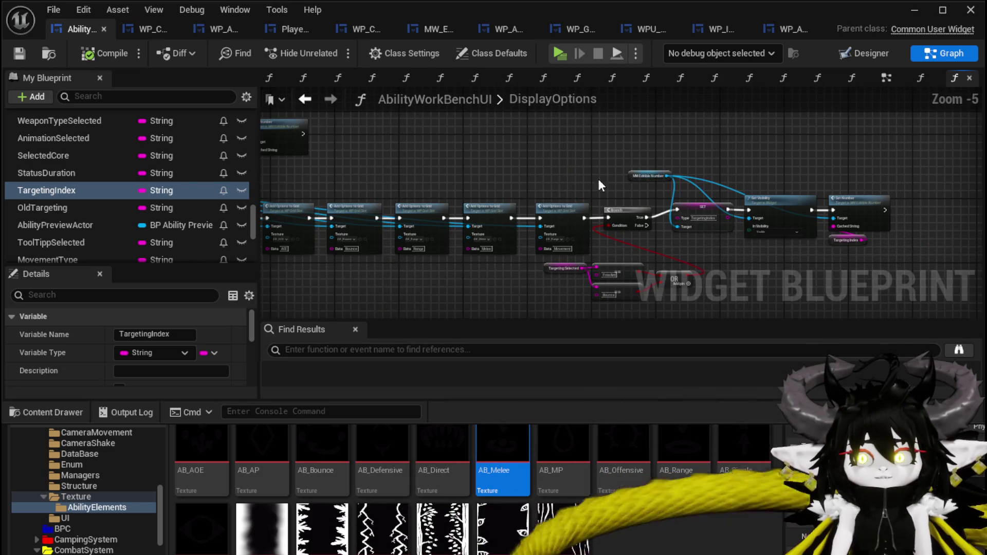
scroll(94, 193, "up", 5)
scroll(93, 188, "up", 10)
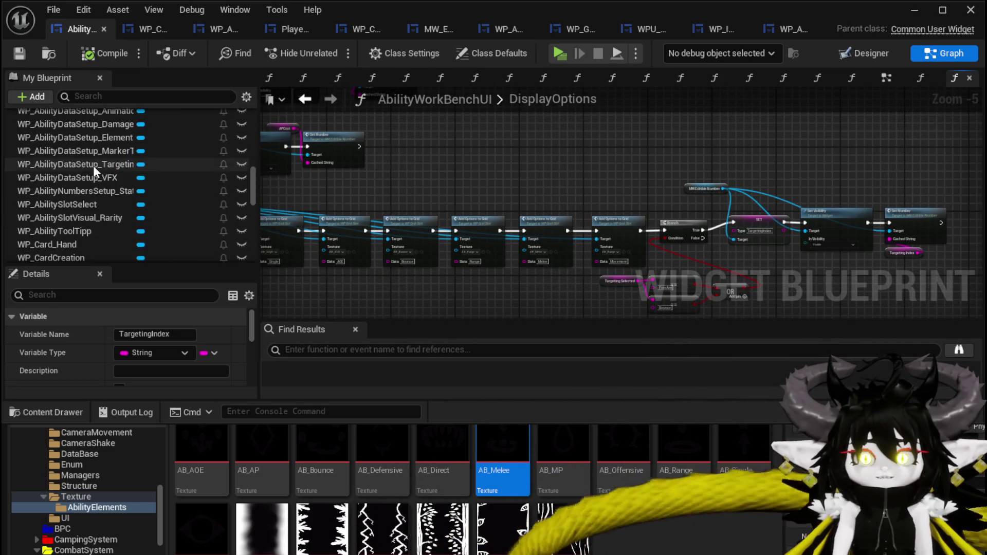
scroll(93, 185, "up", 5)
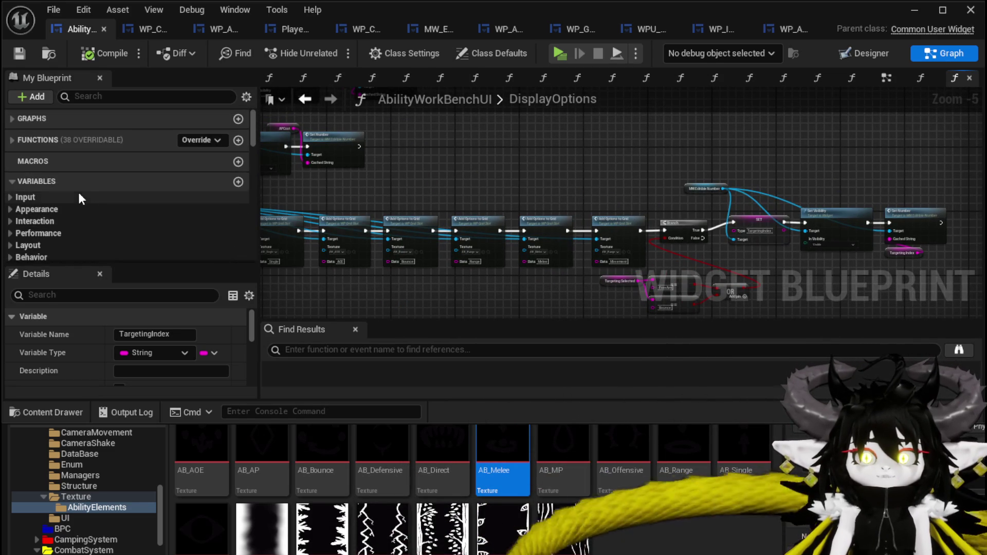
left_click(20, 136)
scroll(100, 199, "down", 10)
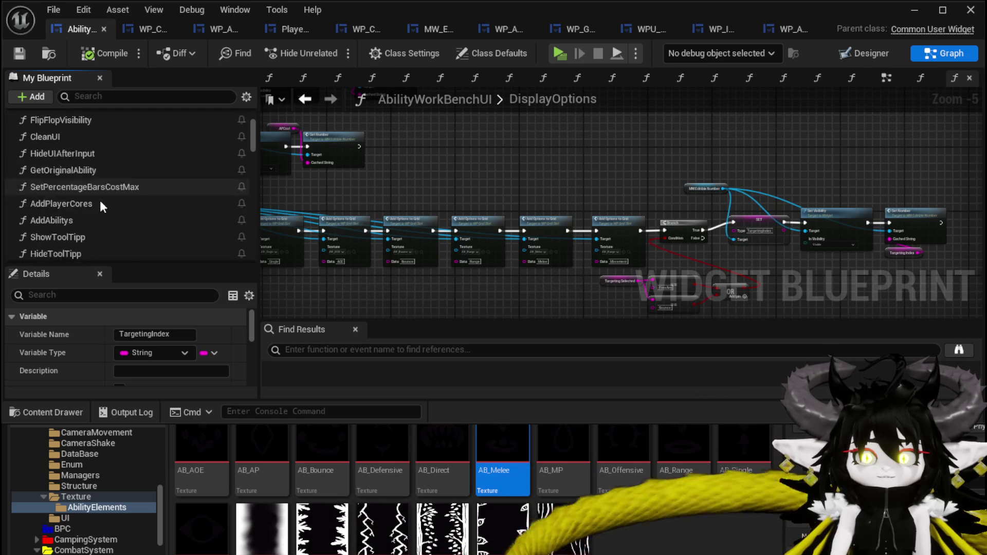
scroll(100, 196, "up", 4)
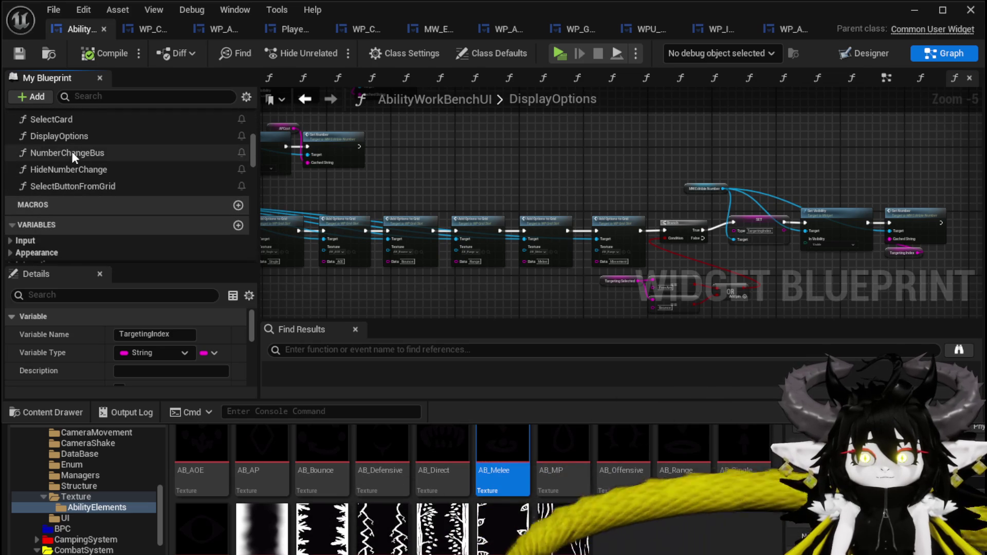
double_click(71, 152)
mouse_move(517, 266)
left_mouse_down()
mouse_move(437, 202)
mouse_move(457, 135)
left_mouse_up()
scroll(442, 180, "up", 3)
right_click(512, 191)
left_click(457, 193)
left_click(557, 206)
mouse_move(557, 205)
left_mouse_down()
mouse_move(472, 249)
mouse_move(521, 139)
left_mouse_up()
Step: Search 'Target' on the WP Card Creation reference, cancel, and switch to WP_CardCreation
left_click_drag(416, 185, 524, 149)
type("Target")
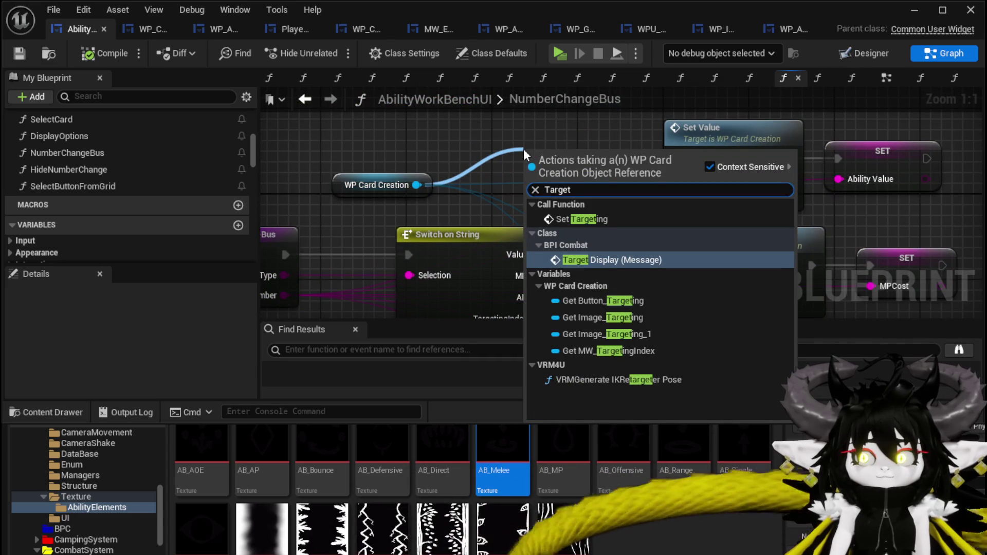
left_click(461, 138)
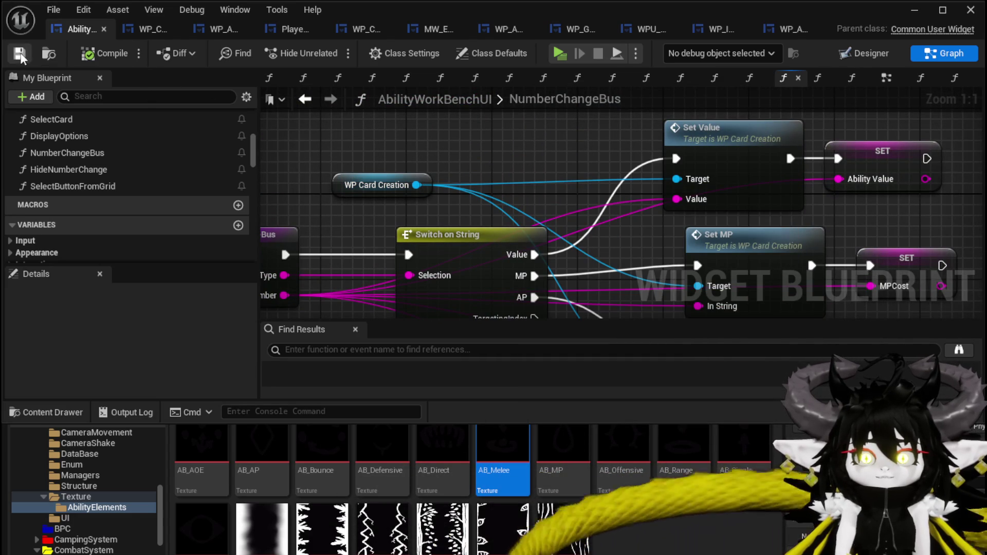
left_click(158, 30)
scroll(150, 178, "up", 10)
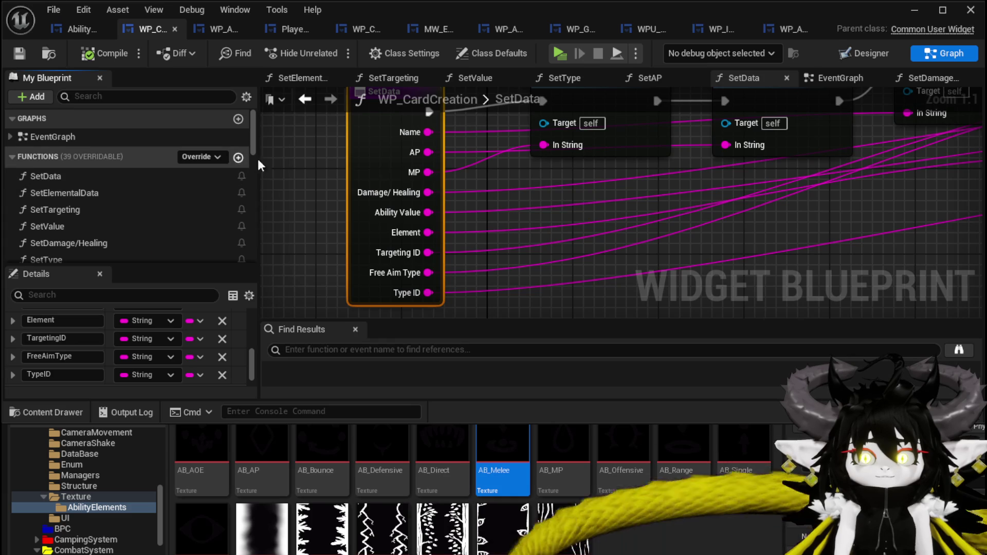
Step: Create a new SetTargetingIndex function in WP_CardCreation and save
left_click(239, 157)
type("Set")
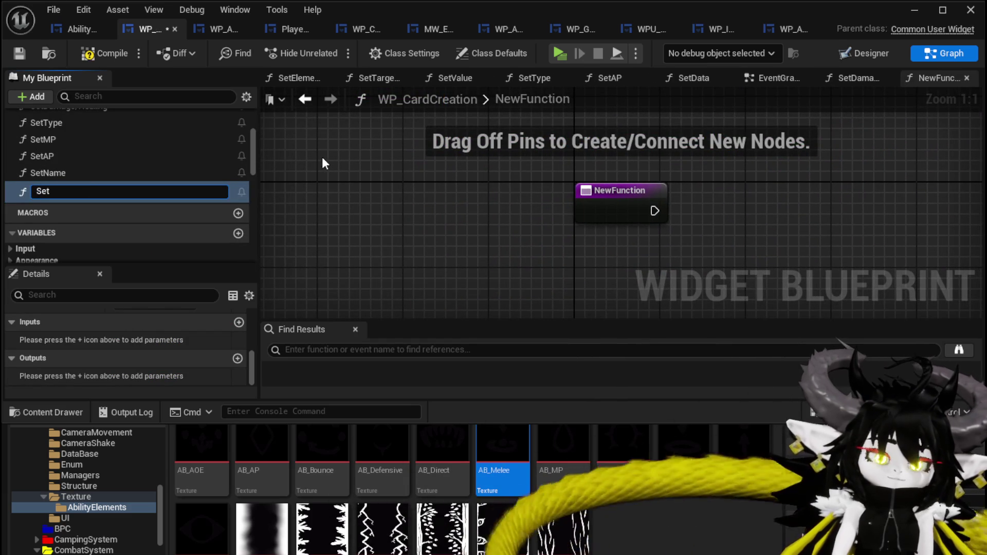
type("TargetingIndex")
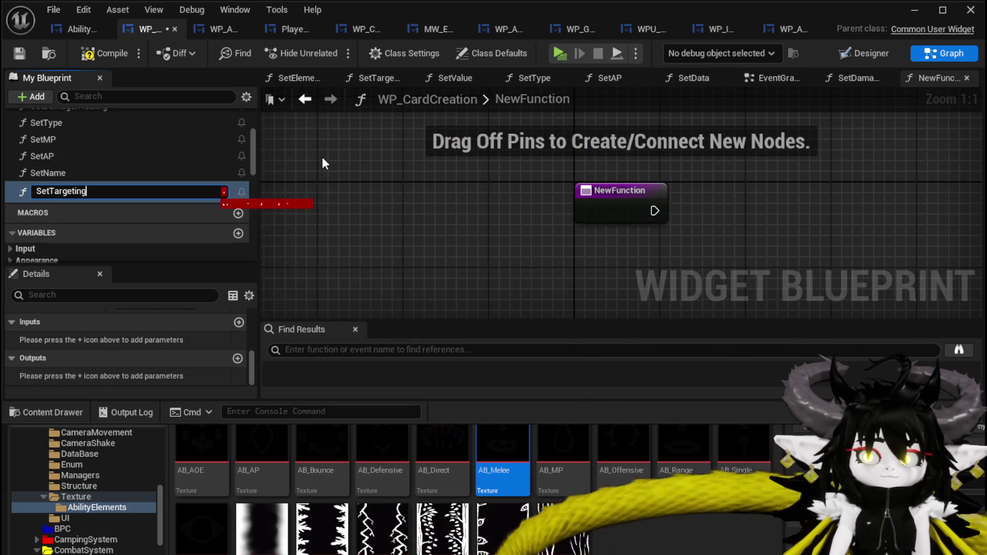
key("Return")
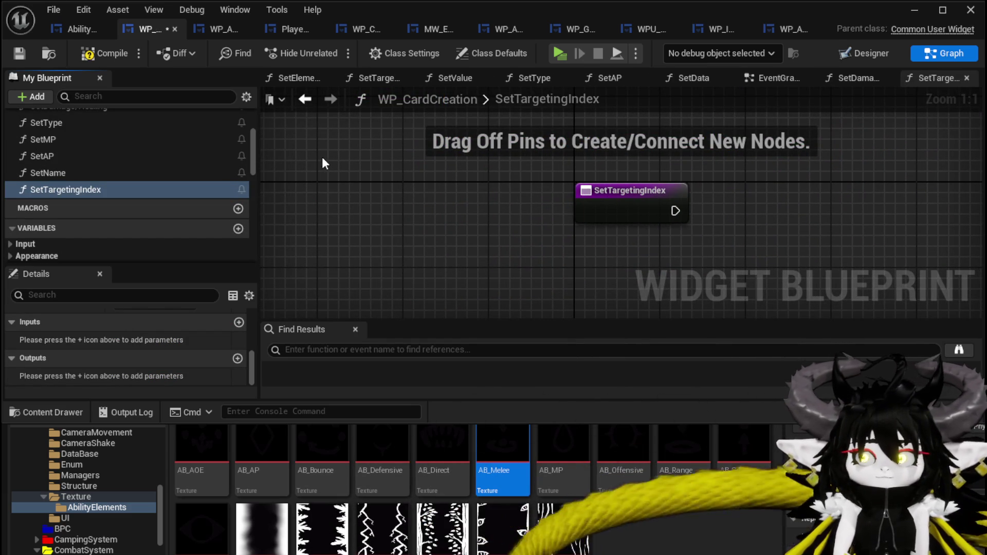
left_click(18, 53)
scroll(127, 187, "down", 4)
scroll(124, 181, "down", 5)
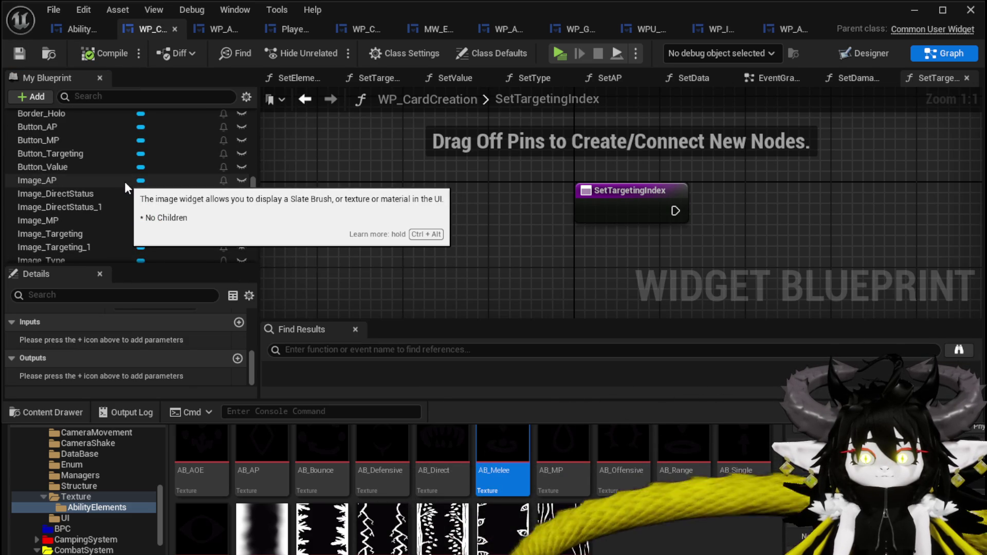
scroll(195, 183, "down", 4)
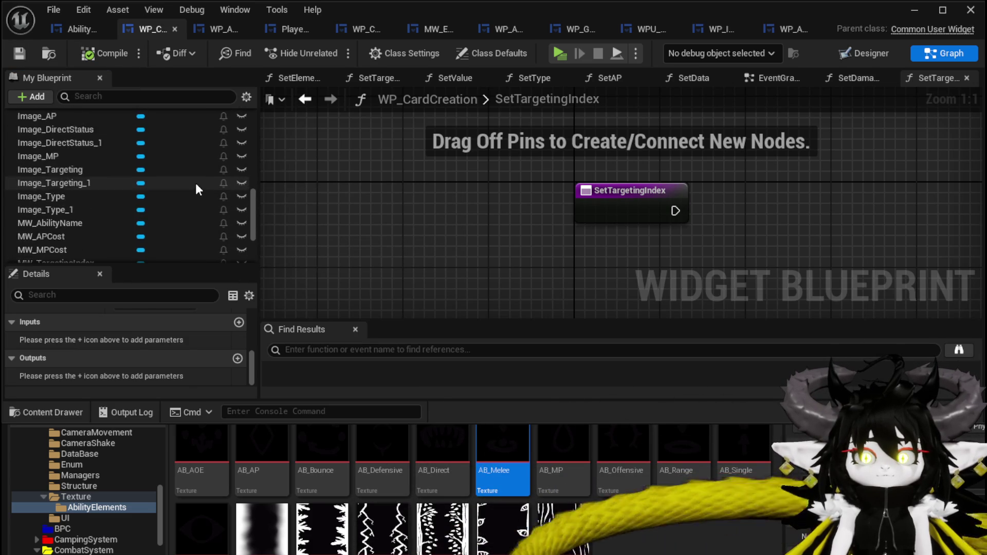
scroll(196, 183, "down", 1)
Step: Add Set Text on MW_TargetingIndex, fed by a To Text (String) node
mouse_move(103, 220)
left_mouse_down()
mouse_move(436, 169)
mouse_move(462, 188)
mouse_move(324, 225)
mouse_move(491, 155)
left_mouse_up()
type("Set Text")
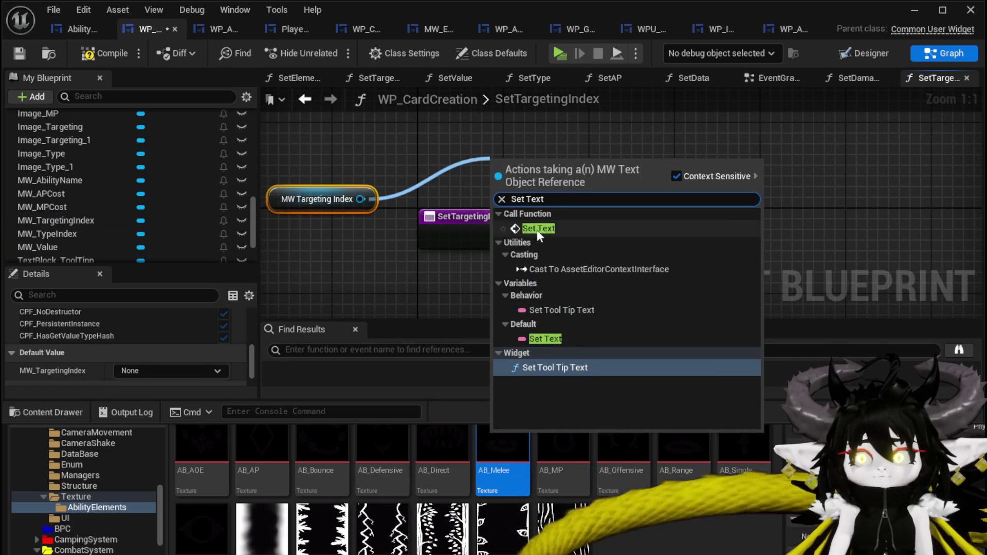
left_click(536, 229)
left_click_drag(566, 195, 673, 249)
left_click_drag(599, 291, 515, 298)
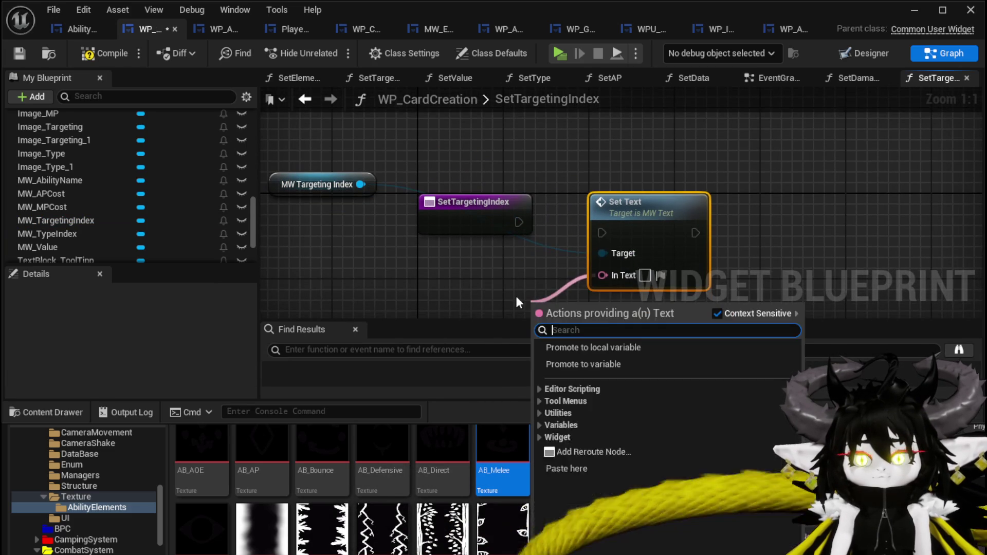
type("String")
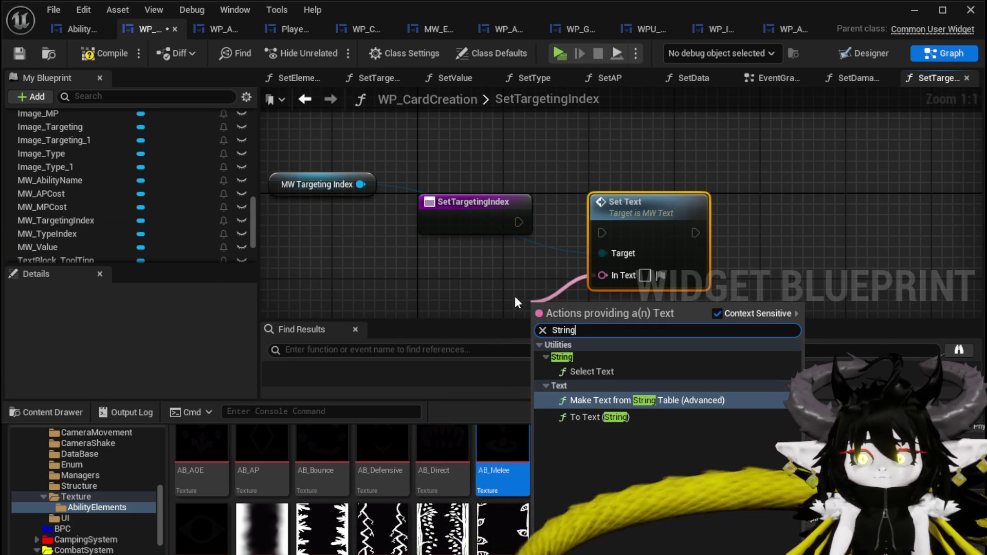
left_click(596, 417)
Step: Add a string input named Data into To Text, then compile and save WP_CardCreation
mouse_move(523, 272)
left_mouse_down()
mouse_move(454, 172)
mouse_move(588, 189)
left_mouse_up()
left_click_drag(455, 162, 430, 173)
scroll(103, 340, "down", 2)
double_click(61, 339)
type("Data")
key("Return")
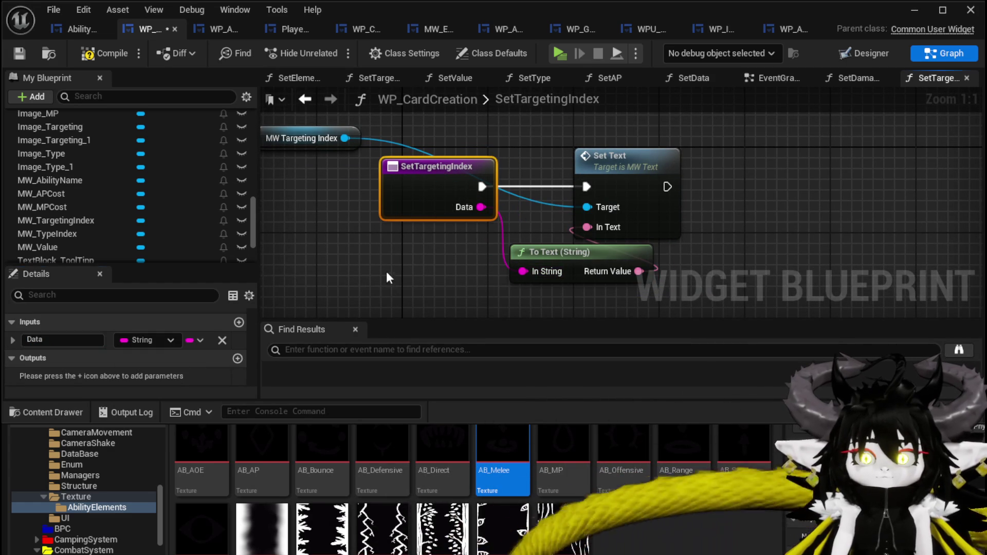
left_click(387, 273)
left_click(17, 54)
left_click(80, 31)
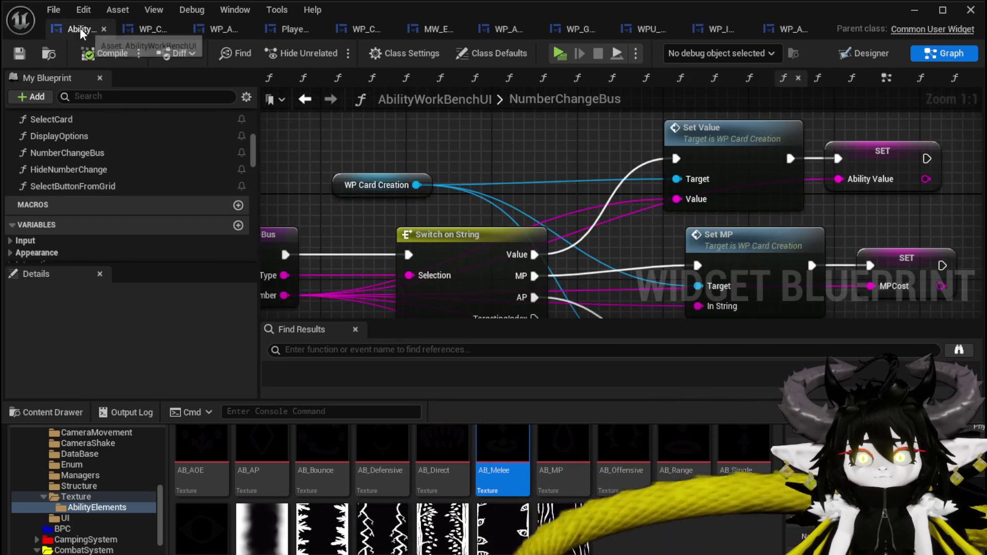
Step: Zoom out on NumberChangeBus, then return to WP_CardCreation's SetTargetingIndex graph
scroll(416, 163, "down", 3)
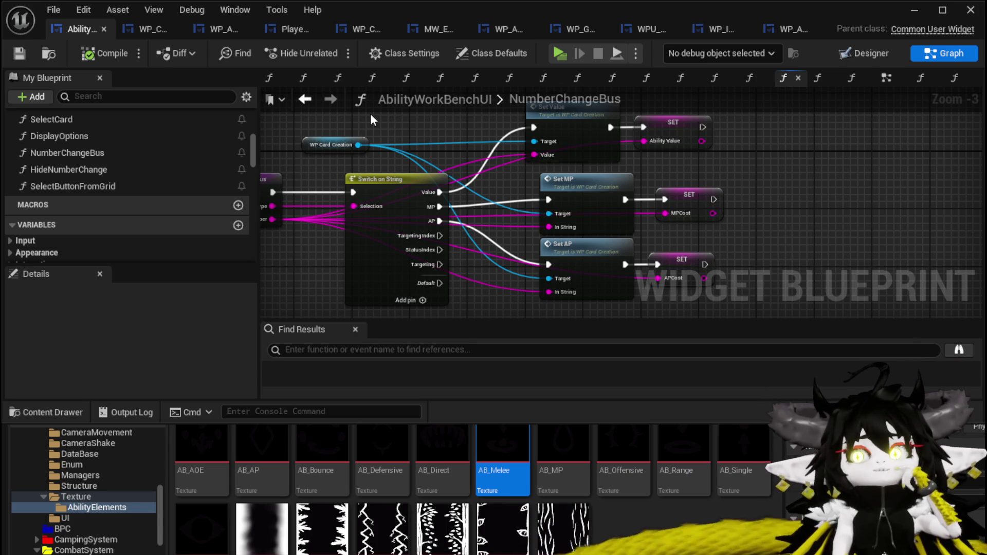
left_click(155, 30)
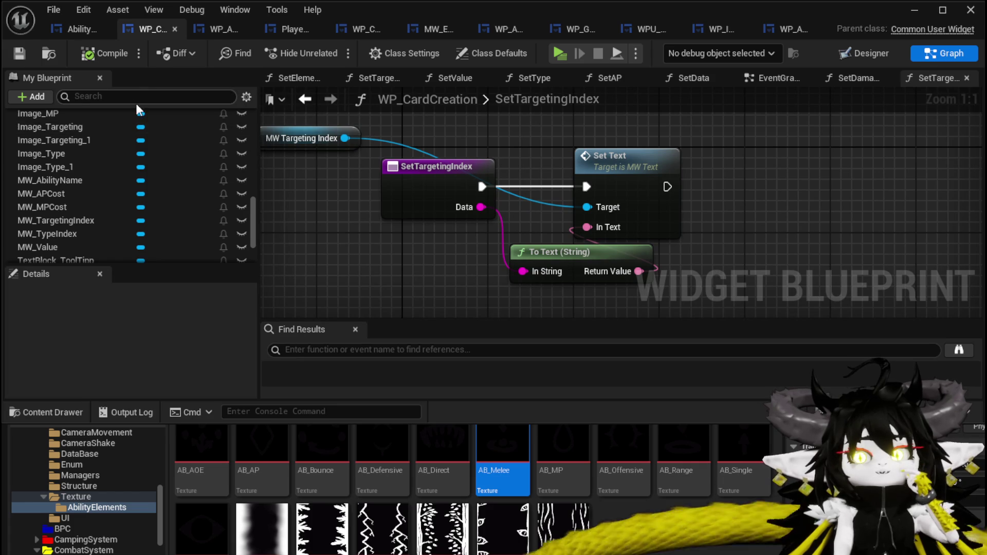
Step: Open WP_CardCreation's SetTargeting function graph and bring the Branch node into view
scroll(184, 140, "up", 10)
scroll(184, 139, "up", 5)
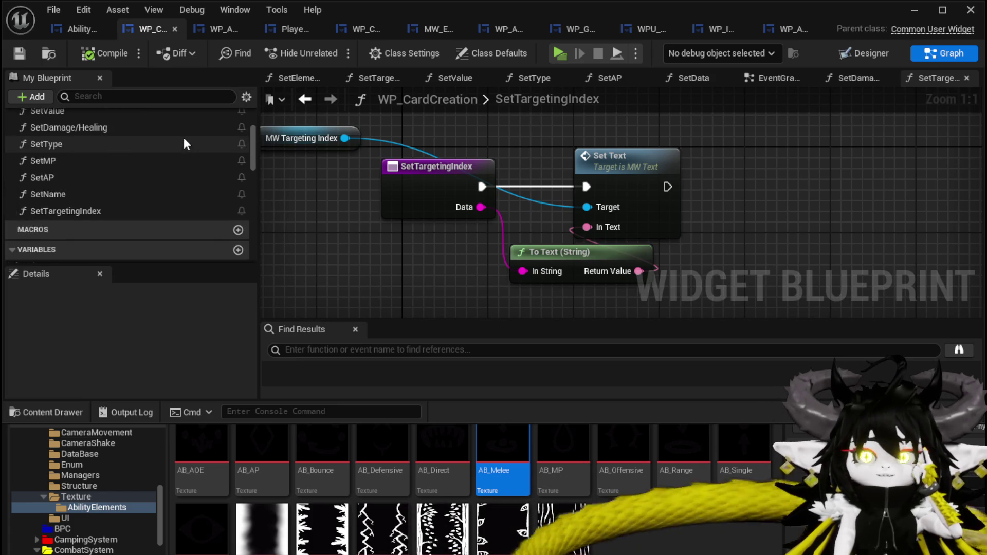
scroll(184, 137, "up", 2)
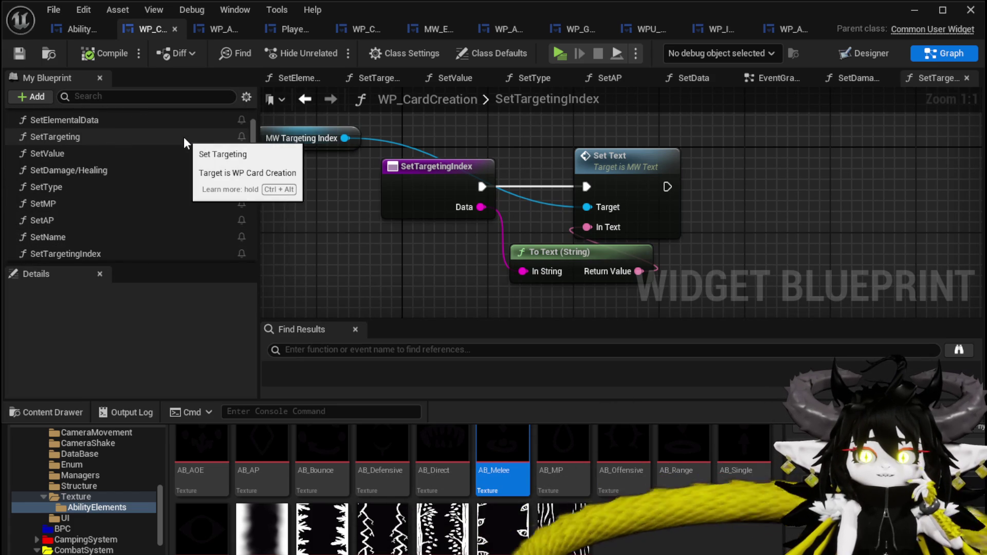
double_click(184, 137)
left_click_drag(482, 209, 240, 196)
mouse_move(590, 177)
left_mouse_down()
mouse_move(528, 267)
mouse_move(512, 318)
mouse_move(457, 226)
mouse_move(467, 219)
left_mouse_up()
Step: Move the To Text node to the right and delete the old Target/MW Text getter
left_click_drag(409, 243, 720, 286)
scroll(597, 129, "down", 2)
left_click_drag(598, 129, 695, 292)
scroll(403, 164, "up", 3)
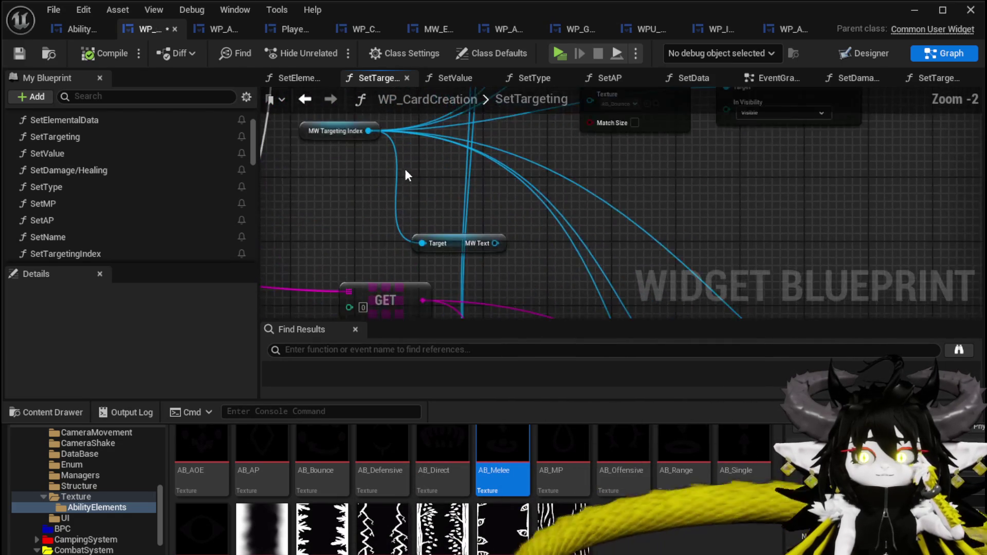
left_click_drag(403, 164, 413, 196)
left_click(331, 157)
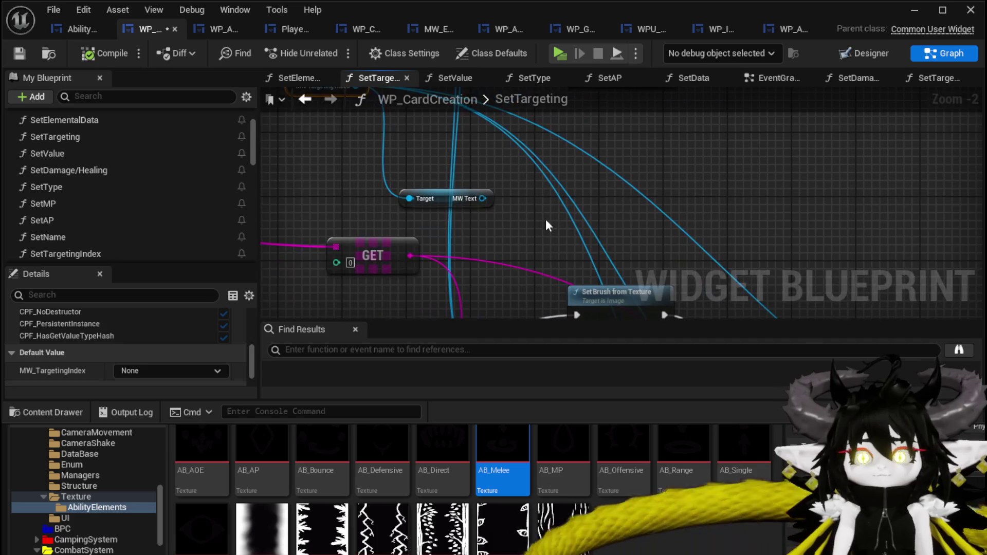
left_click(494, 206)
key("Delete")
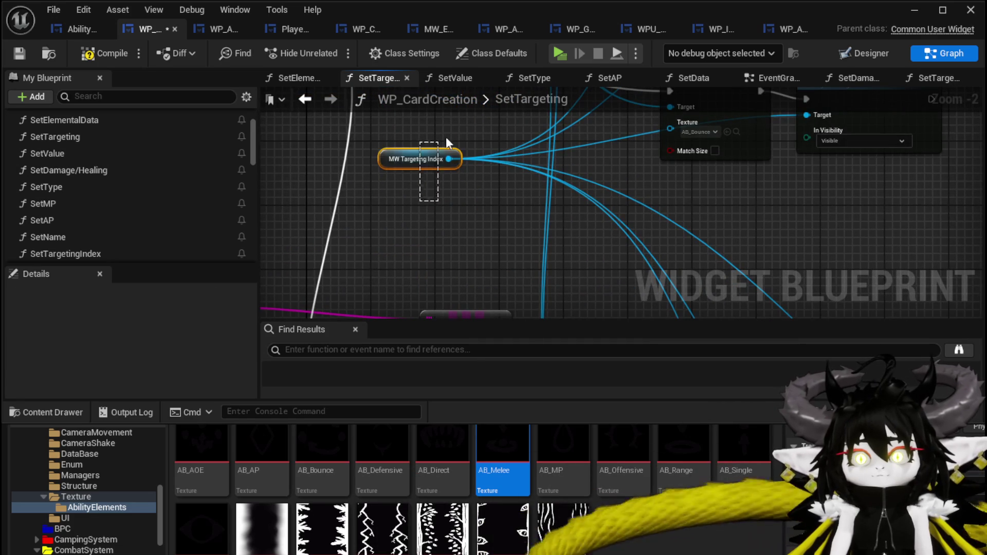
Step: Wire MW Targeting Index into Set Text's Target and the first Set Visibility's Target
left_click_drag(439, 147, 432, 154)
scroll(463, 261, "down", 2)
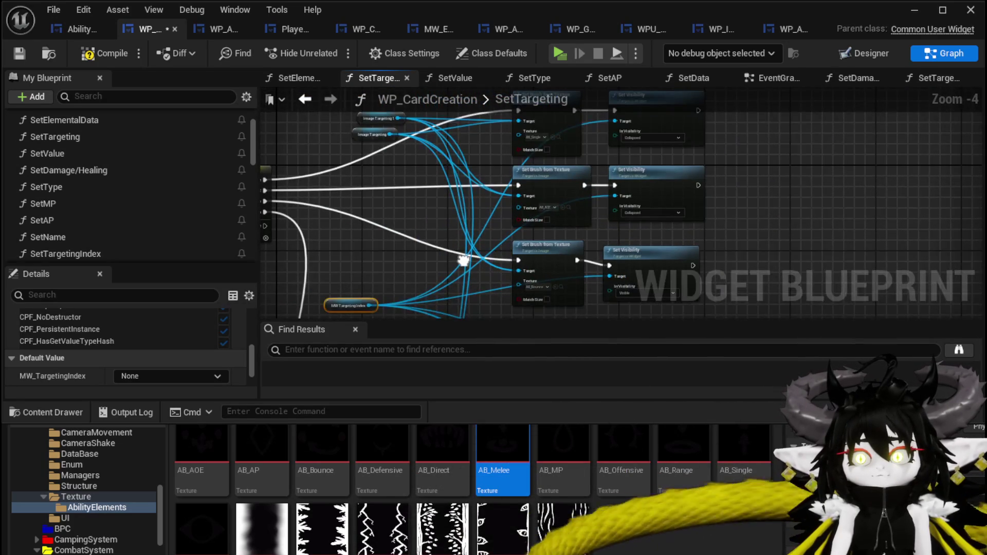
left_click_drag(462, 261, 416, 193)
scroll(488, 223, "up", 4)
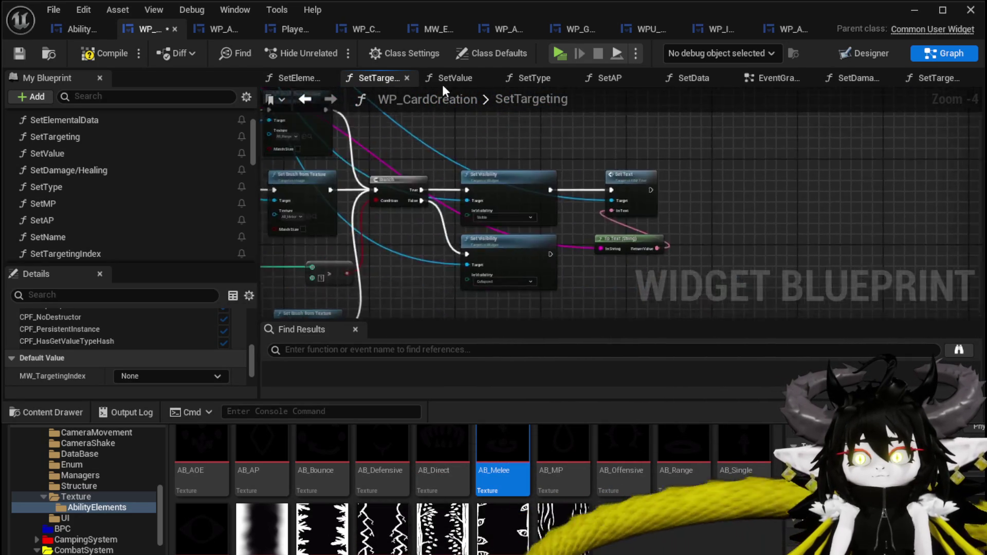
left_click_drag(599, 119, 627, 221)
left_click_drag(504, 154, 613, 189)
mouse_move(663, 155)
left_mouse_down()
mouse_move(391, 143)
mouse_move(450, 266)
mouse_move(447, 256)
left_mouse_up()
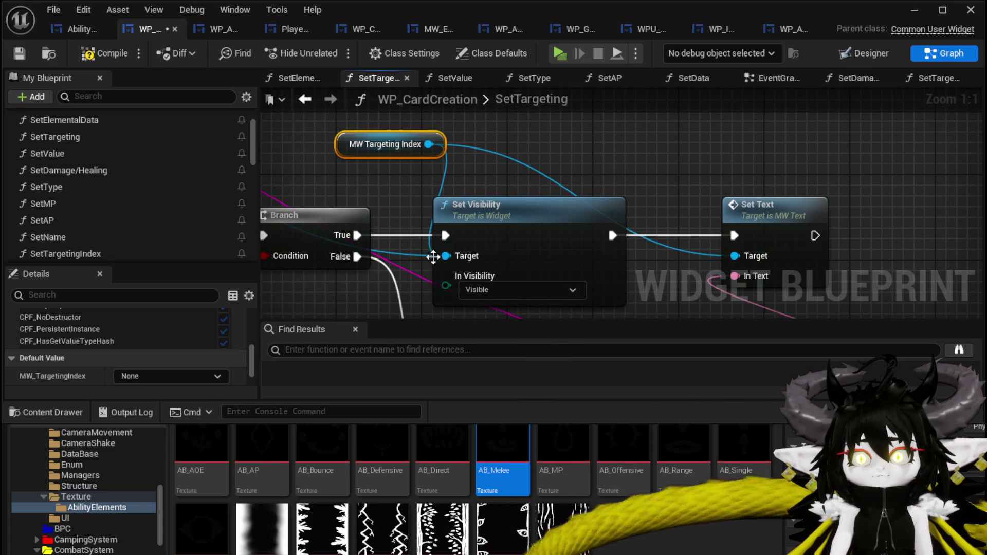
left_click(413, 252)
Step: Wire MW Targeting Index into the second Set Visibility's Target and shift the four nodes right
scroll(403, 217, "down", 2)
left_click_drag(403, 217, 470, 103)
left_click_drag(617, 196, 607, 288)
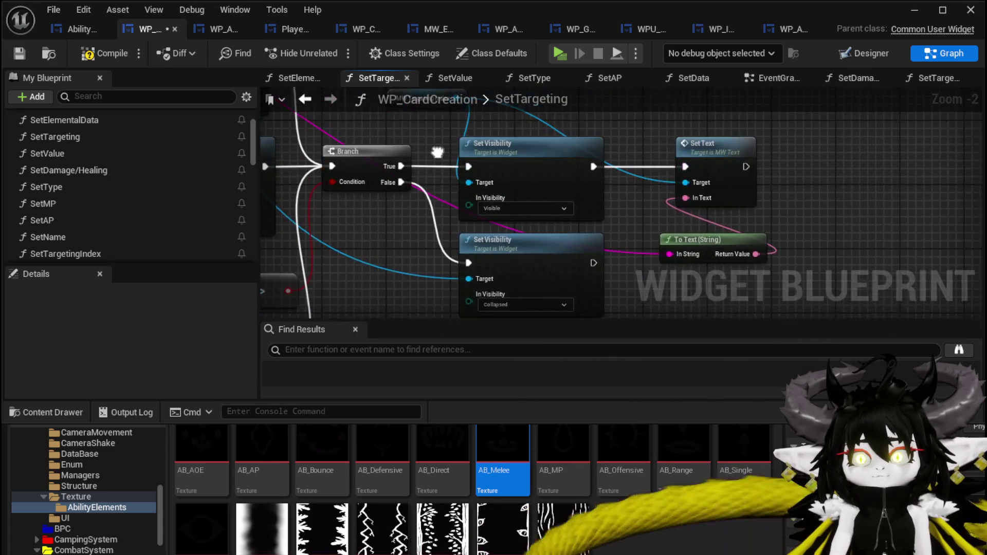
left_click_drag(515, 154, 746, 103)
mouse_move(761, 242)
left_mouse_down()
mouse_move(669, 154)
mouse_move(554, 253)
mouse_move(494, 164)
mouse_move(455, 209)
left_mouse_up()
mouse_move(466, 132)
left_mouse_down()
mouse_move(457, 175)
mouse_move(479, 272)
left_mouse_up()
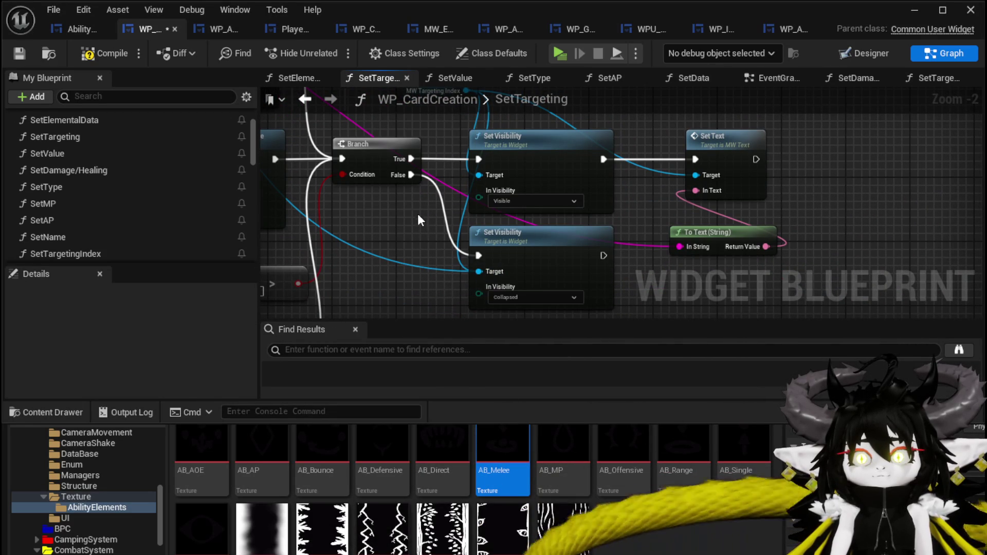
scroll(479, 273, "down", 1)
left_click_drag(549, 289, 695, 155)
left_click_drag(574, 132, 625, 133)
left_click(472, 163)
left_click(447, 170)
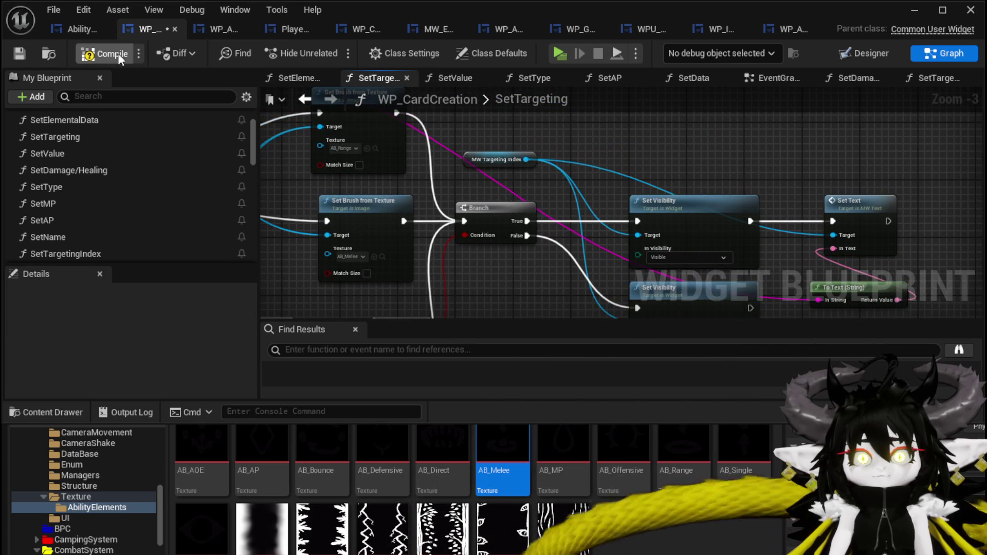
Step: Compile and save WP_CardCreation, then return to the AbilityWorkBenchUI blueprint
left_click(20, 51)
mouse_move(506, 224)
left_mouse_down()
mouse_move(538, 163)
mouse_move(442, 206)
mouse_move(389, 213)
left_mouse_up()
left_click_drag(331, 139, 481, 135)
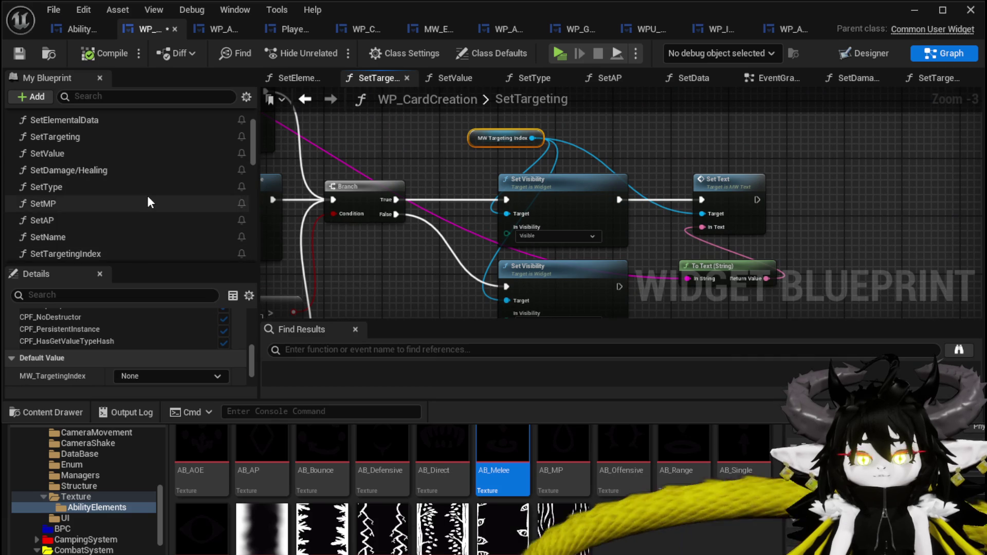
scroll(147, 196, "down", 2)
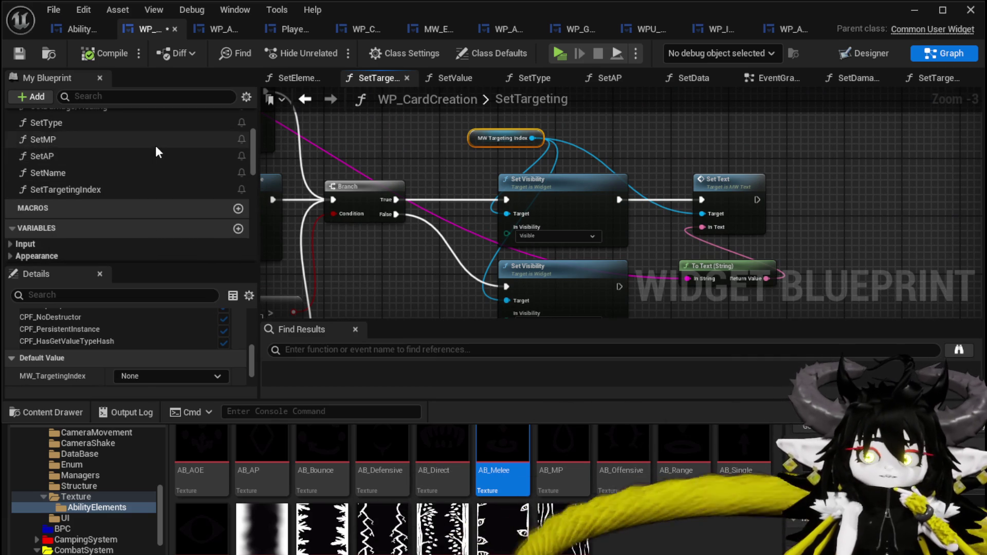
scroll(156, 146, "up", 2)
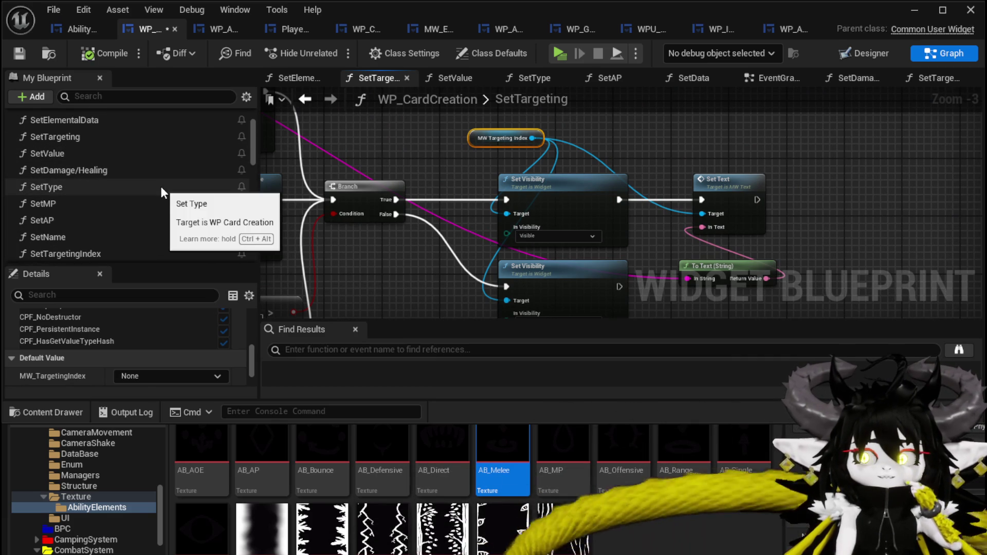
scroll(161, 186, "up", 3)
left_click(19, 53)
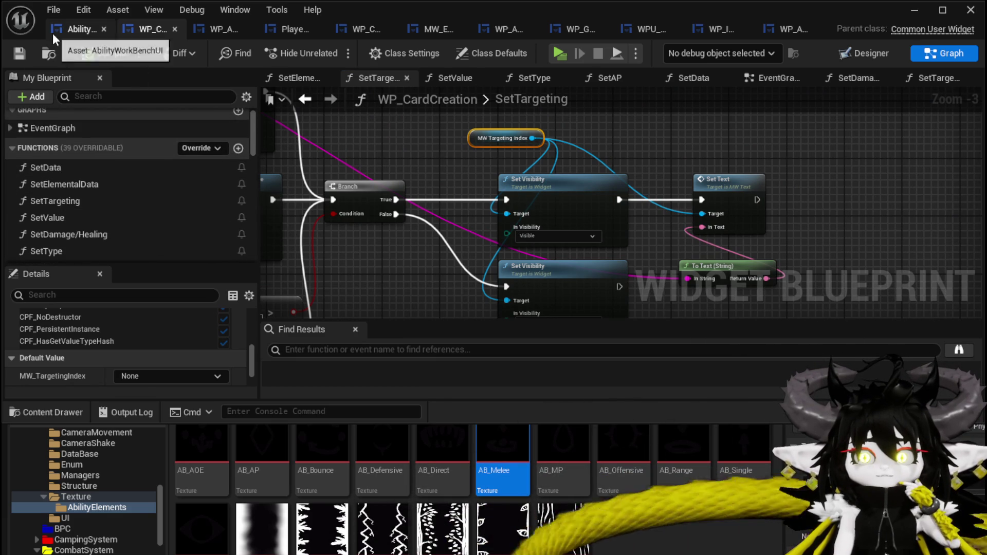
left_click(67, 33)
left_click(147, 32)
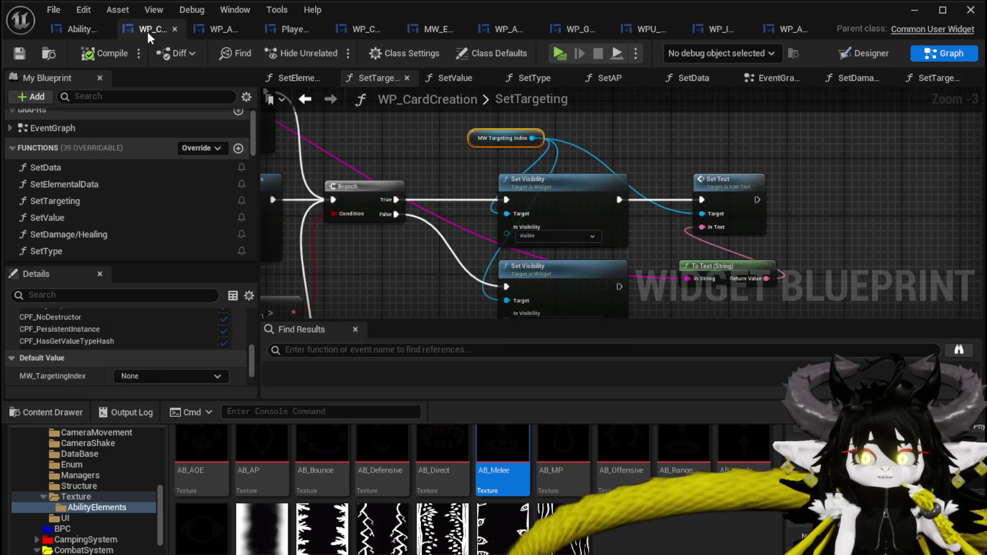
left_click(75, 32)
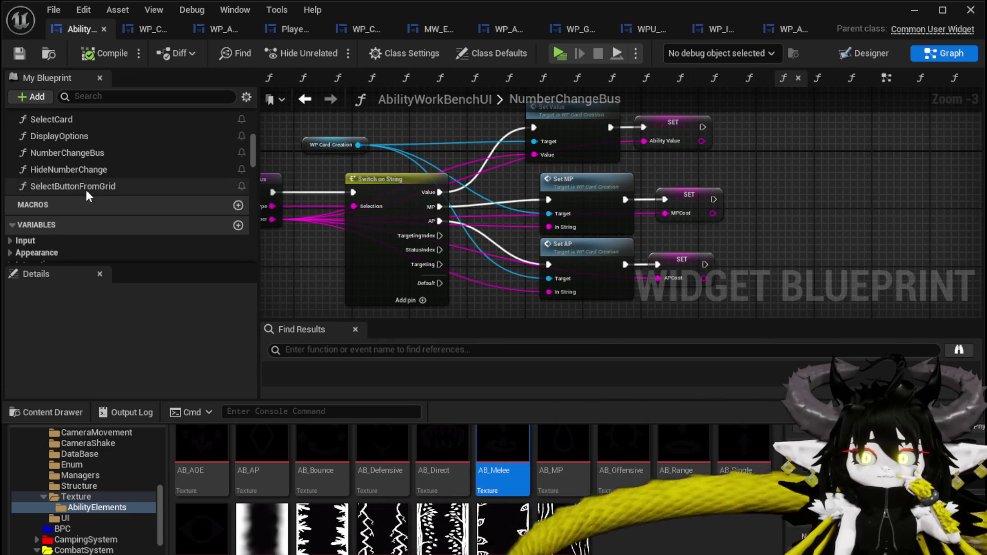
Step: In SelectCard, add a Parse Into Array from Targeting with delimiter '(' and Cull Empty Strings off
scroll(84, 190, "up", 2)
double_click(77, 163)
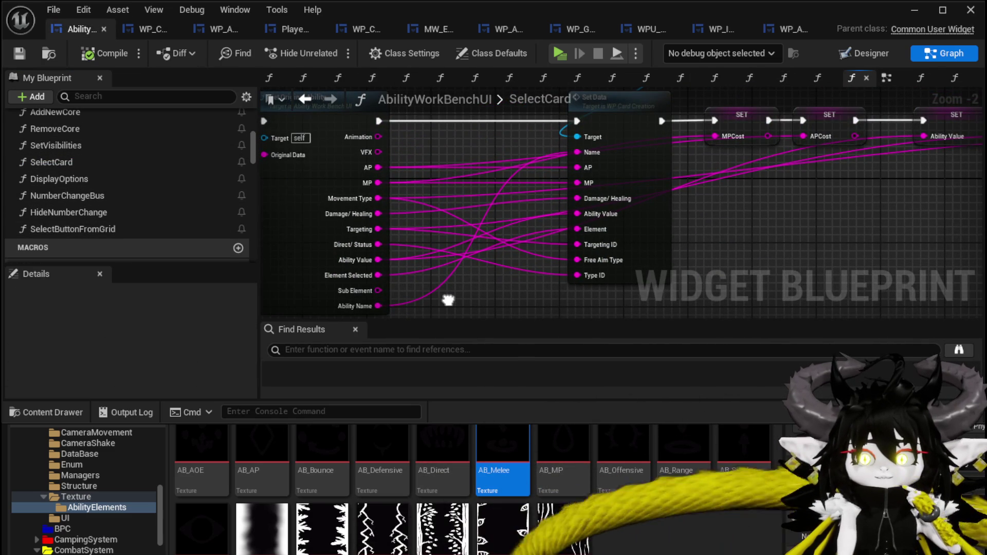
left_click_drag(448, 300, 446, 298)
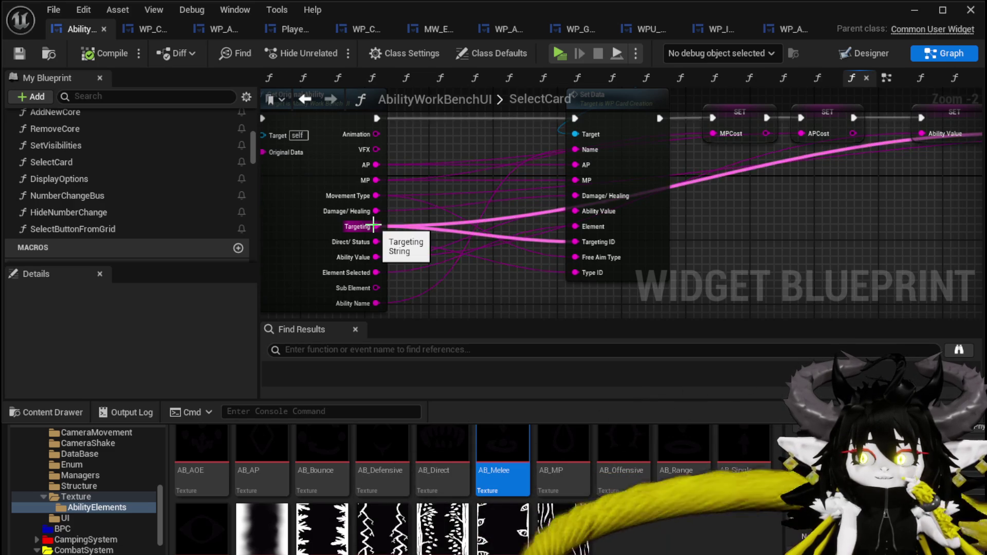
mouse_move(373, 226)
left_mouse_down()
mouse_move(971, 229)
mouse_move(693, 229)
mouse_move(712, 230)
left_mouse_up()
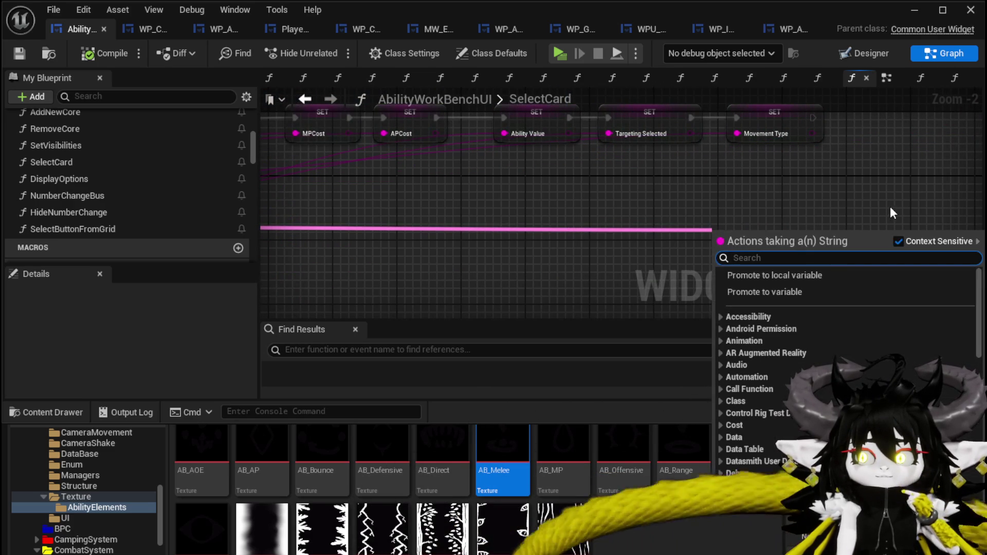
type("Parse")
key("Return")
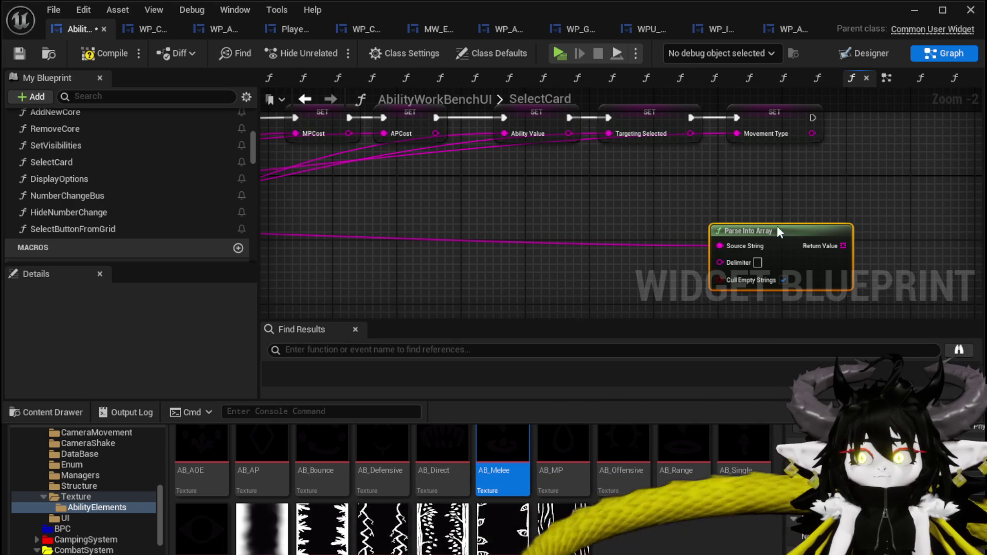
left_click_drag(956, 201, 690, 229)
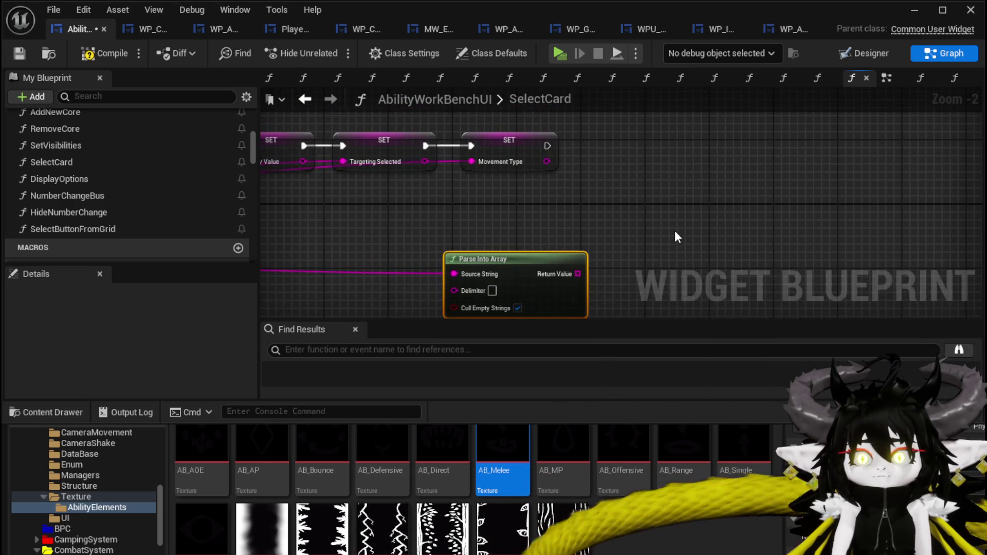
scroll(495, 291, "up", 2)
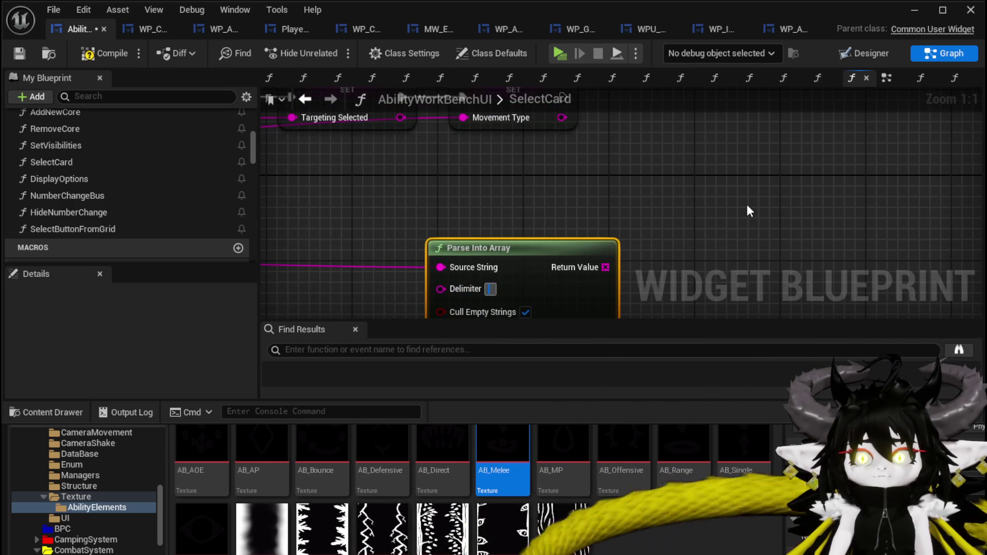
type("(")
mouse_move(531, 318)
left_mouse_down()
mouse_move(457, 273)
mouse_move(445, 275)
left_mouse_up()
left_click(440, 270)
Step: Add a GET on the parsed array, paste a second Parse Into Array using ')', and add its GET
left_click_drag(520, 225, 584, 181)
type("get")
left_click(654, 279)
key("ctrl+v")
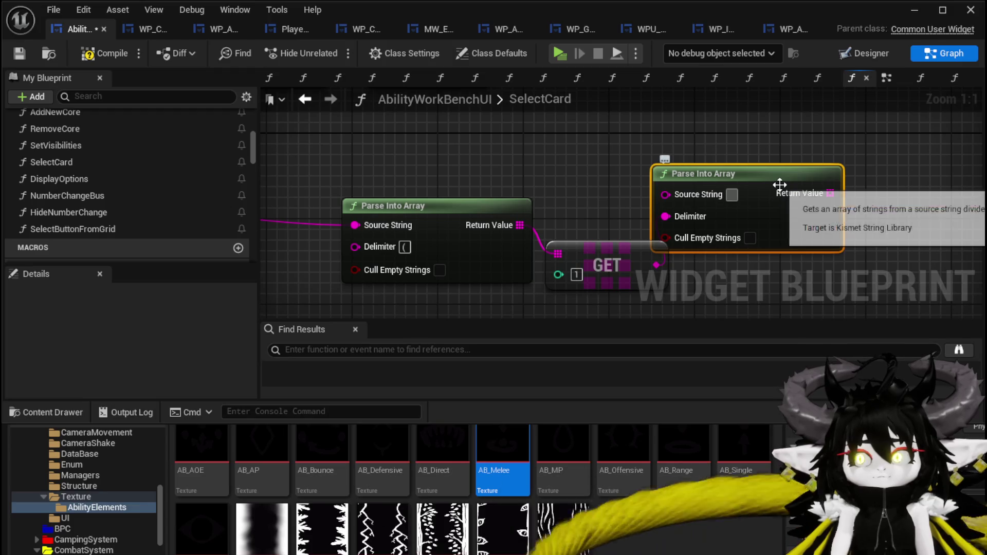
left_click(731, 195)
type(")")
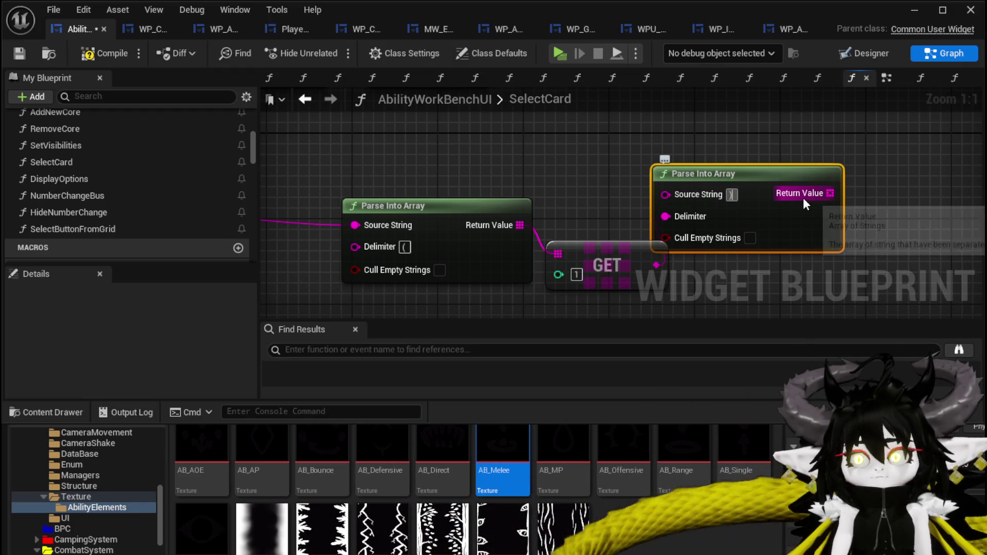
mouse_move(830, 193)
left_mouse_down()
mouse_move(841, 153)
mouse_move(787, 137)
mouse_move(807, 225)
mouse_move(479, 178)
left_mouse_up()
type("get")
left_click(844, 234)
Step: Add SET TargetingIndex chained after SET Movement Type, then compile and save
scroll(124, 200, "down", 10)
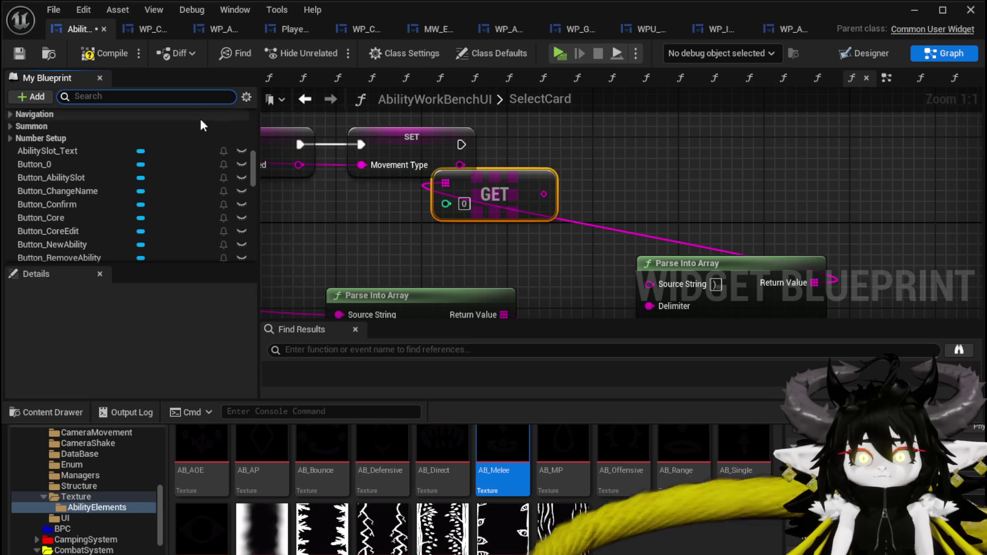
type("index")
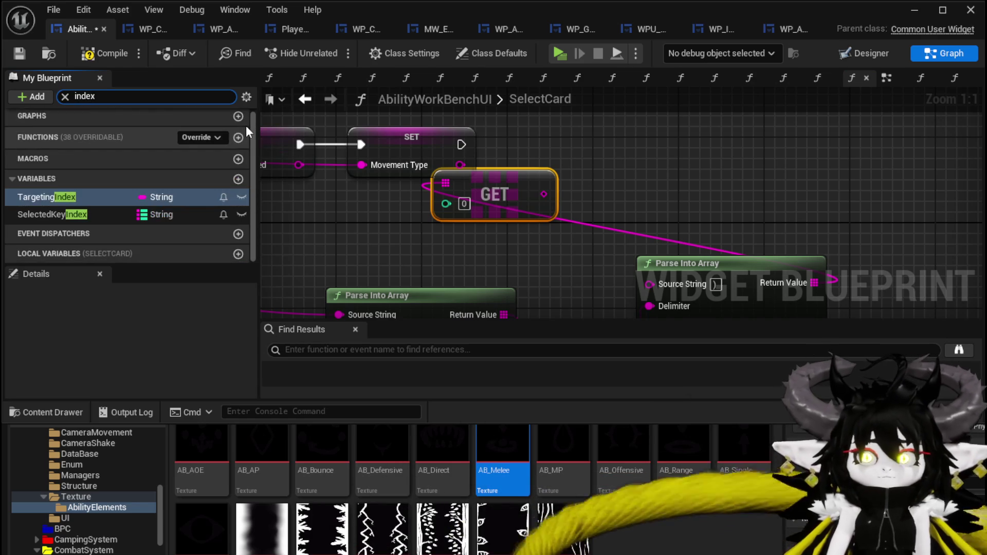
mouse_move(139, 197)
left_mouse_down()
mouse_move(68, 190)
mouse_move(653, 139)
left_mouse_up()
left_click(668, 158)
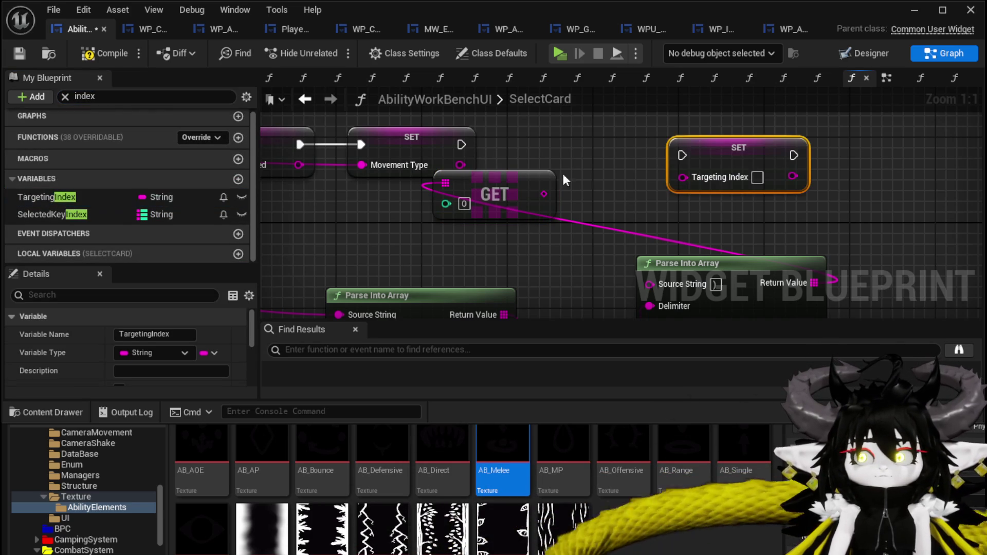
left_click_drag(495, 194, 537, 226)
left_click_drag(462, 144, 693, 157)
left_click_drag(737, 157, 674, 146)
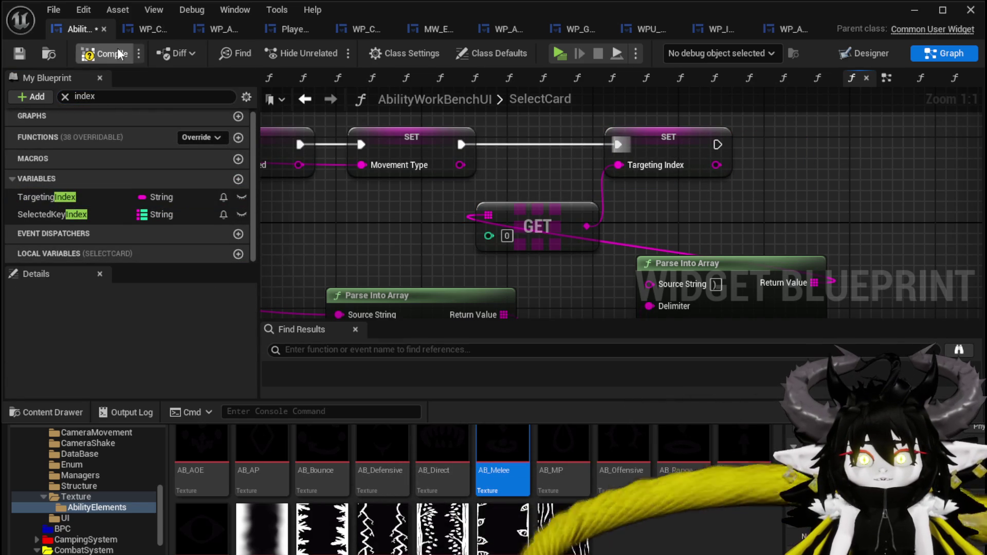
left_click(19, 53)
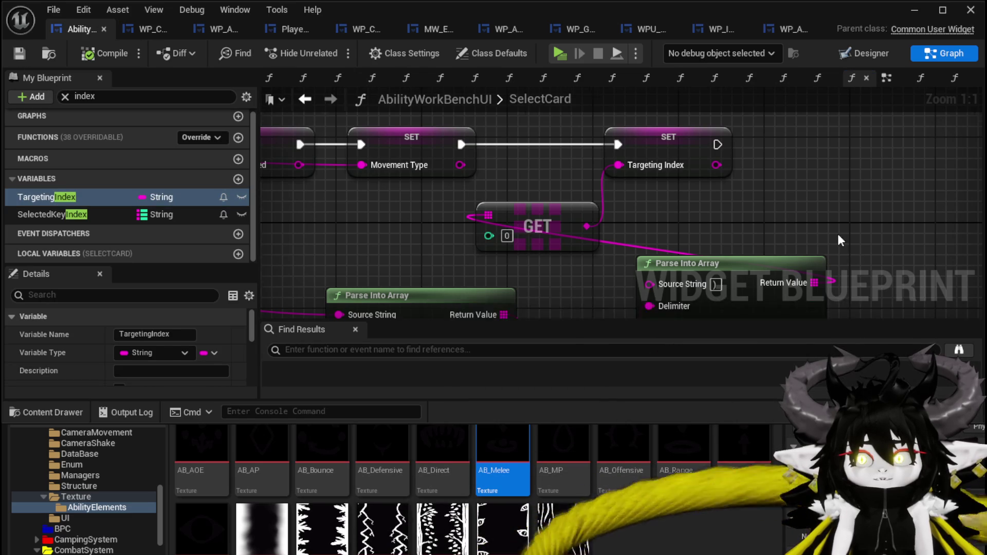
Step: Clear the index filter from member search and open the NumberChangeBus function graph
scroll(838, 234, "down", 2)
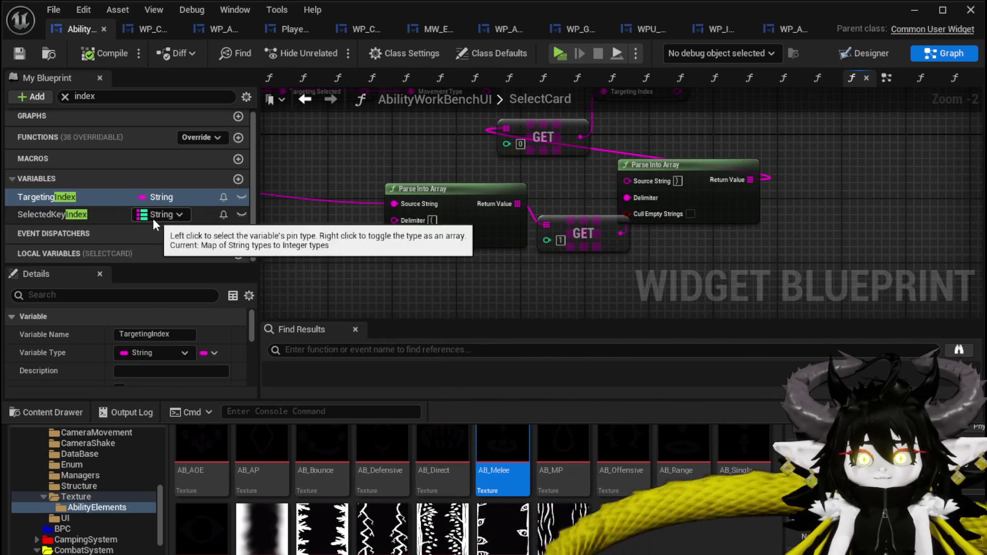
scroll(120, 197, "up", 1)
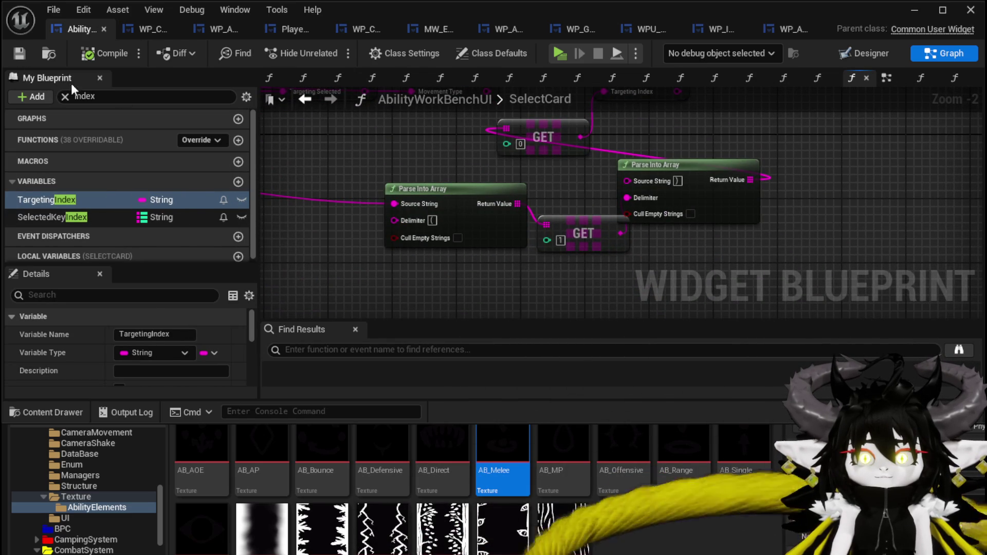
left_click(65, 96)
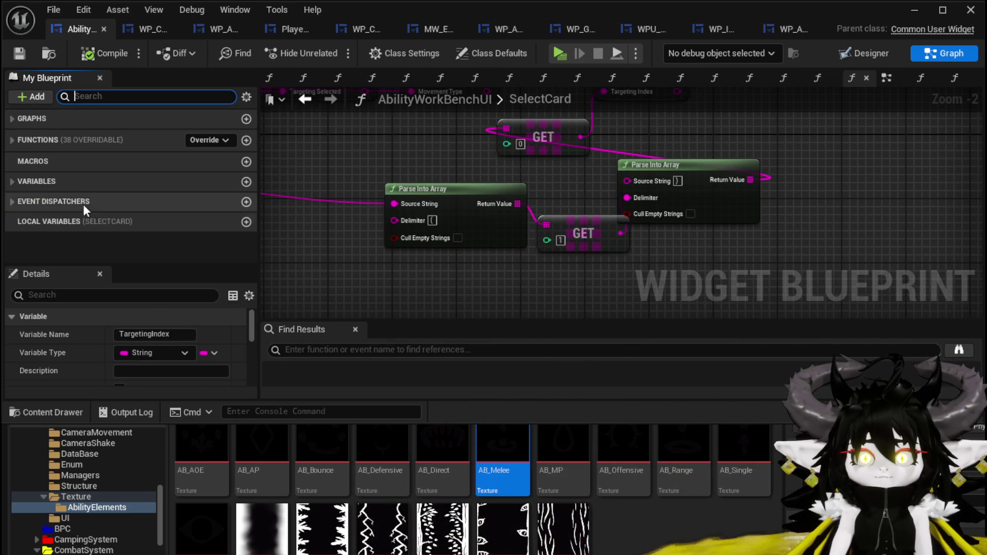
left_click(9, 138)
scroll(84, 209, "down", 10)
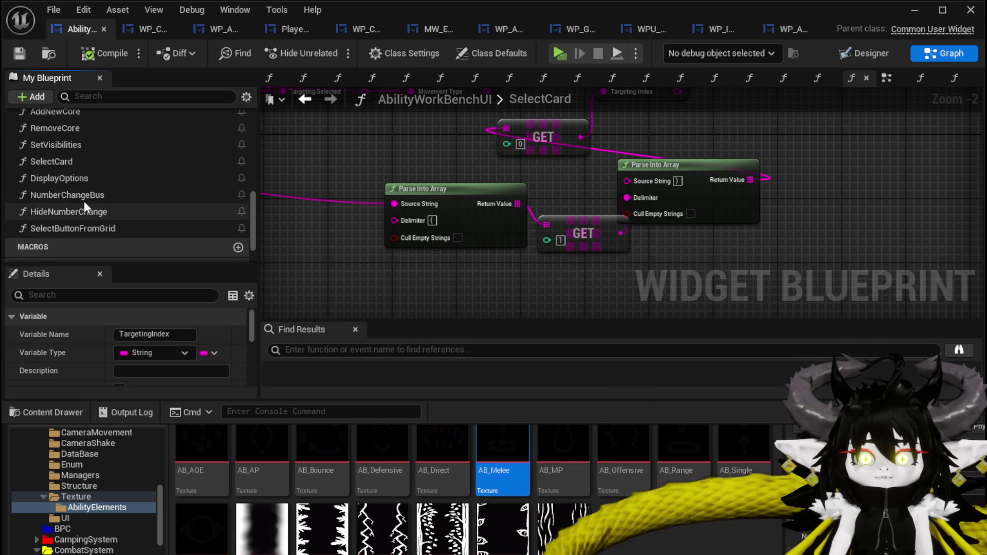
left_click(80, 198)
left_click_drag(339, 139, 423, 132)
Step: Add a Set Targeting Index call on WP Card Creation and feed the targeting value into Data
left_click_drag(544, 239, 611, 276)
type("Set")
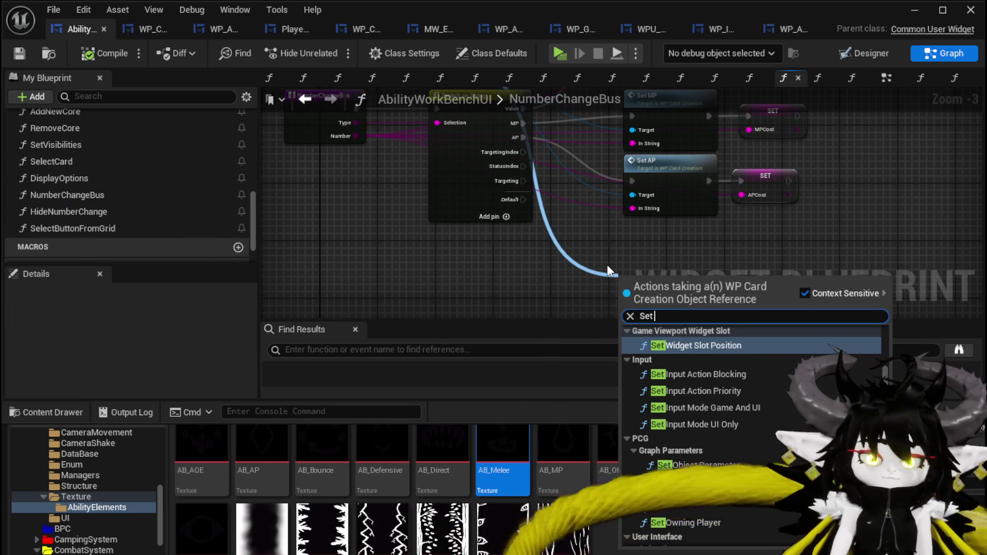
type(" Tar")
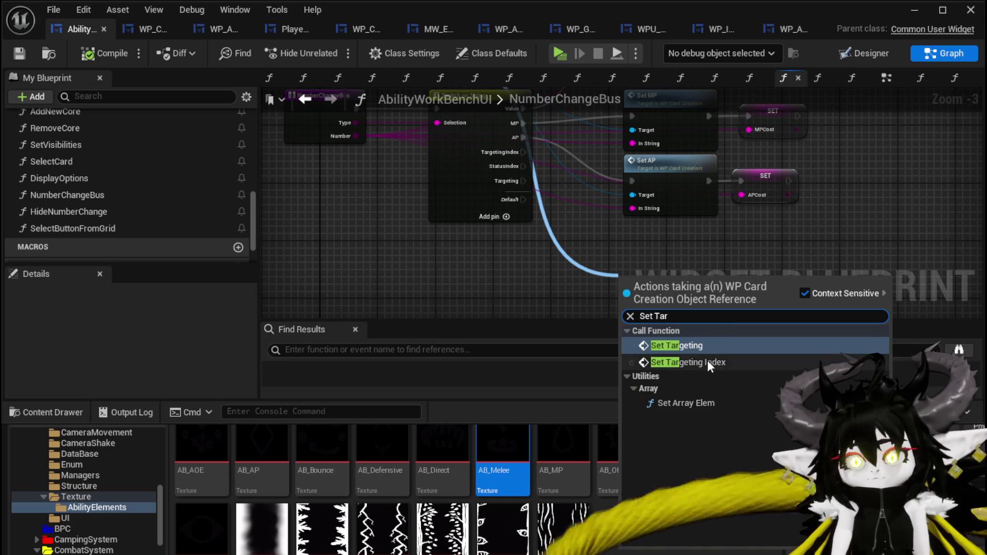
left_click(708, 362)
scroll(643, 298, "up", 2)
left_click_drag(440, 166, 436, 217)
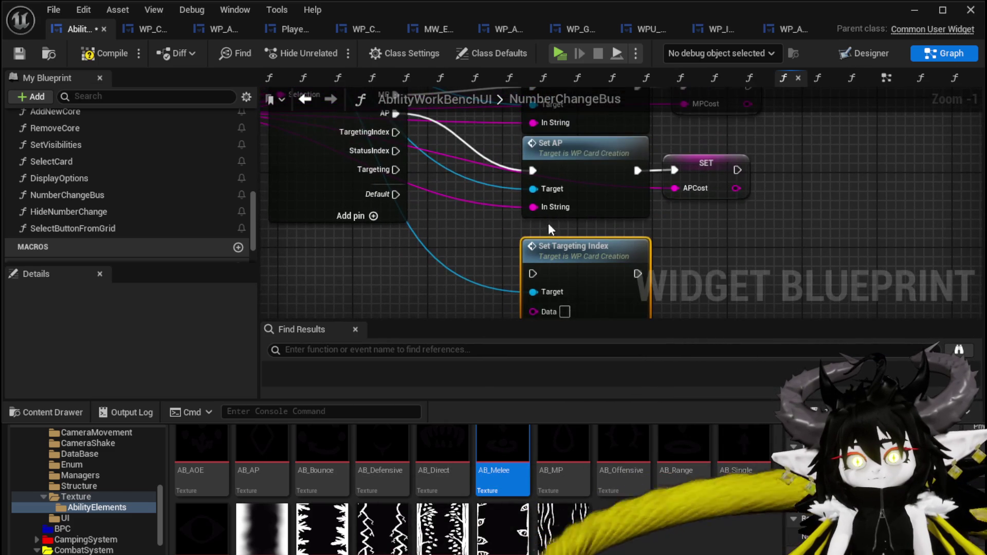
mouse_move(533, 207)
left_mouse_down()
mouse_move(529, 298)
mouse_move(524, 240)
left_mouse_up()
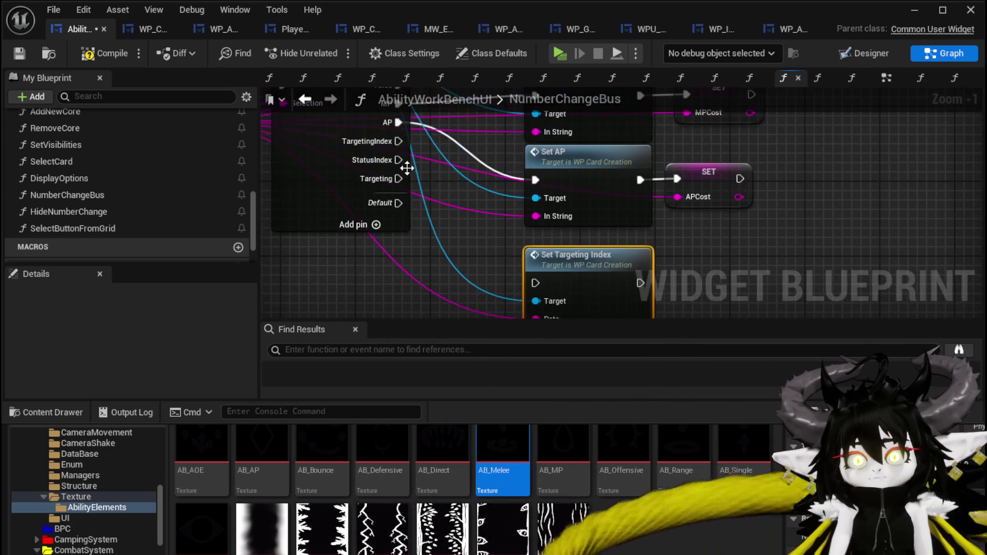
left_click_drag(776, 253, 610, 225)
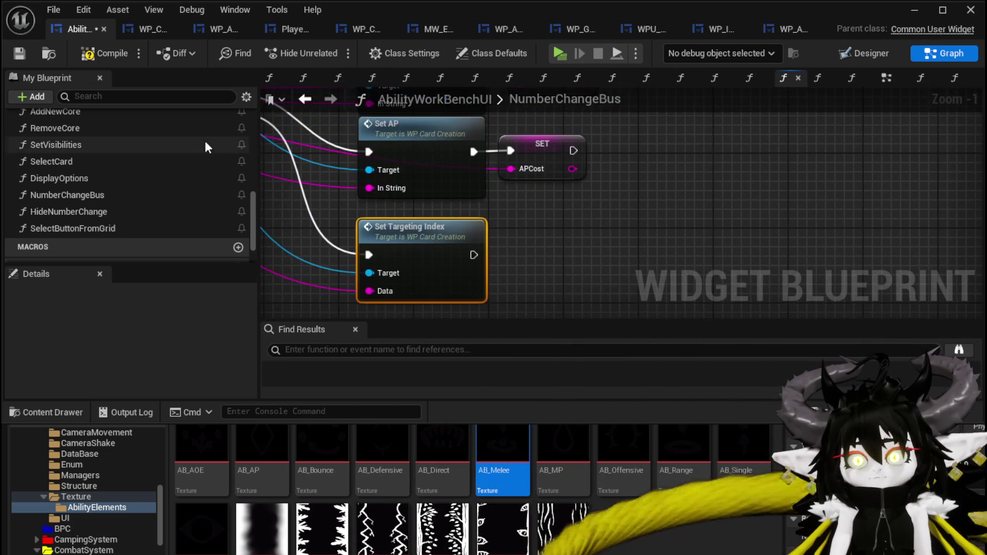
Step: Add a SET TargetingIndex fed by the same value and run it after Set Targeting Index
scroll(86, 159, "down", 3)
scroll(146, 150, "up", 6)
scroll(146, 152, "up", 1)
left_click(95, 97)
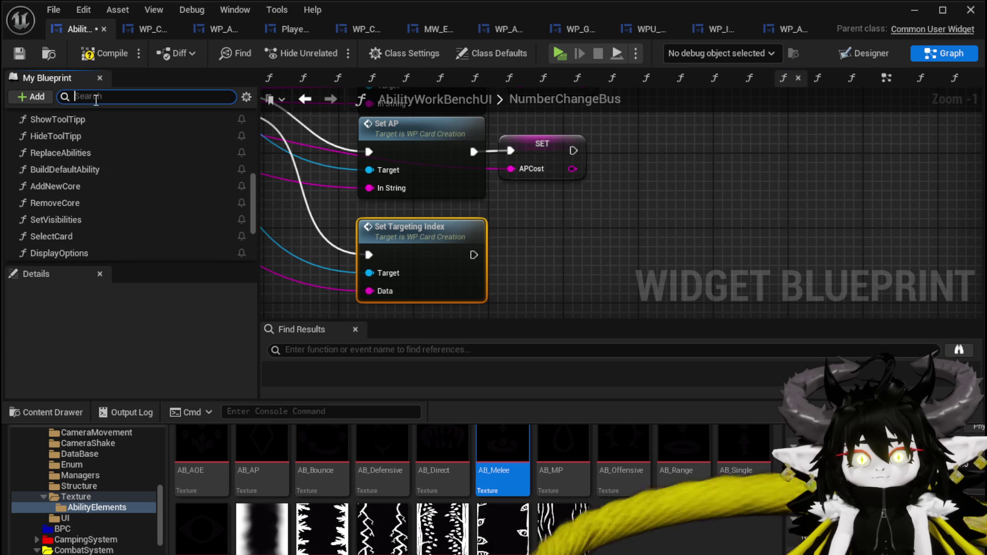
left_click_drag(143, 180, 501, 236)
left_click(536, 271)
left_click_drag(503, 279, 511, 245)
left_click_drag(555, 242, 565, 251)
left_click(323, 165)
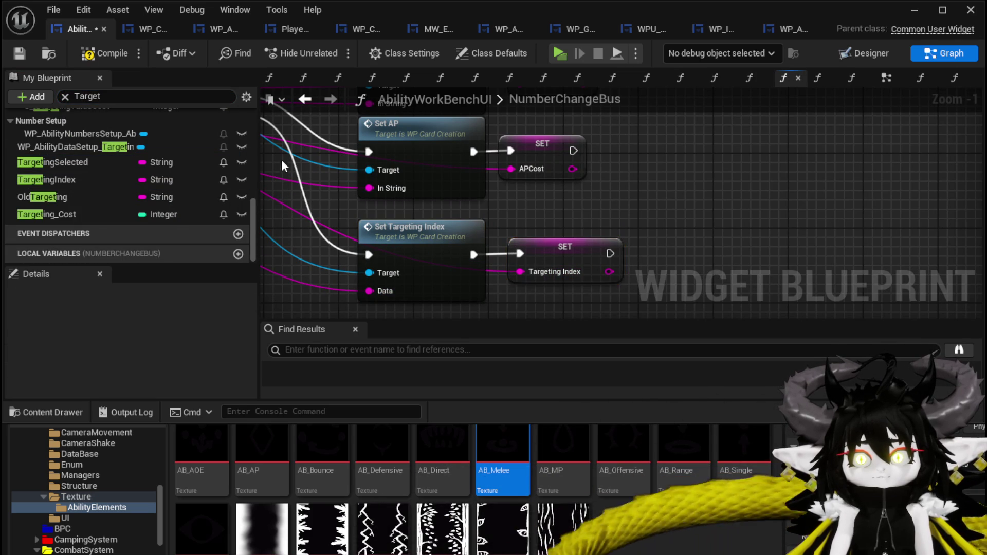
Step: Compile and save the widget blueprint, then launch a standalone game preview
left_click(85, 57)
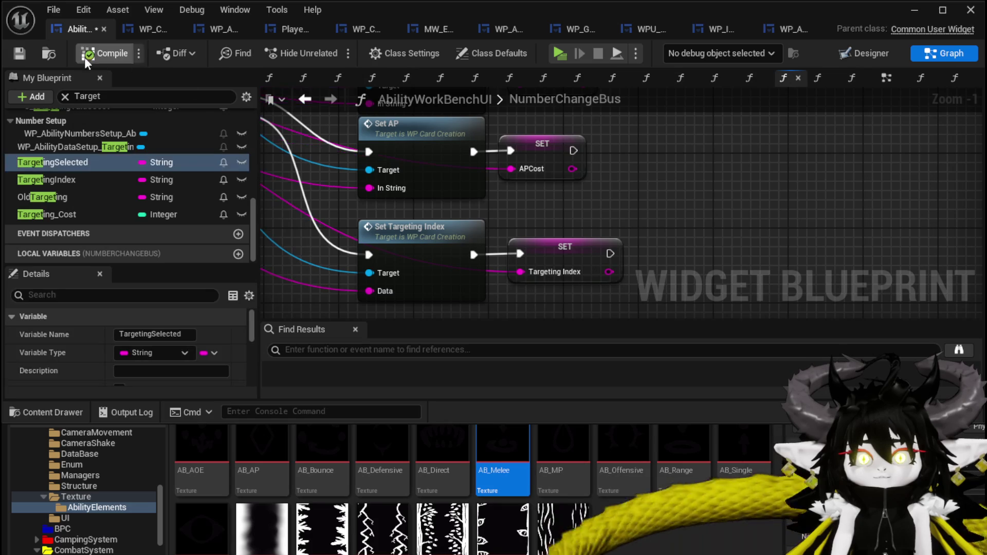
left_click(18, 55)
left_click(914, 10)
left_click(341, 45)
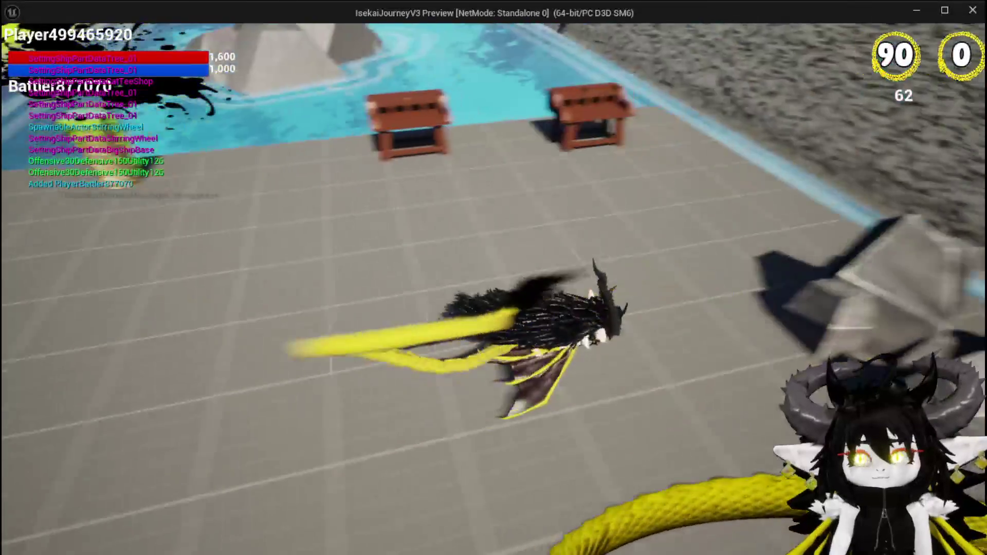
Step: In the preview, open the workbench, load ChuraMagicSummon, and select the Magic_004 card
key("w")
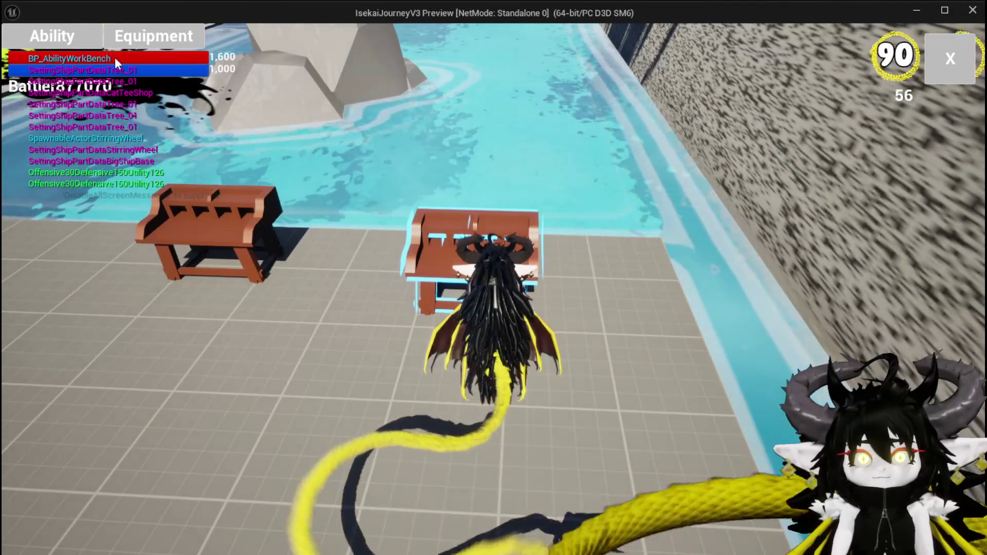
key("e")
left_click(114, 105)
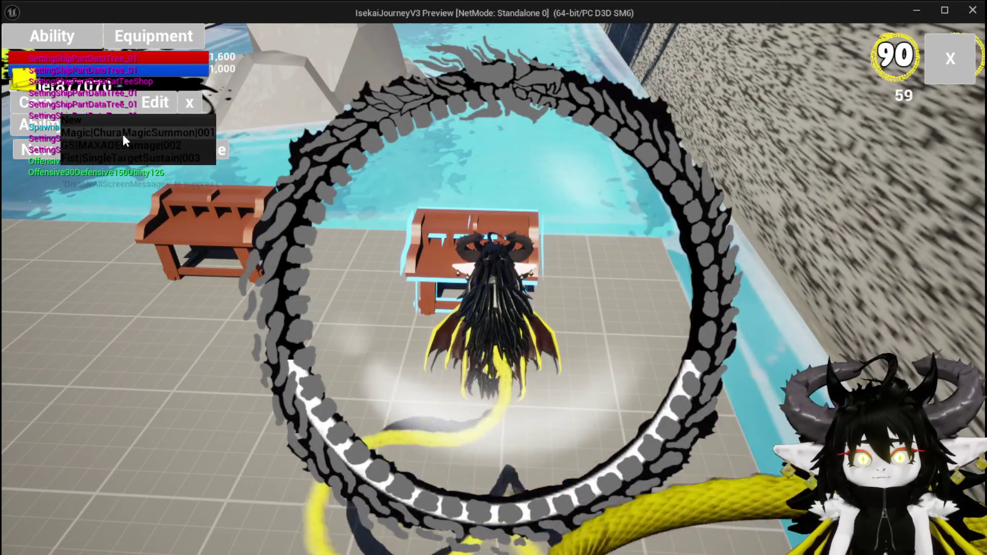
left_click(122, 132)
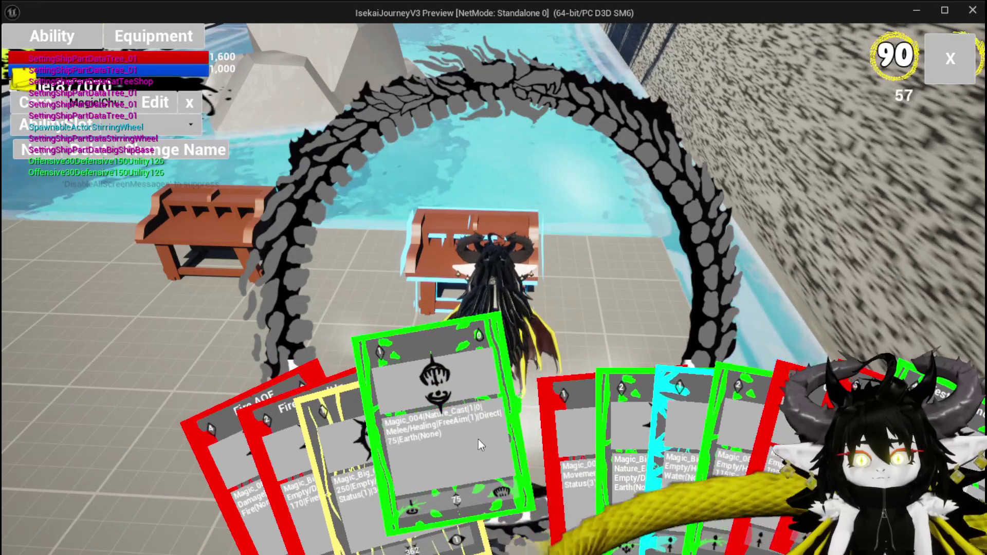
left_click(476, 439)
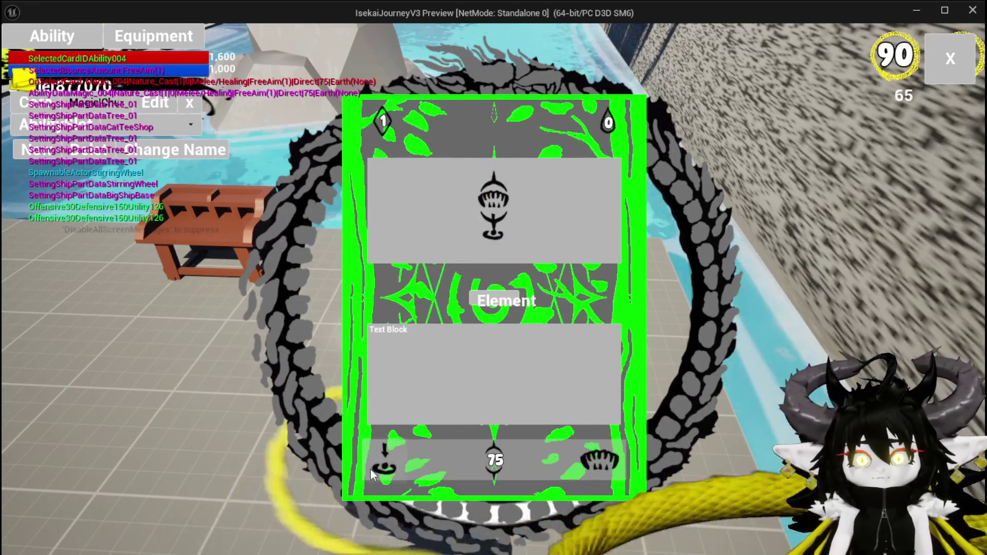
Step: Set Magic_004's targeting to the ring-with-arrow type, exit the preview and save L_DungeonCreationTest
left_click(383, 460)
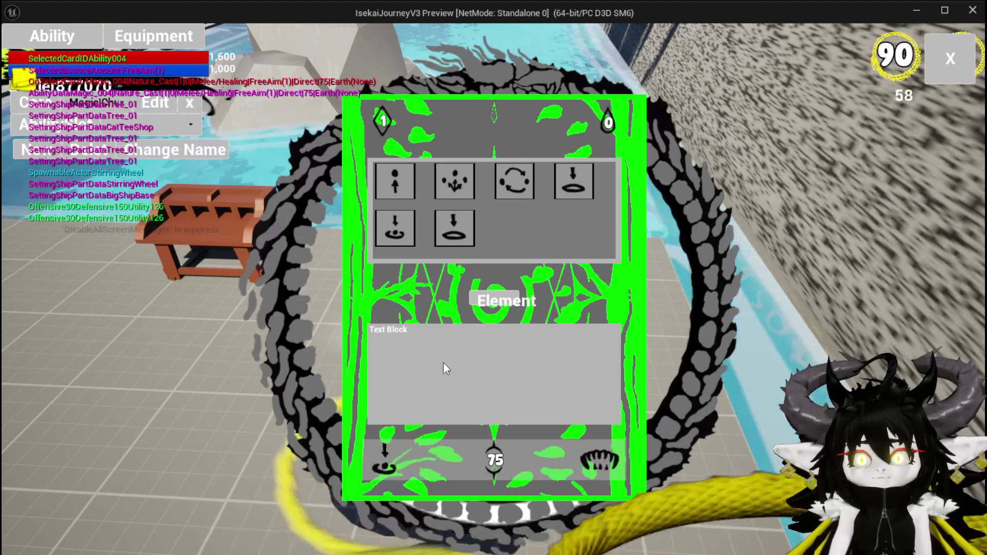
left_click(390, 230)
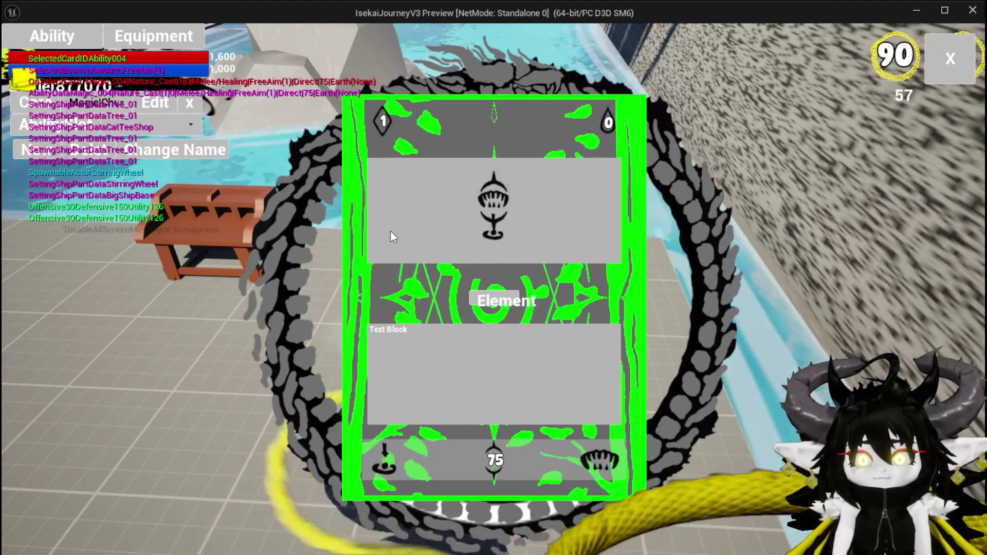
left_click(443, 232)
left_click(446, 238)
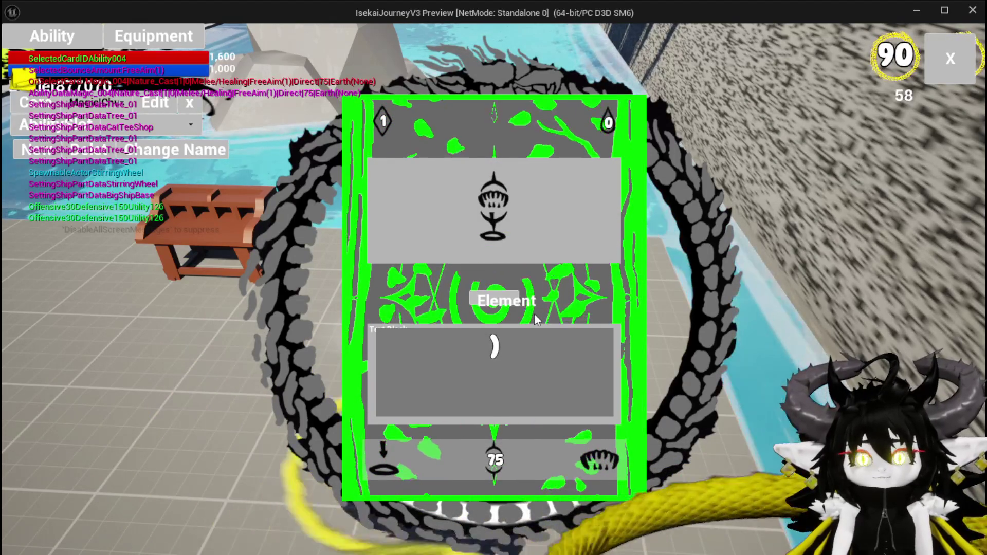
key("Escape")
left_click(26, 47)
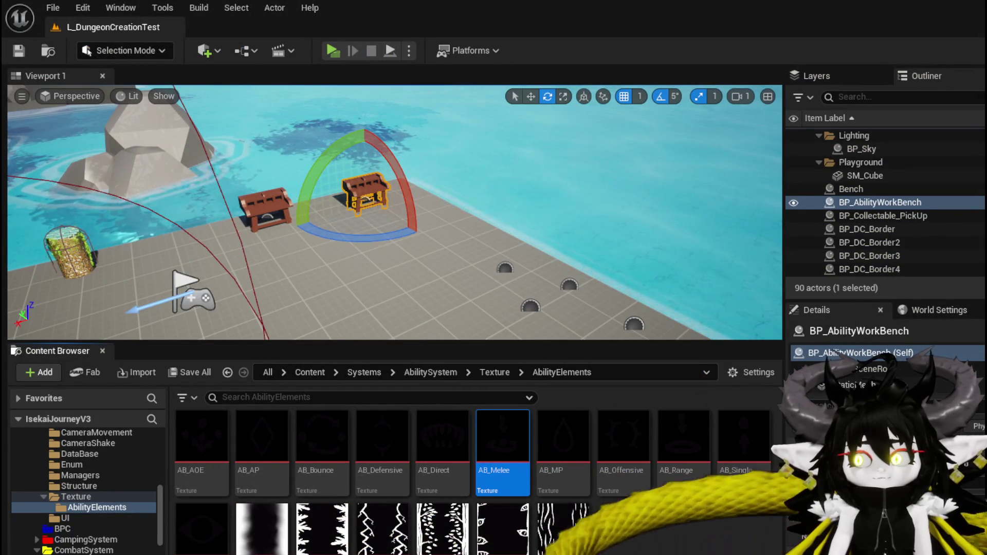
Step: Return to the AbilityWorkBenchUI blueprint, clear the Target search filter and expand the FUNCTIONS list
key("alt+Tab")
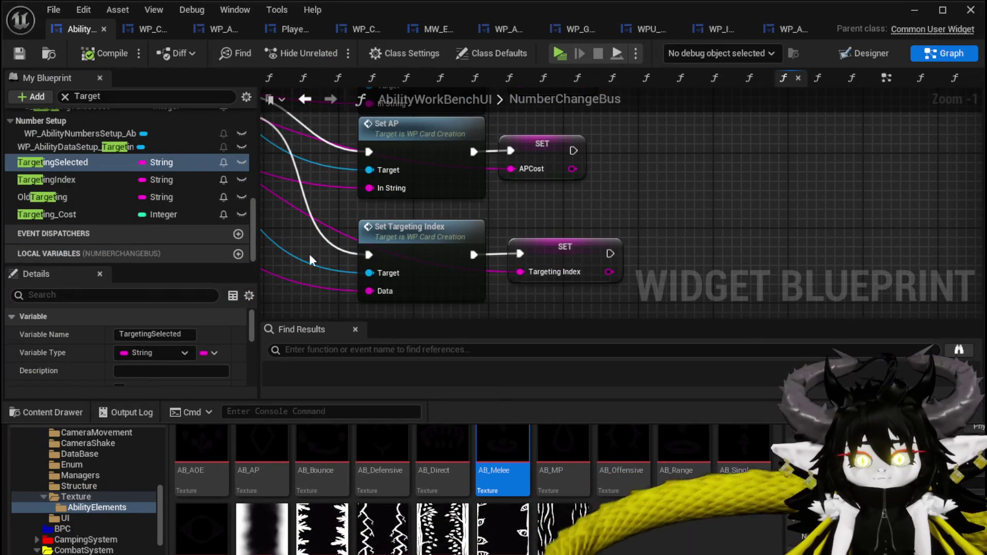
scroll(561, 227, "down", 3)
scroll(113, 173, "up", 5)
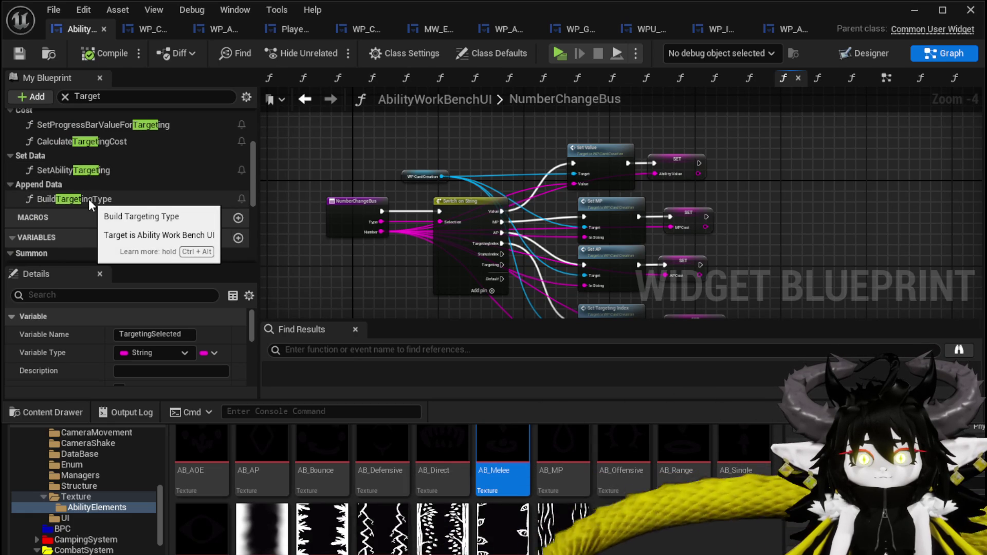
scroll(89, 199, "up", 5)
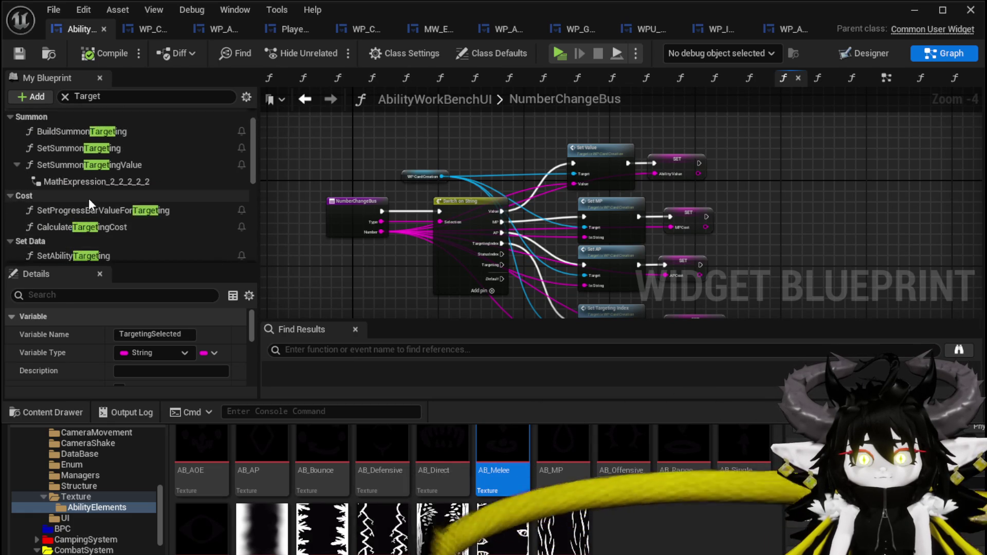
left_click(66, 96)
left_click(10, 141)
scroll(95, 203, "down", 10)
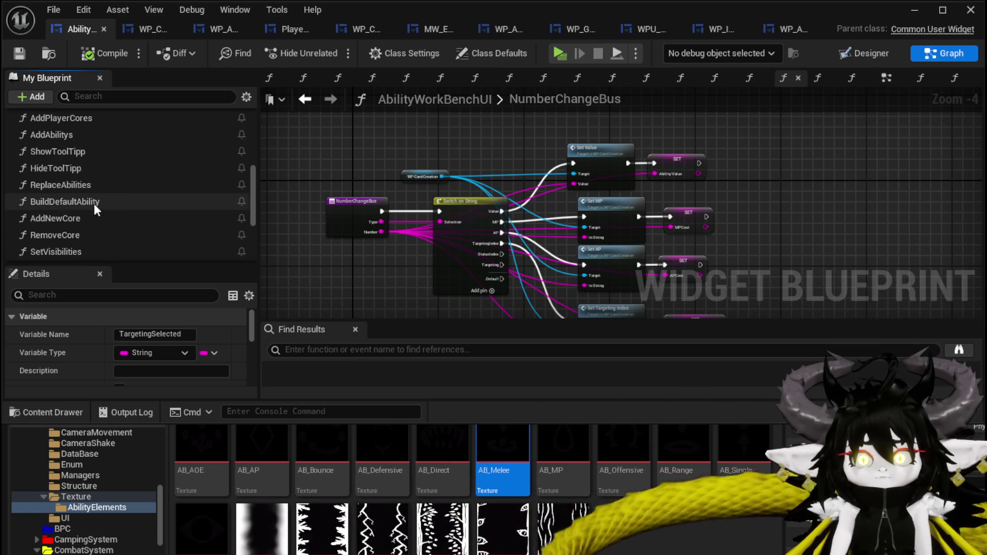
Step: Open the DisplayOptions function graph and locate the Branch, SET and OR nodes
double_click(88, 178)
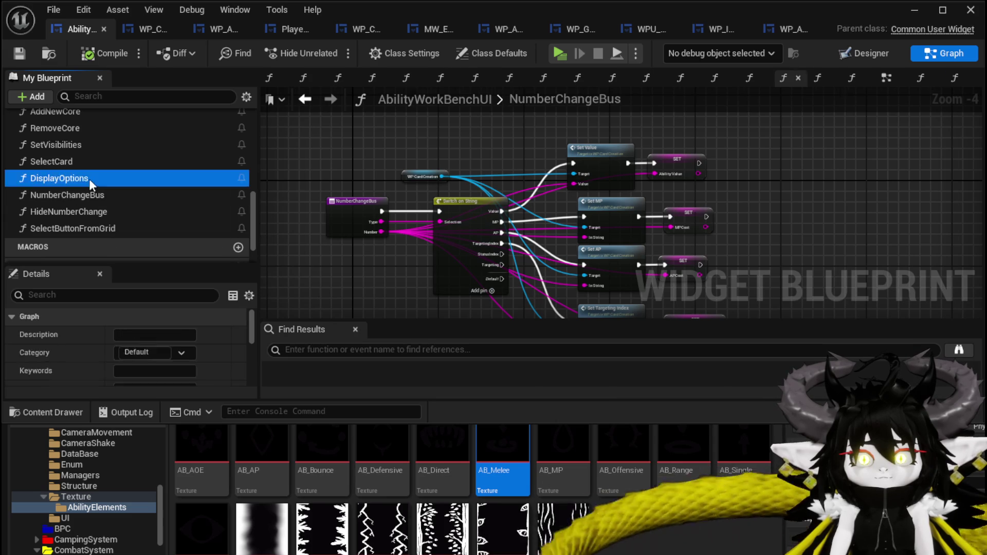
scroll(586, 177, "up", 3)
mouse_move(586, 177)
left_mouse_down()
mouse_move(454, 184)
mouse_move(460, 191)
left_mouse_up()
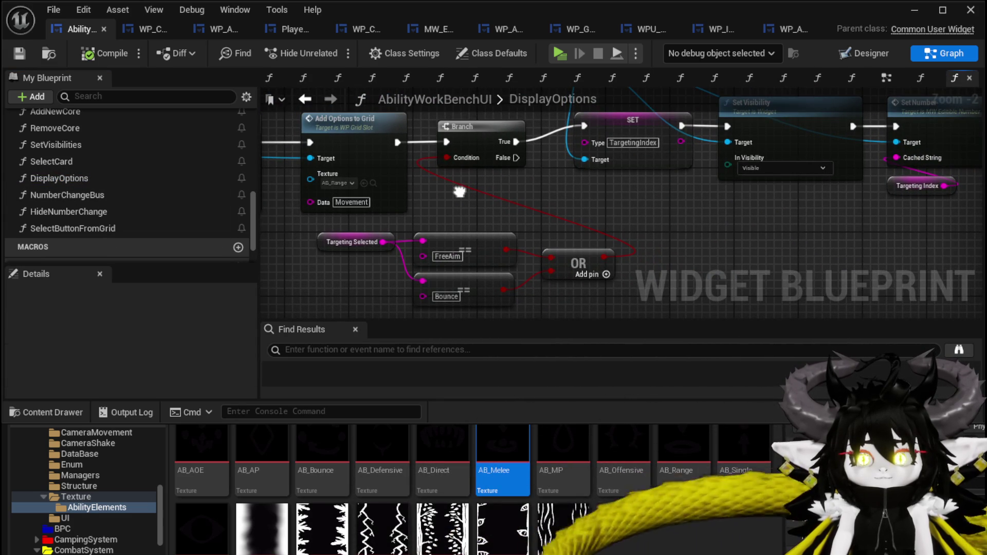
mouse_move(460, 191)
left_mouse_down()
mouse_move(357, 248)
mouse_move(446, 274)
mouse_move(438, 279)
mouse_move(606, 217)
left_mouse_up()
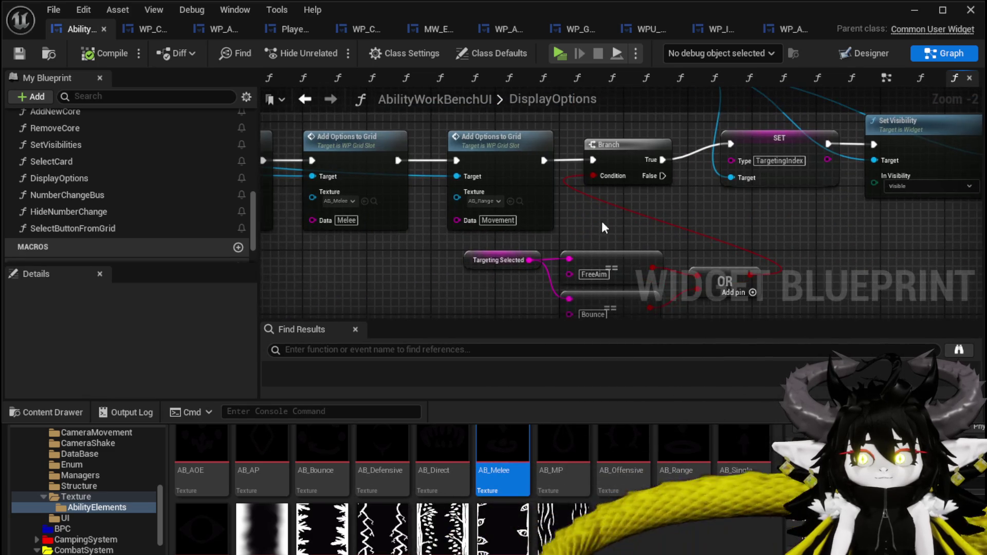
left_click(628, 157)
scroll(595, 205, "down", 3)
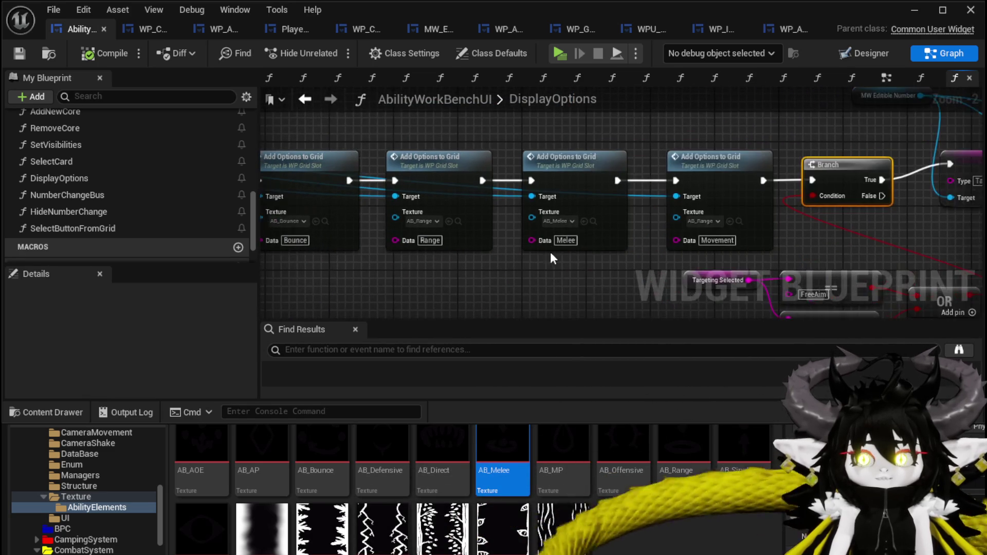
scroll(384, 133, "up", 2)
Step: Shift the Clear UI to Movement chain left and drag from Movement's exec pin for a new node
mouse_move(384, 133)
left_mouse_down()
mouse_move(557, 168)
mouse_move(411, 165)
left_mouse_up()
scroll(466, 137, "down", 2)
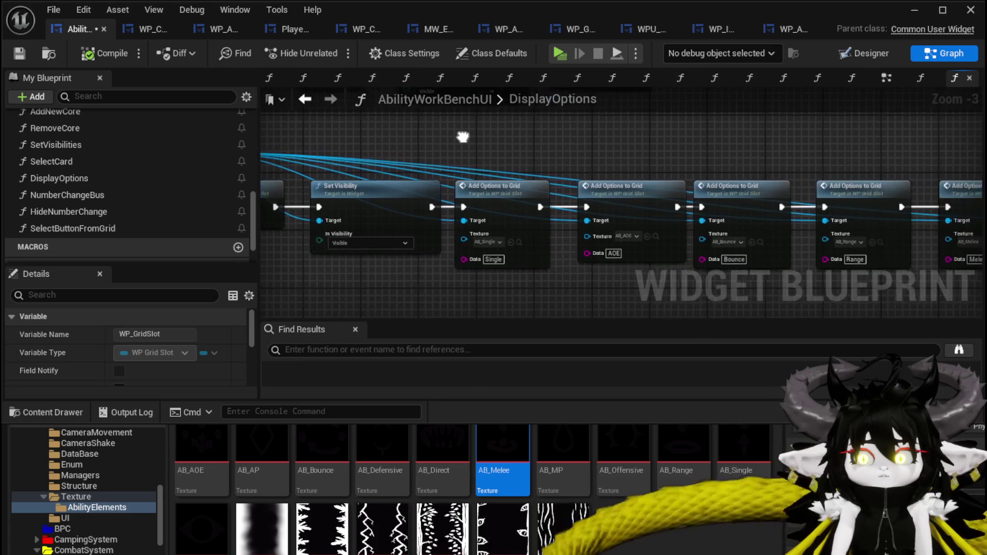
left_click_drag(358, 138, 636, 201)
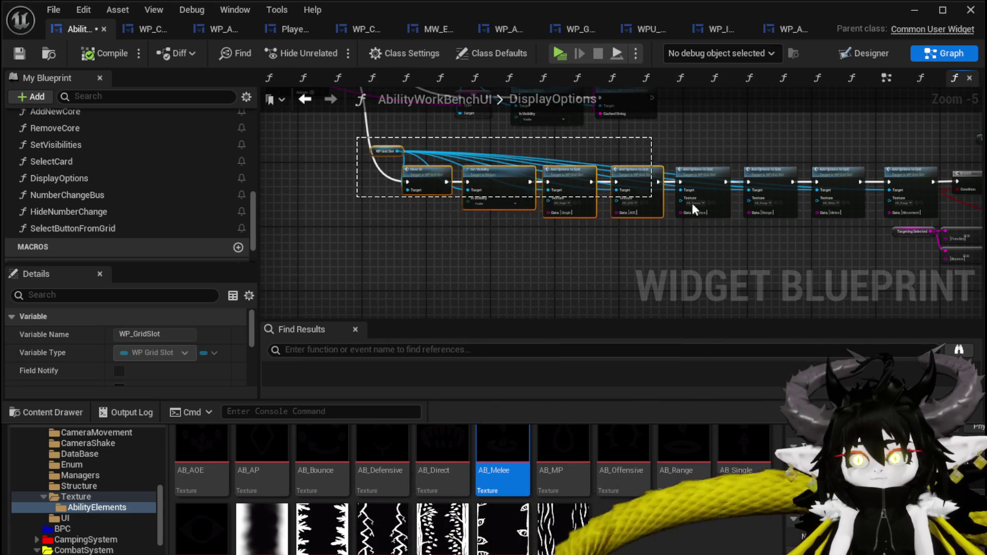
left_click_drag(884, 203, 803, 183)
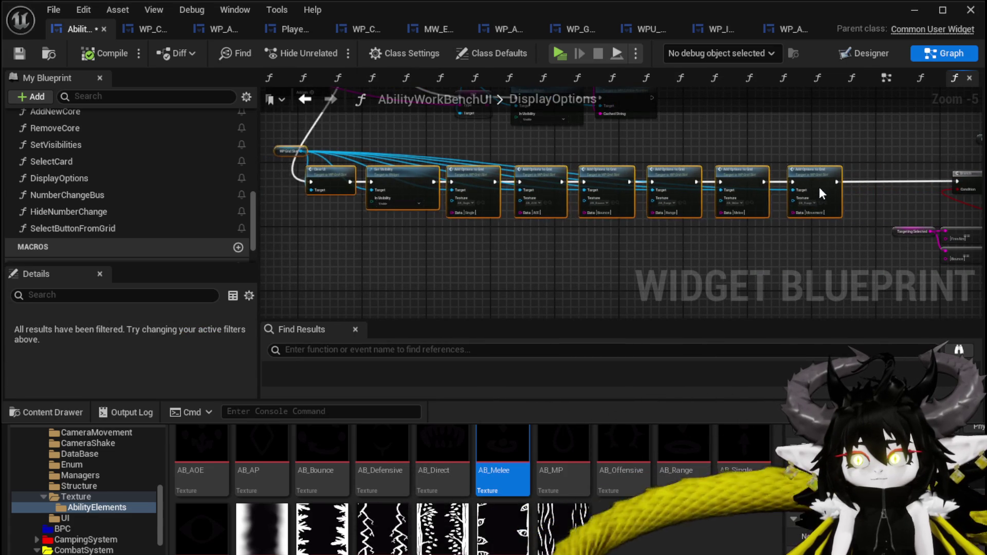
scroll(733, 204, "up", 4)
left_click_drag(662, 176, 755, 178)
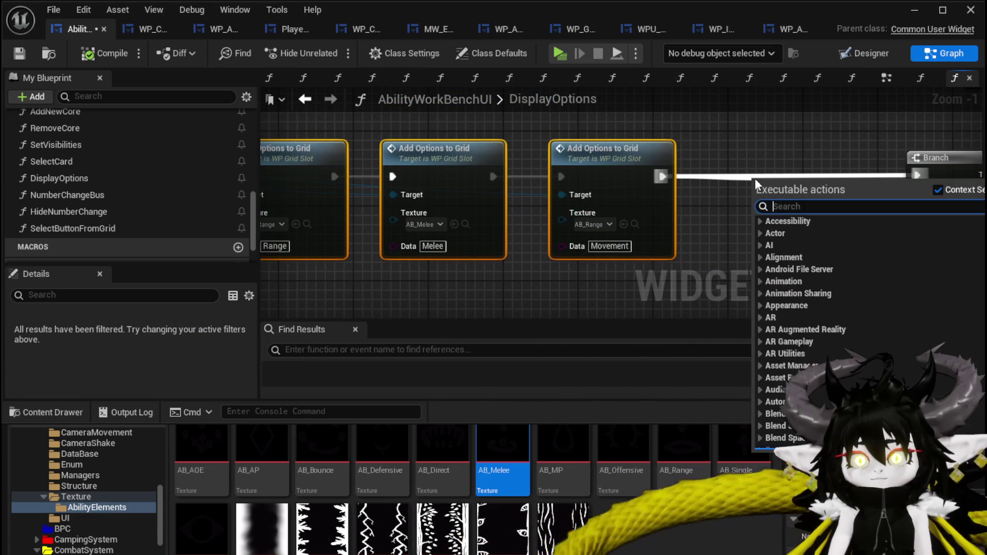
Step: Add a Print String after Movement, fed by Append of 'TargetingType' and Targeting Selected
type("Print Stri")
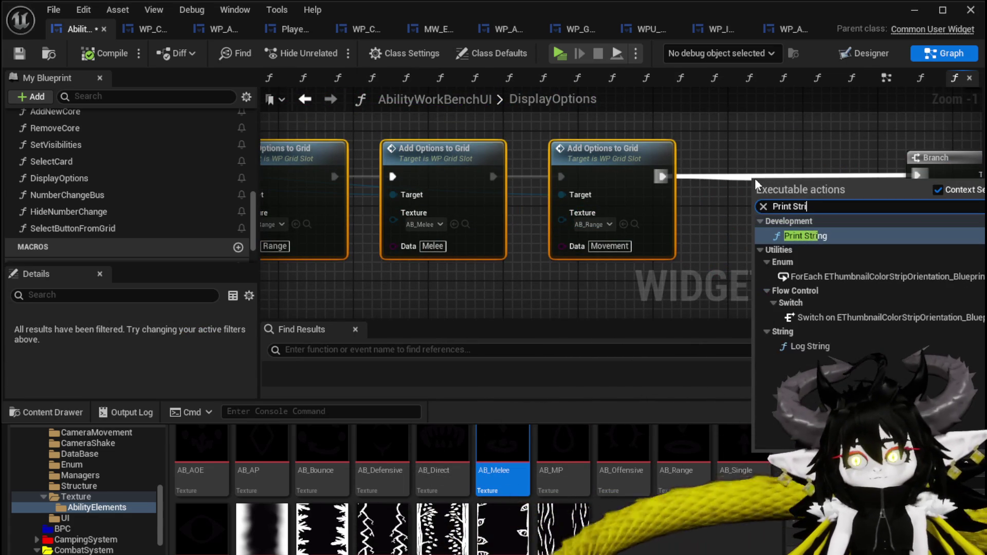
key("Return")
mouse_move(741, 234)
left_mouse_down()
mouse_move(704, 263)
mouse_move(621, 274)
left_mouse_up()
mouse_move(657, 128)
left_mouse_down()
mouse_move(591, 263)
mouse_move(600, 144)
mouse_move(608, 236)
left_mouse_up()
key("Escape")
left_click(583, 147)
left_click_drag(479, 174, 440, 148)
type("append")
key("Return")
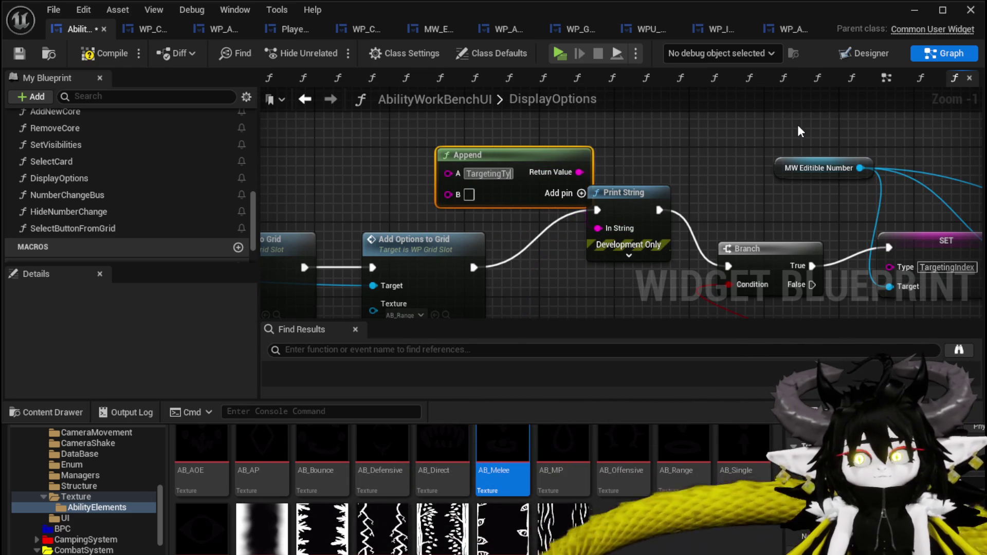
scroll(797, 125, "down", 2)
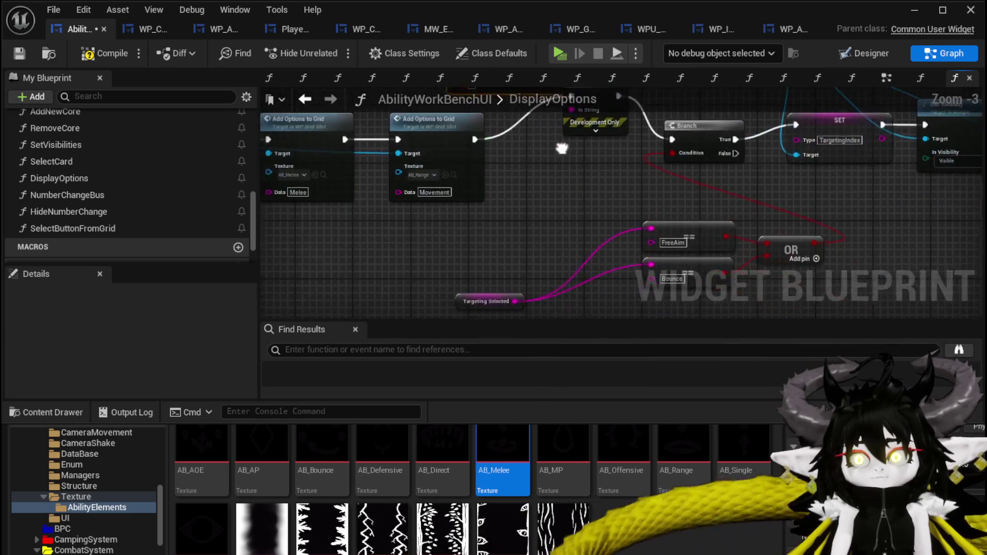
mouse_move(508, 300)
left_mouse_down()
mouse_move(522, 97)
mouse_move(466, 210)
left_mouse_up()
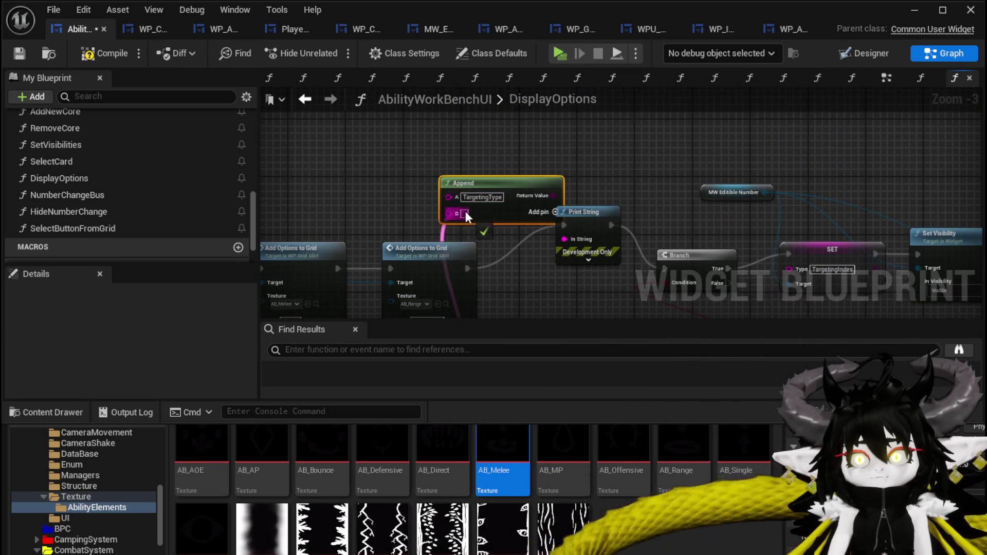
Step: Give the printed text a custom colour and a 50-second duration, then save and compile
left_click(588, 259)
left_click(603, 284)
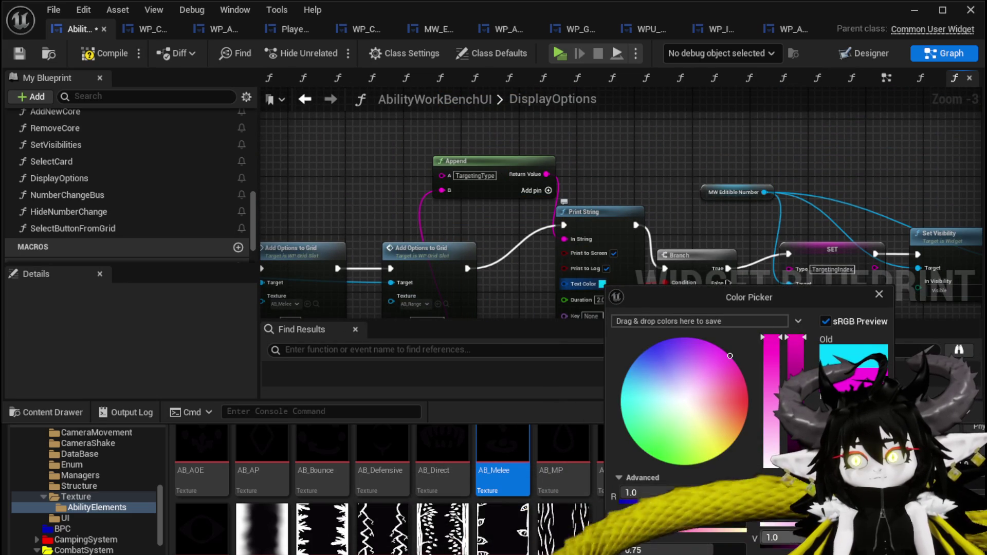
key("Escape")
left_click_drag(593, 293, 546, 179)
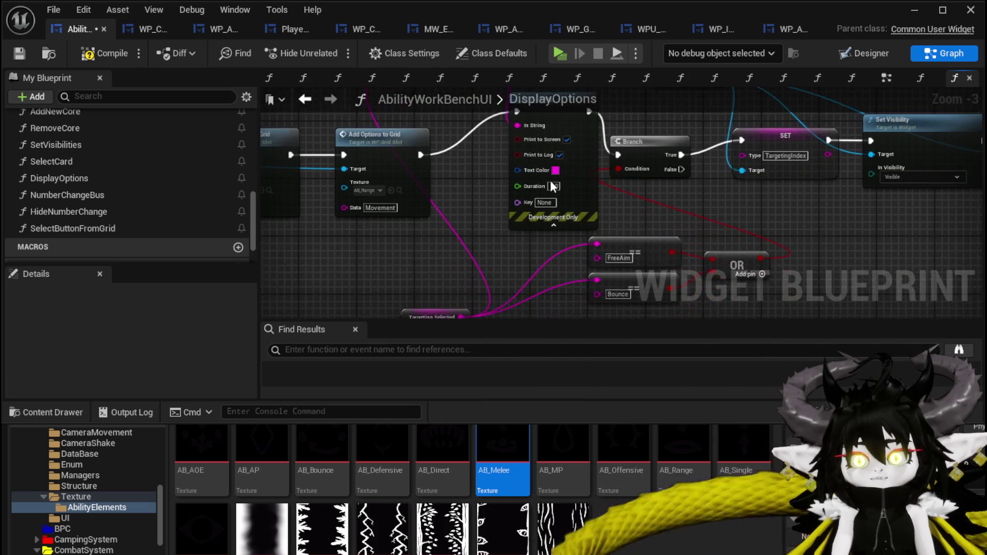
type("50")
key("Return")
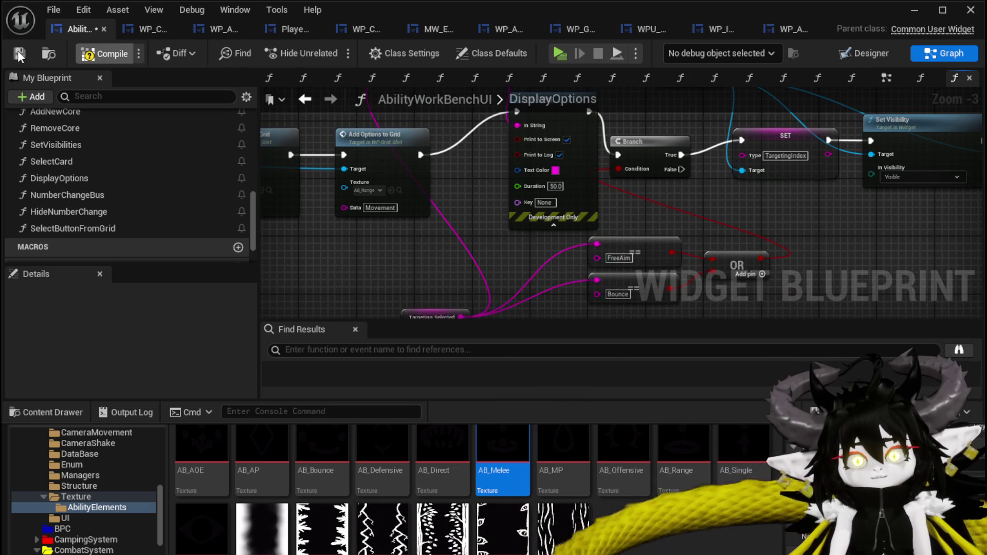
left_click(17, 50)
Step: Play-test the workbench and show the green card's targeting type choices from an ability slot
left_click(914, 9)
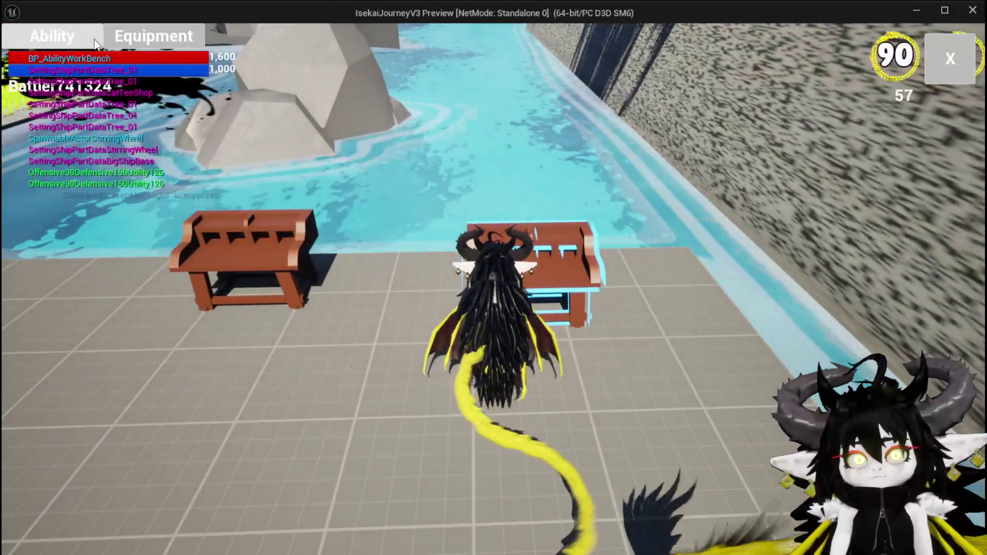
key("e")
left_click(123, 102)
left_click(131, 132)
left_click(445, 434)
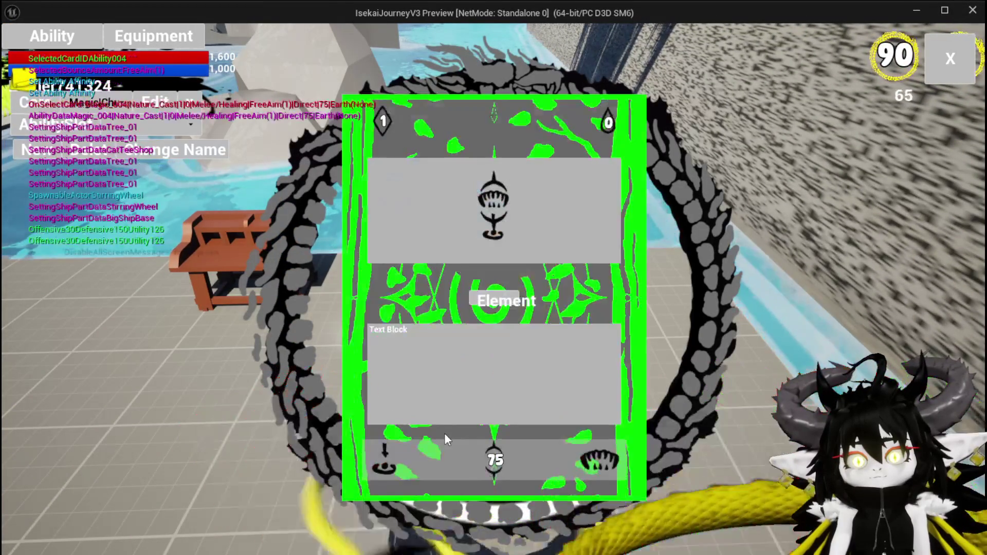
left_click(392, 453)
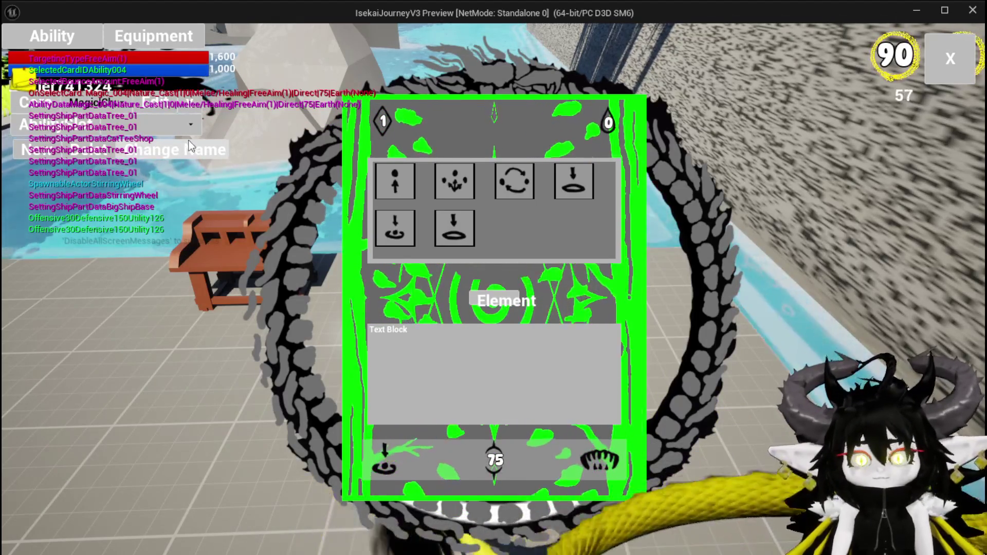
Step: Stop the play session and return to the widget blueprint graph
key("alt+Tab")
key("Escape")
left_click(18, 50)
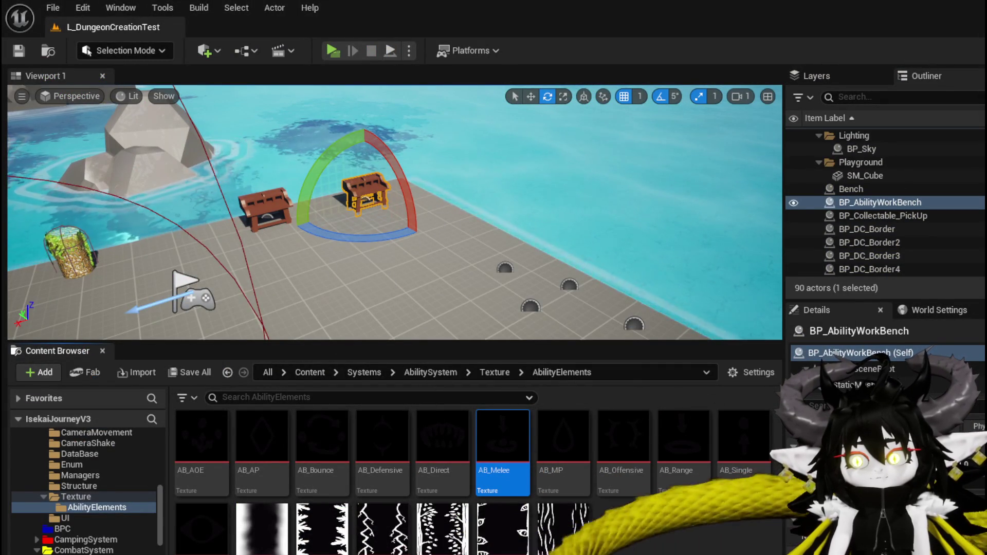
key("alt+Tab")
Step: Add a Parse Into Array on Targeting Selected with delimiter '('
scroll(411, 232, "up", 2)
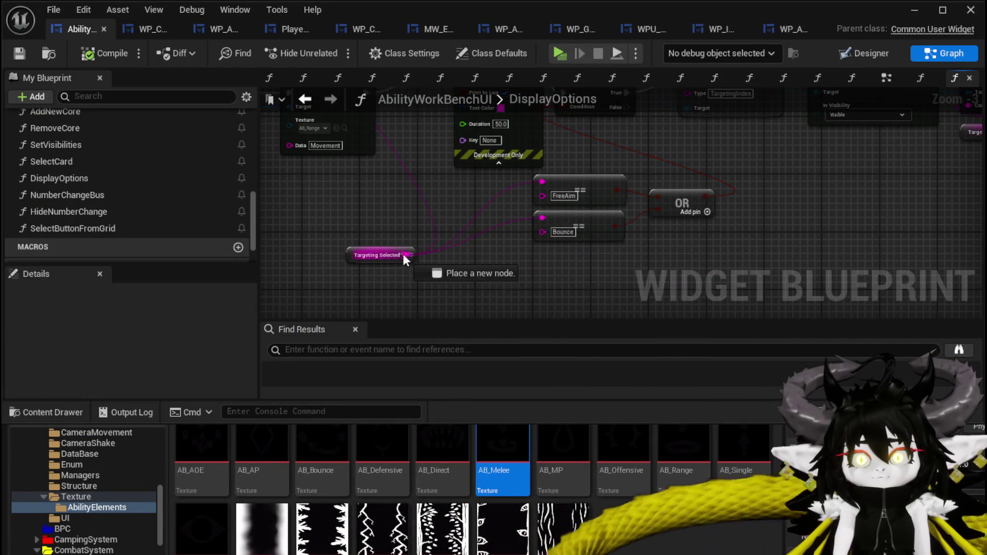
left_click_drag(404, 255, 464, 275)
type("Parse")
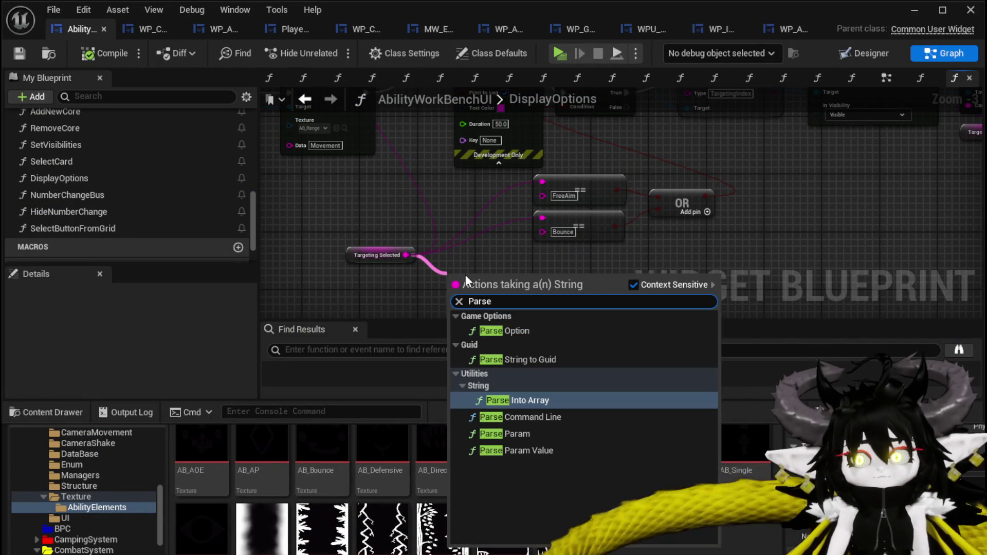
key("Return")
scroll(519, 287, "up", 2)
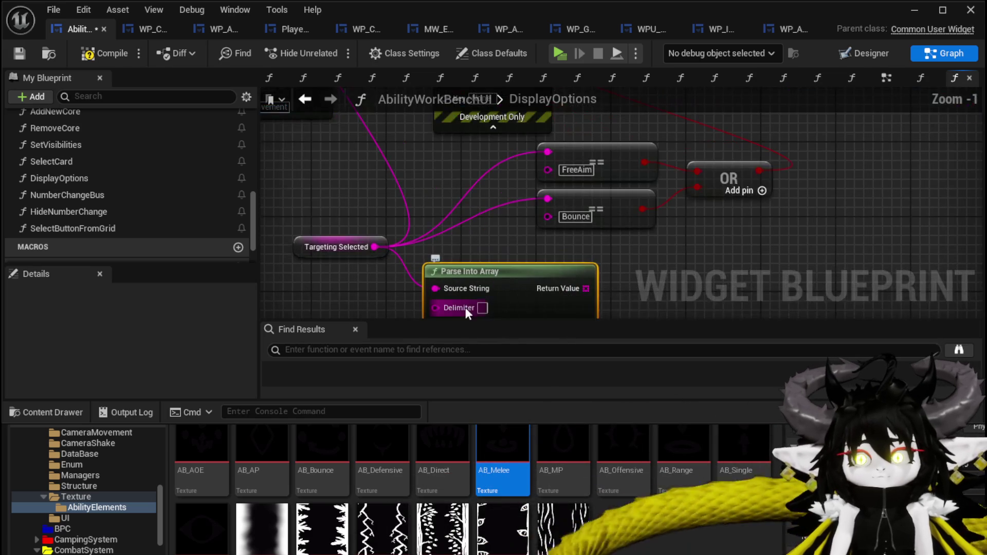
left_click(481, 308)
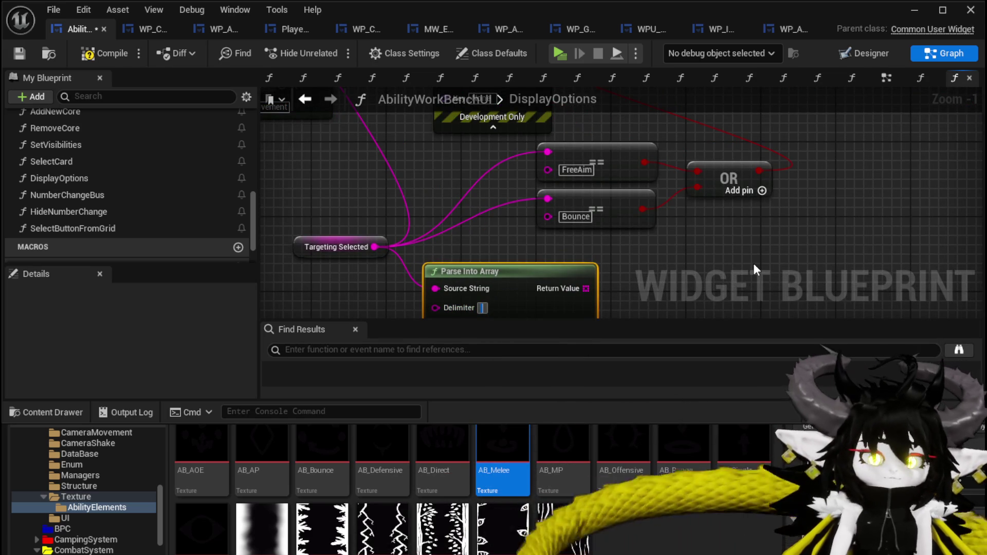
Step: Take element 0 of the parsed array and turn off Cull Empty Strings
mouse_move(754, 263)
left_mouse_down()
mouse_move(655, 227)
mouse_move(468, 233)
mouse_move(475, 216)
mouse_move(463, 207)
left_mouse_up()
type("get")
left_click(540, 292)
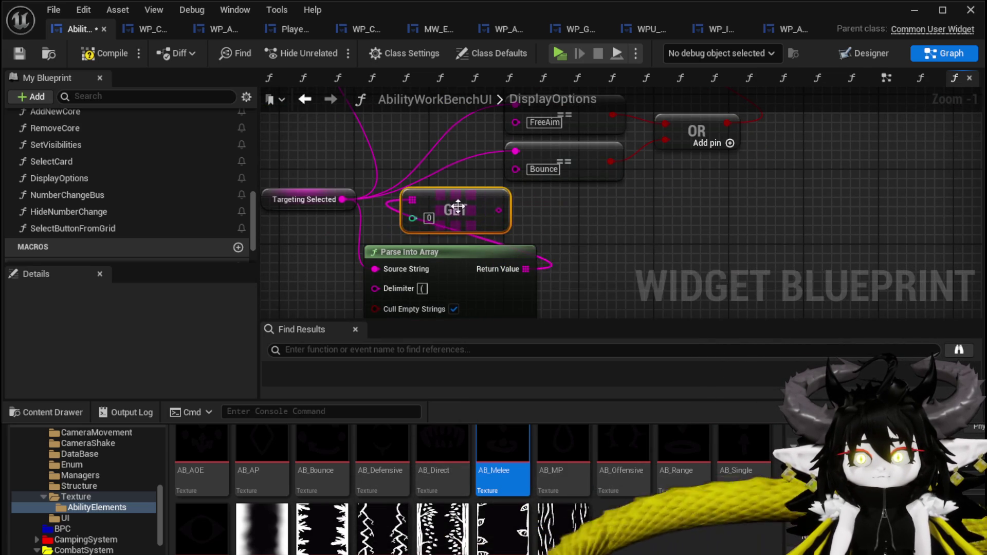
left_click_drag(502, 165, 483, 247)
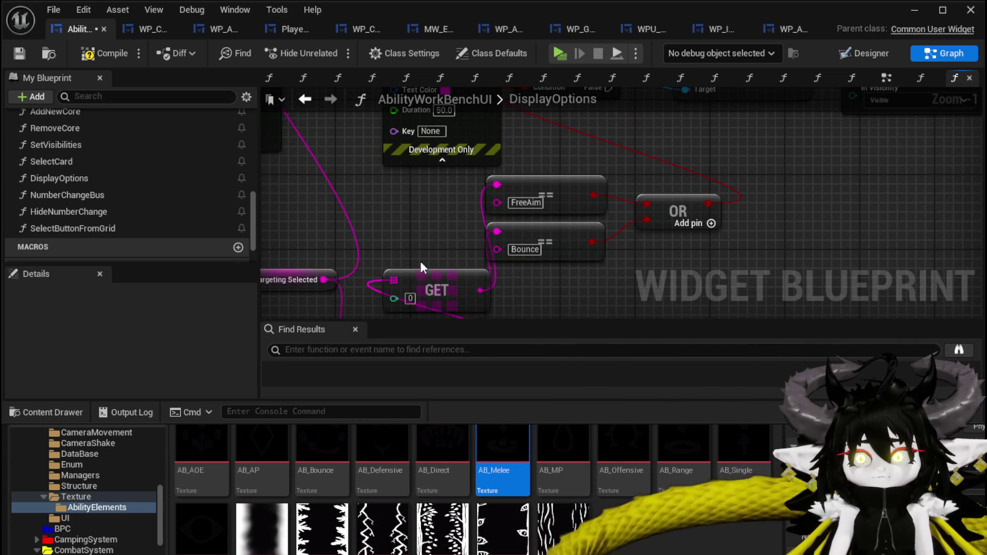
scroll(436, 215, "down", 2)
mouse_move(436, 215)
left_mouse_down()
mouse_move(306, 233)
mouse_move(261, 304)
mouse_move(573, 213)
mouse_move(686, 199)
mouse_move(453, 312)
left_mouse_up()
left_click(467, 315)
scroll(546, 237, "up", 3)
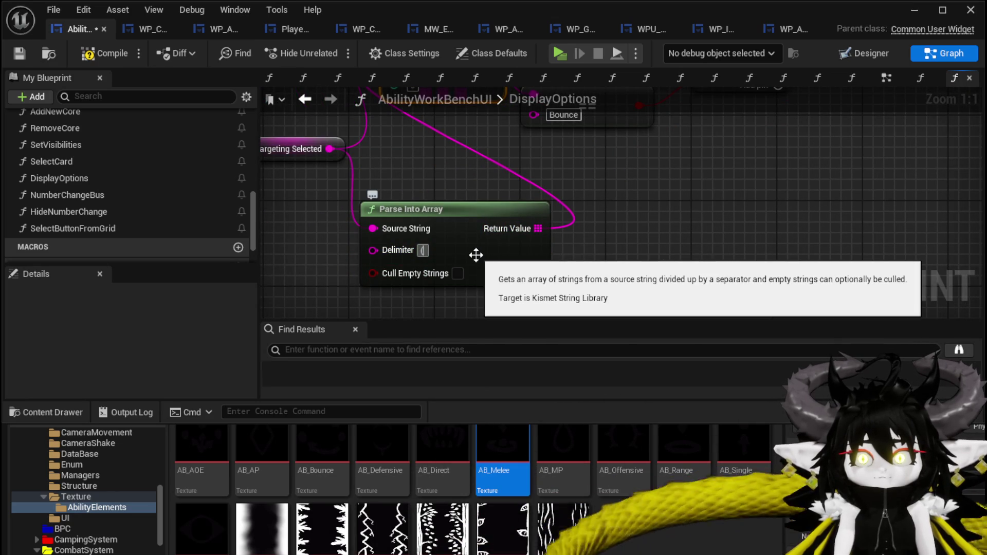
Step: Save, then play and show the red Magic_001 card's targeting options from an ability slot
left_click(20, 53)
left_click(971, 10)
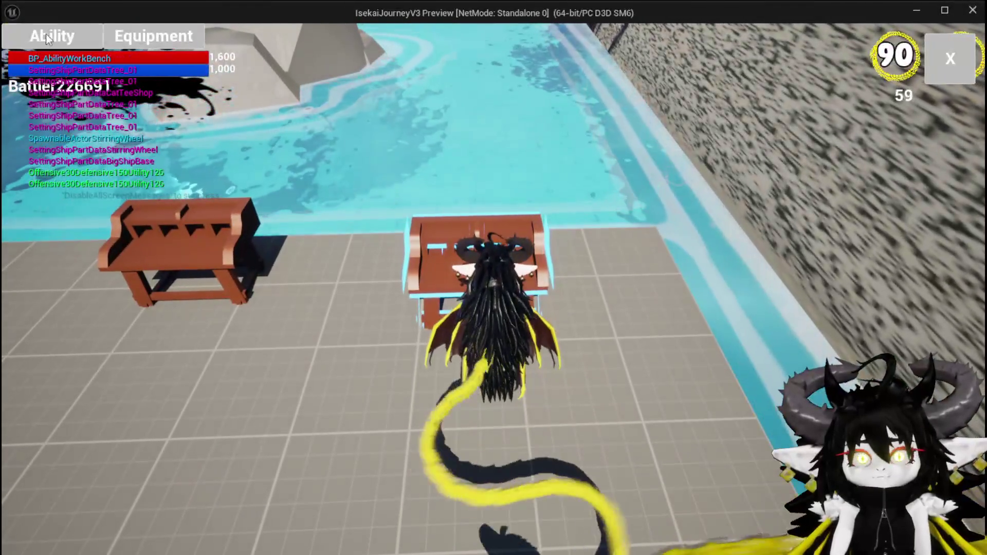
left_click(52, 35)
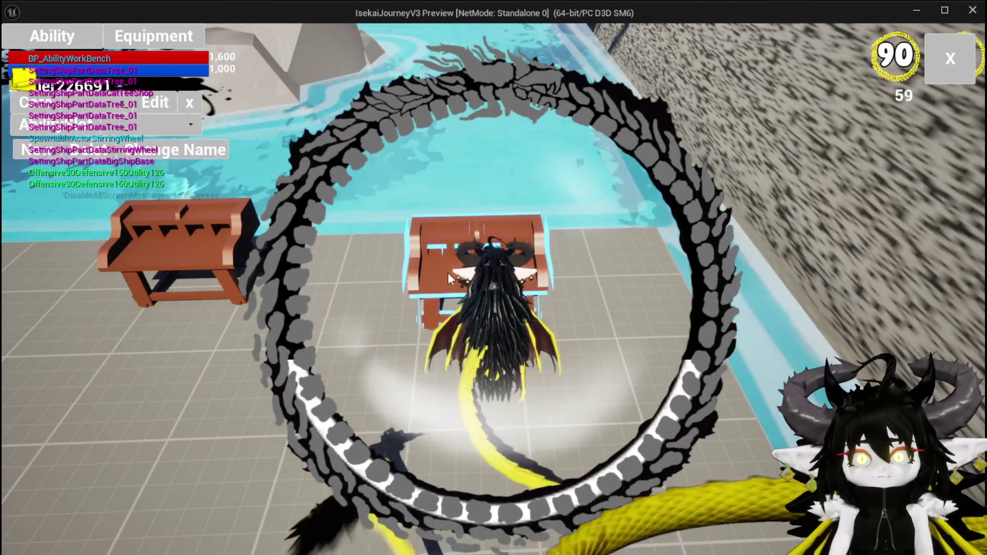
left_click(115, 131)
left_click(115, 131)
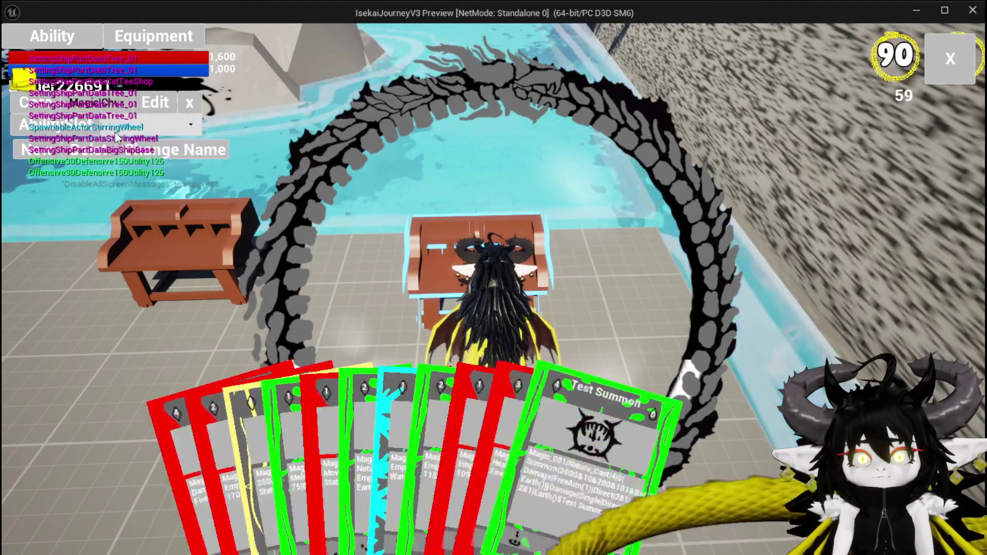
left_click(467, 431)
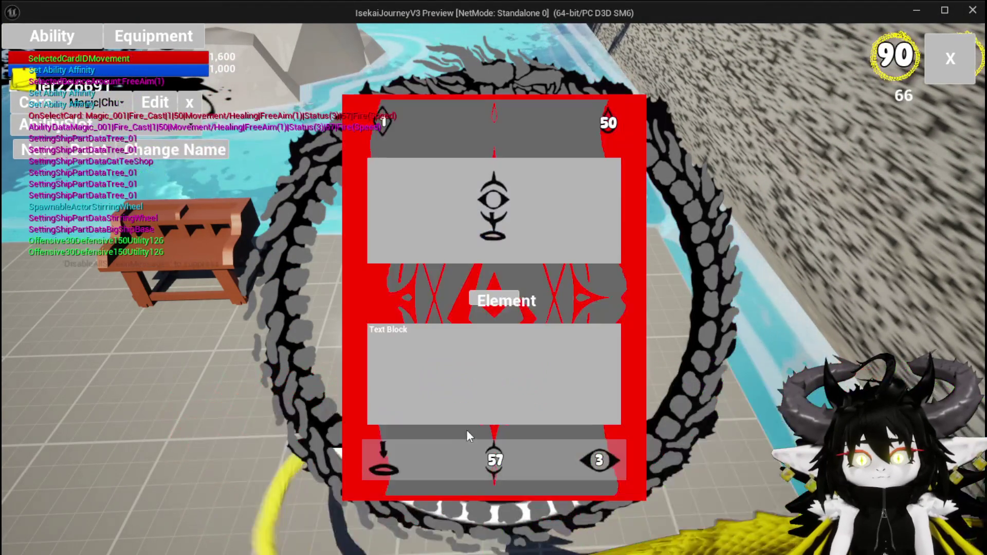
left_click(386, 453)
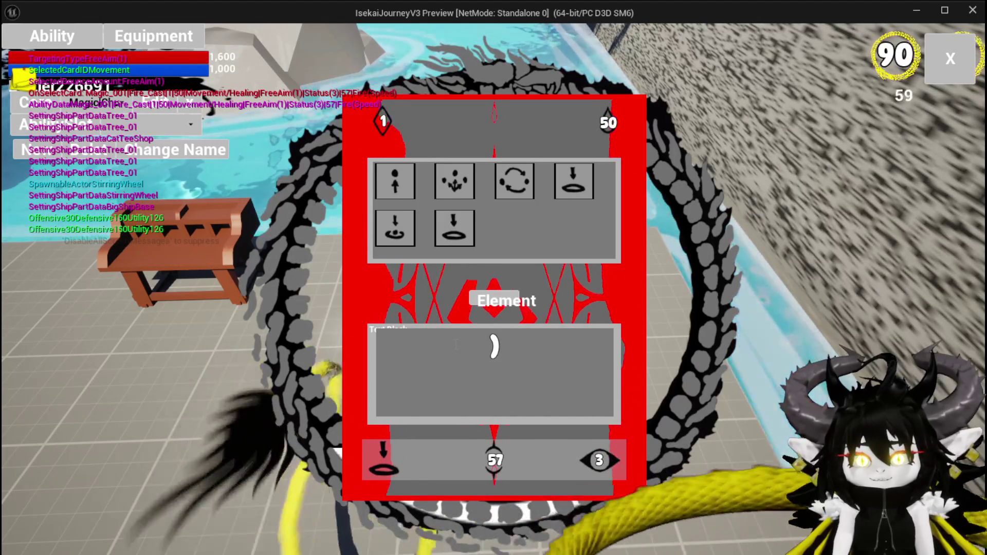
Step: Enter 10, then 50, in the card's text box, then leave the game and Save All
left_click_drag(456, 345, 571, 348)
type("10")
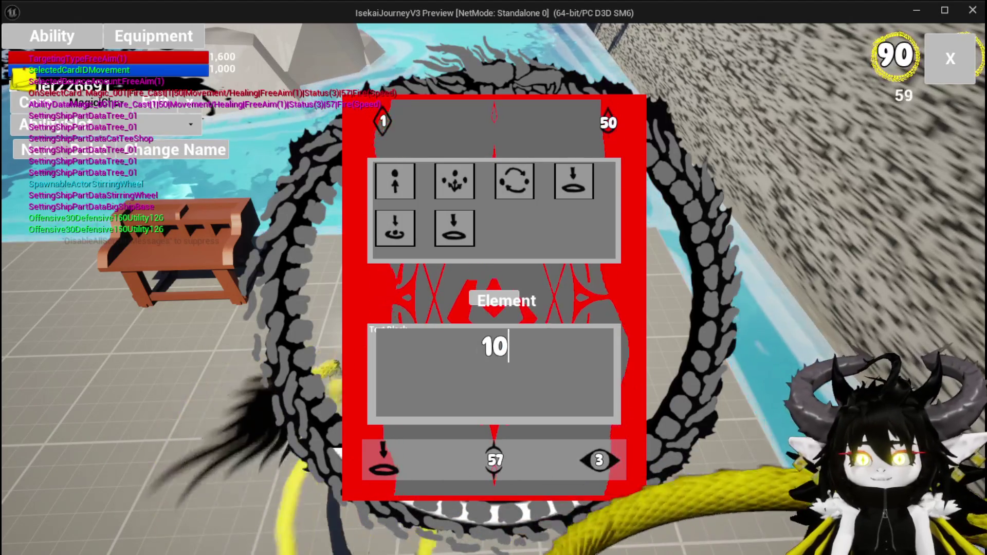
key("ctrl+a")
type("50")
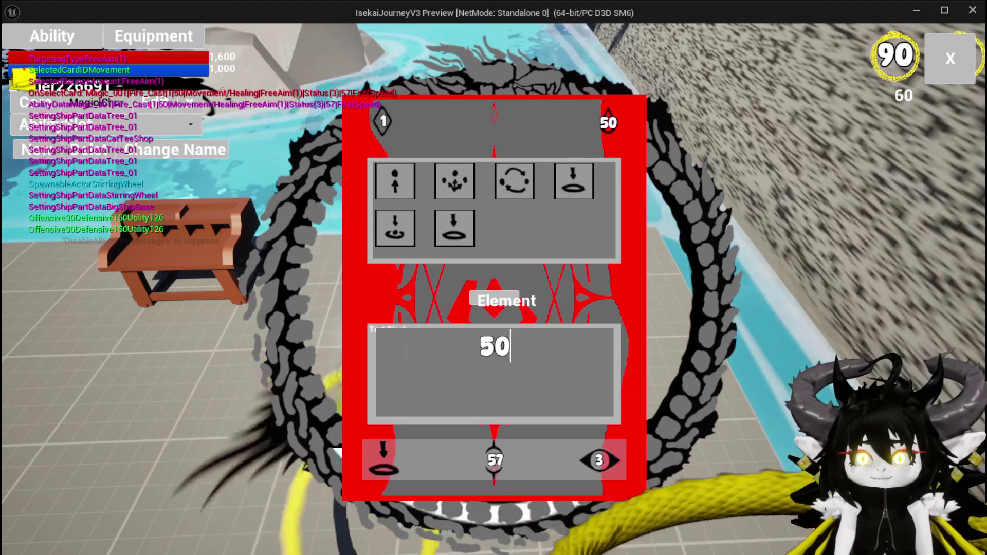
key("Return")
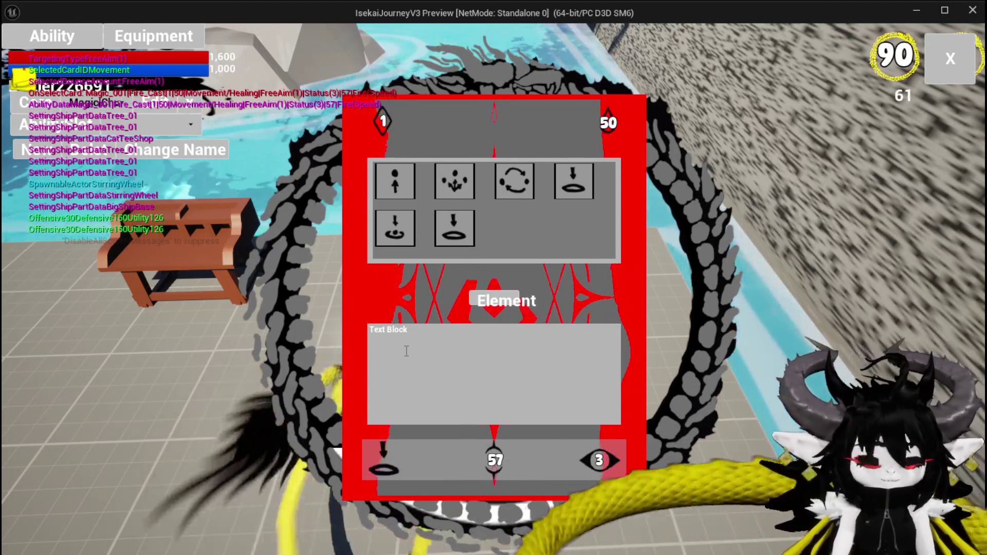
key("alt+Tab")
left_click(12, 48)
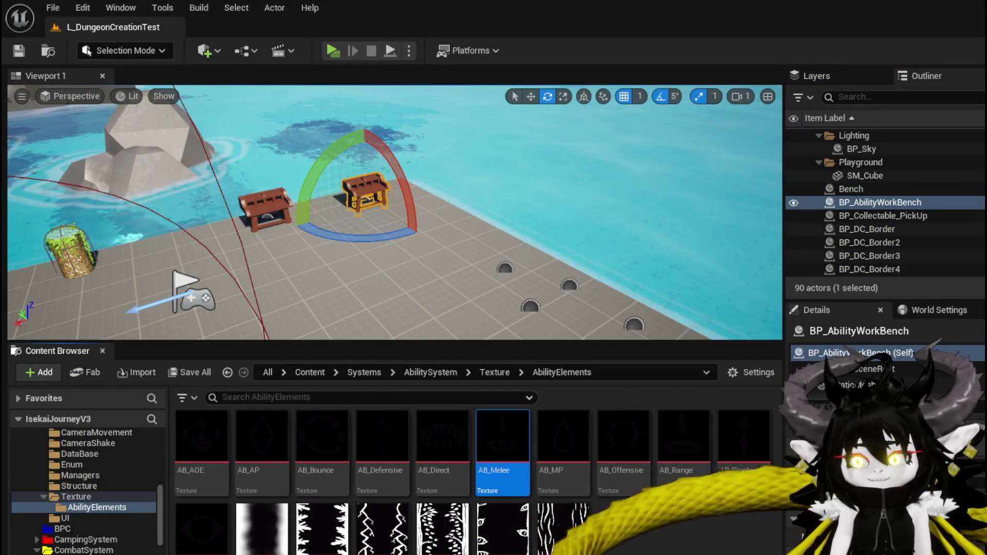
Step: Open AbilityWorkBenchUI's SelectCard function graph
key("alt+Tab")
scroll(532, 249, "down", 2)
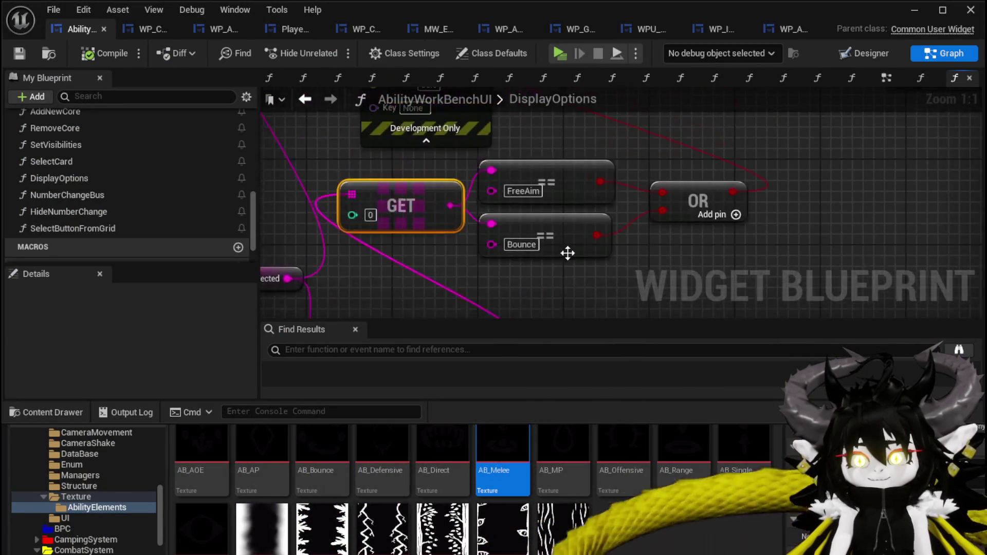
left_click_drag(656, 224, 485, 333)
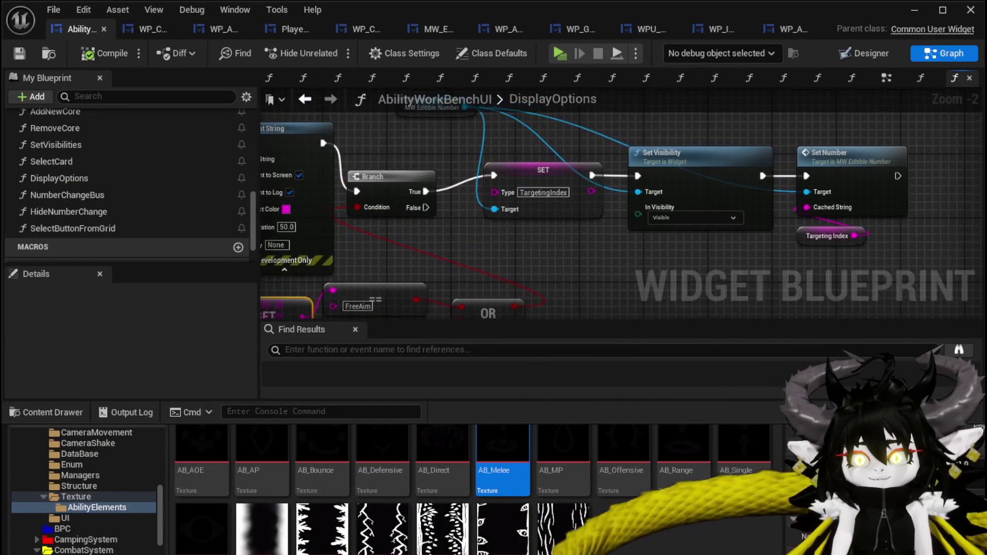
scroll(525, 242, "down", 1)
left_click_drag(524, 242, 540, 277)
scroll(77, 155, "up", 10)
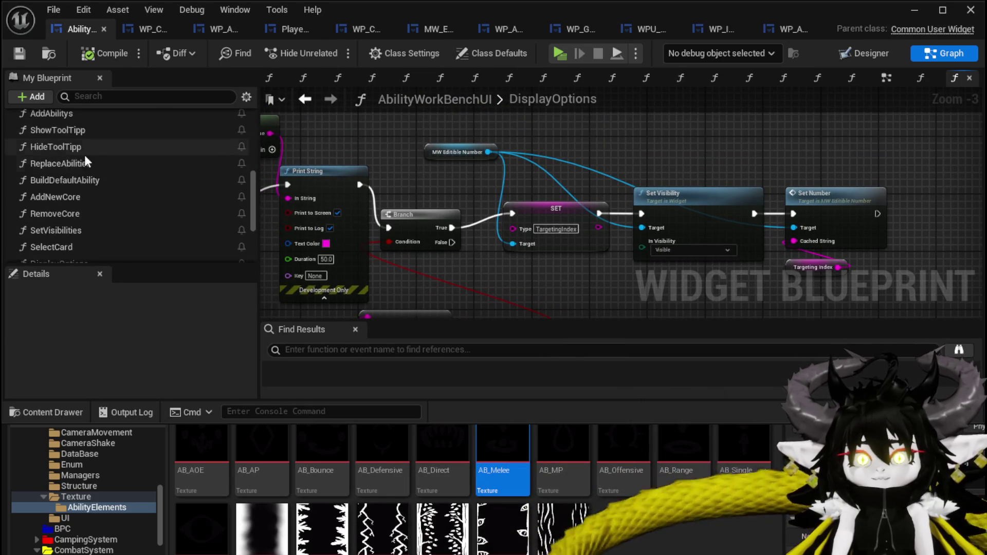
scroll(95, 157, "up", 2)
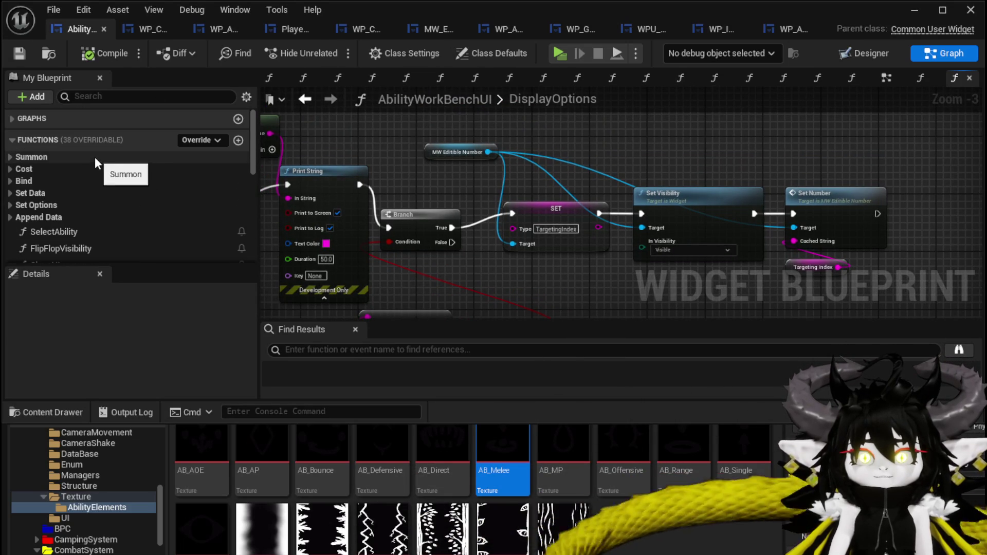
scroll(107, 191, "down", 5)
scroll(106, 182, "down", 5)
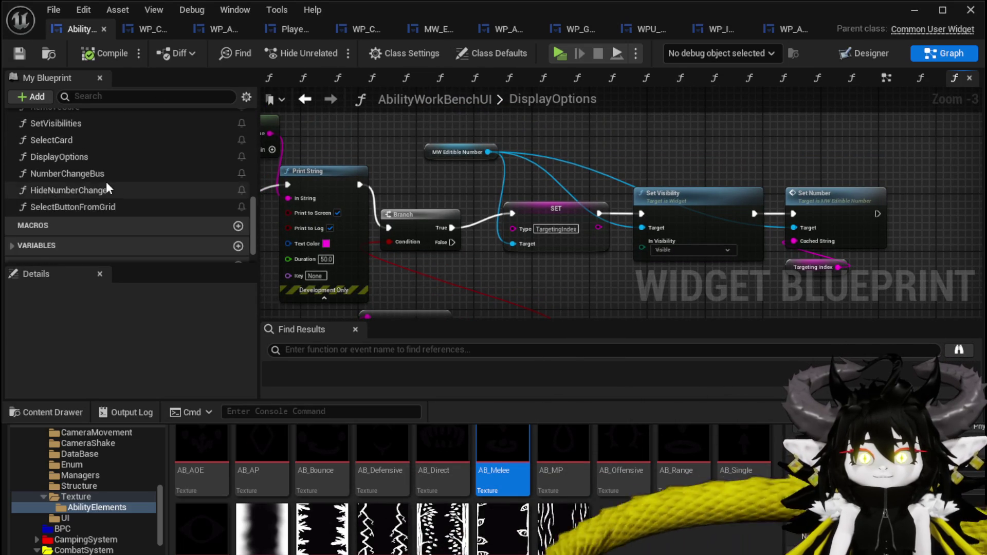
left_click(69, 196)
double_click(69, 196)
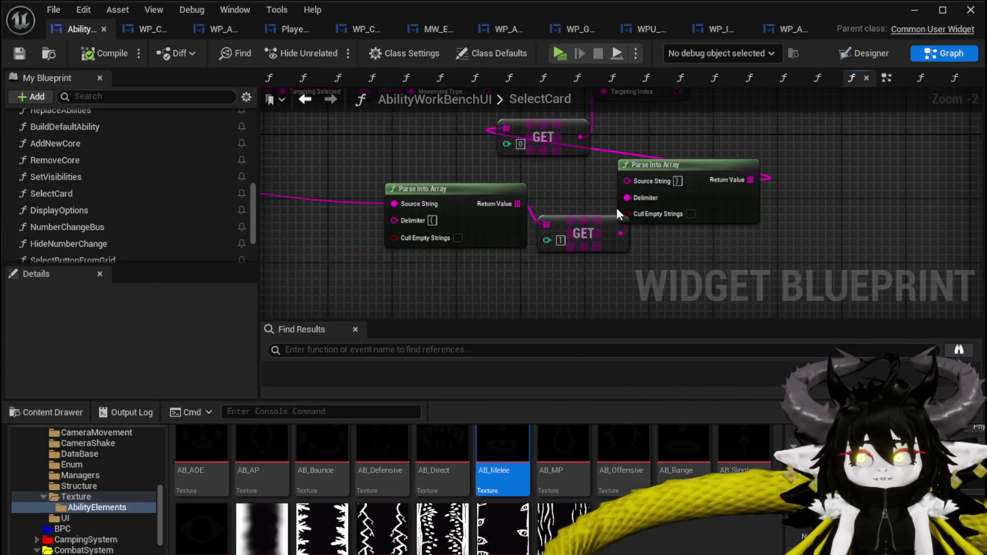
Step: Spread apart the Parse Into Array and GET nodes in SelectCard and save
left_click_drag(413, 203, 329, 192)
mouse_move(688, 171)
left_mouse_down()
mouse_move(527, 179)
mouse_move(599, 151)
left_mouse_up()
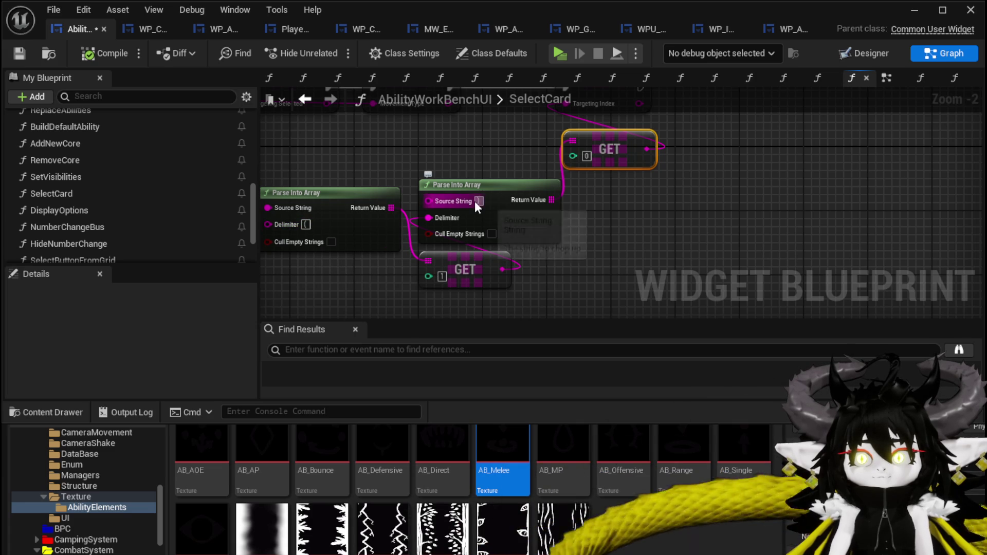
left_click_drag(457, 141, 402, 237)
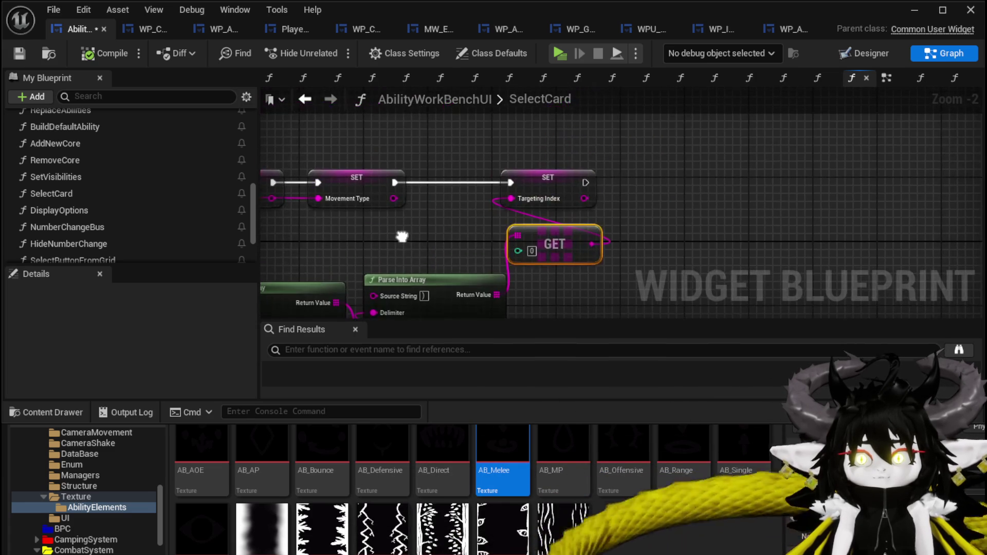
left_click_drag(462, 238, 459, 196)
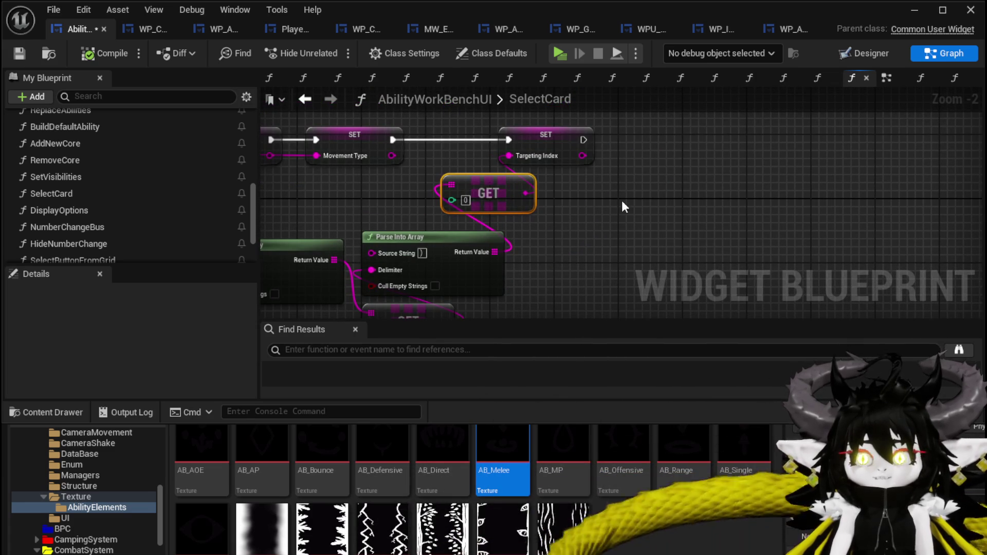
key("ctrl+s")
scroll(744, 184, "down", 2)
left_click_drag(292, 194, 557, 190)
Step: Open WP_CardCreation's Set Data function, then its SetTargeting function graph
double_click(422, 133)
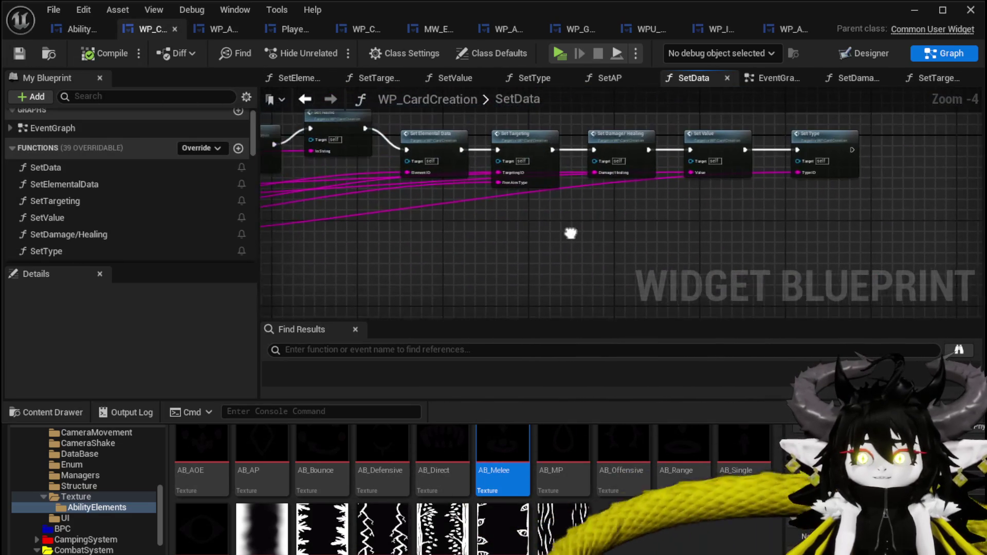
scroll(603, 212, "up", 3)
scroll(600, 206, "down", 4)
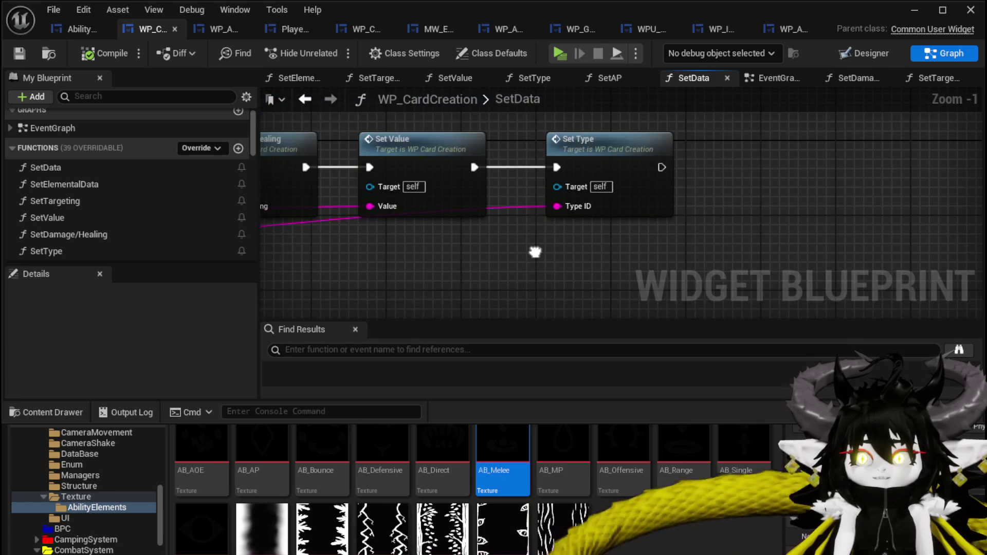
scroll(584, 216, "up", 4)
left_click_drag(584, 255, 724, 224)
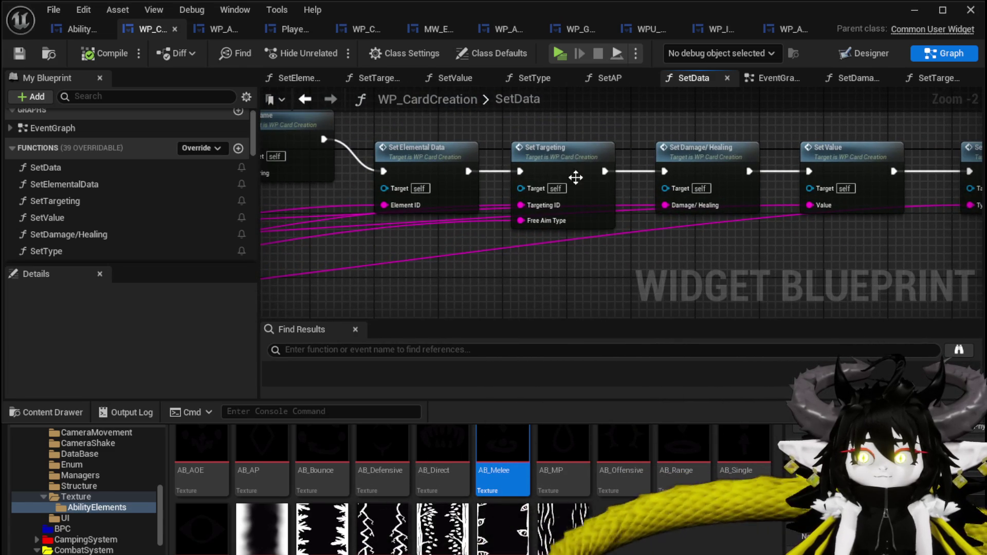
double_click(565, 166)
mouse_move(612, 190)
left_mouse_down()
mouse_move(514, 218)
mouse_move(716, 231)
mouse_move(601, 283)
left_mouse_up()
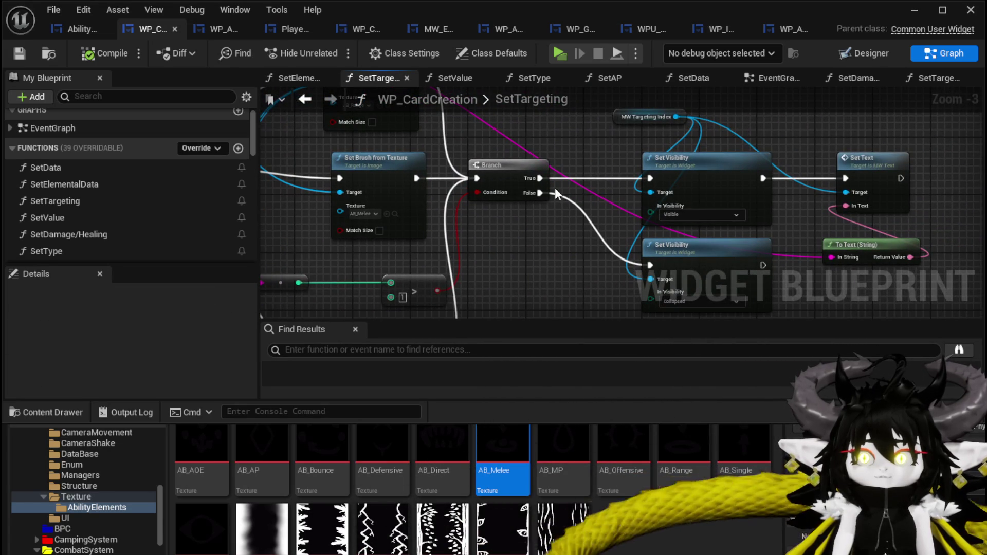
Step: Route the Branch's exec input straight into Set Visibility, save, and return to the level
left_click_drag(478, 178, 654, 177)
left_click_drag(473, 264, 513, 266)
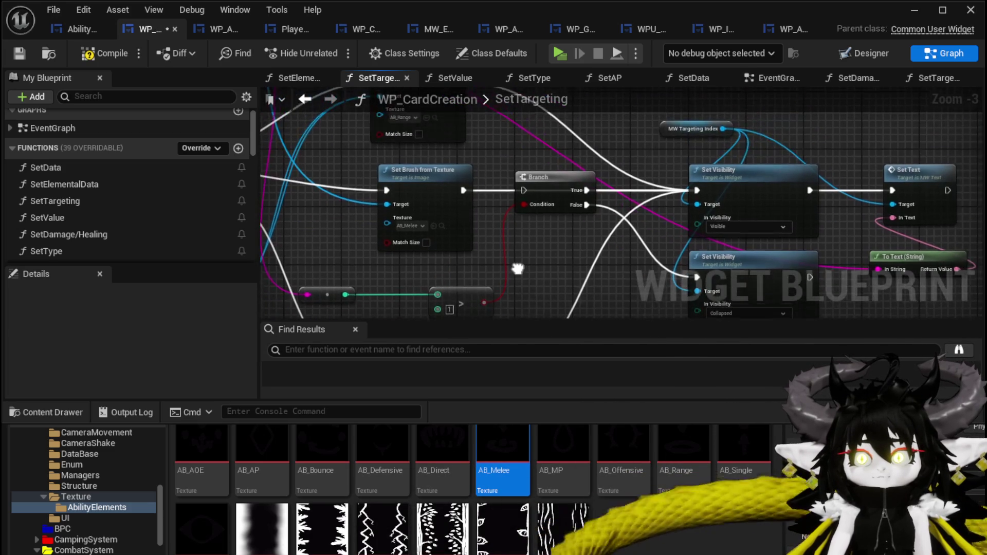
left_click(19, 55)
left_click(915, 10)
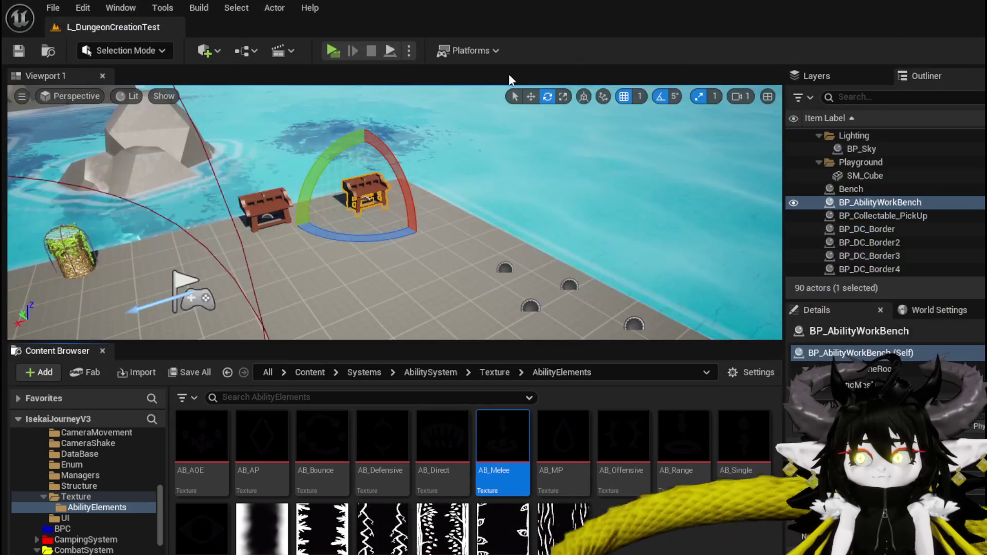
Step: Preview the game, show the green Magic_004 card's targeting options, then stop and return to WP_CardCreation
left_click(332, 51)
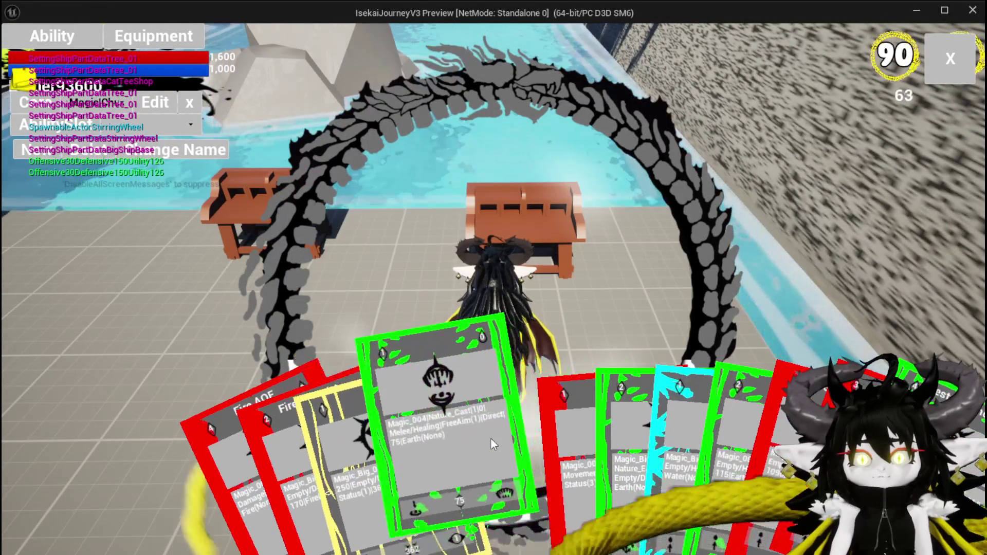
left_click(468, 442)
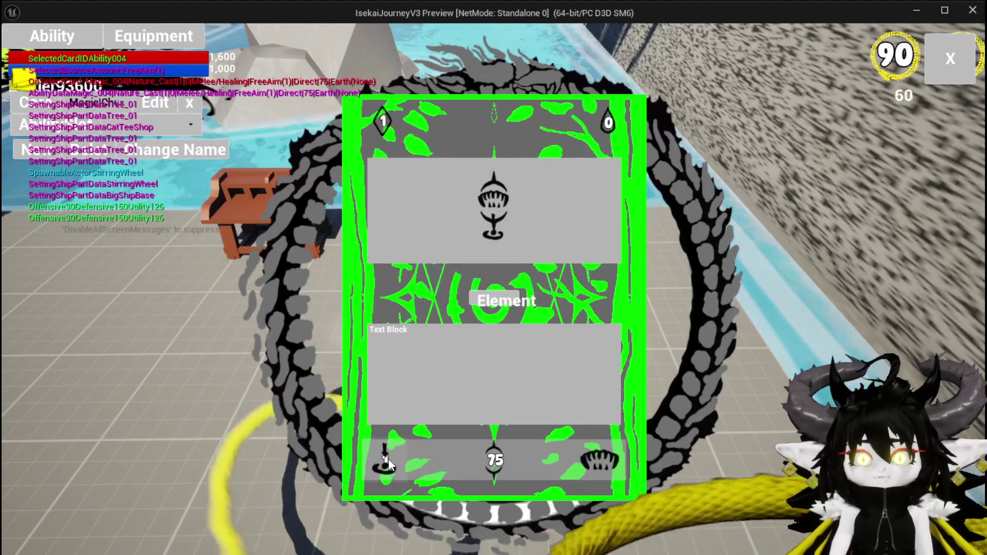
left_click(389, 459)
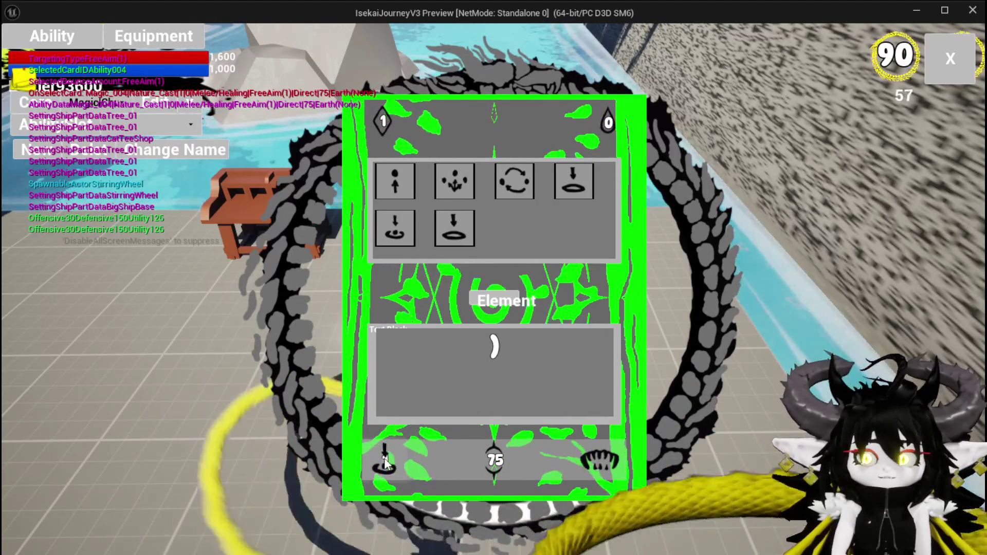
key("alt+Tab")
key("Escape")
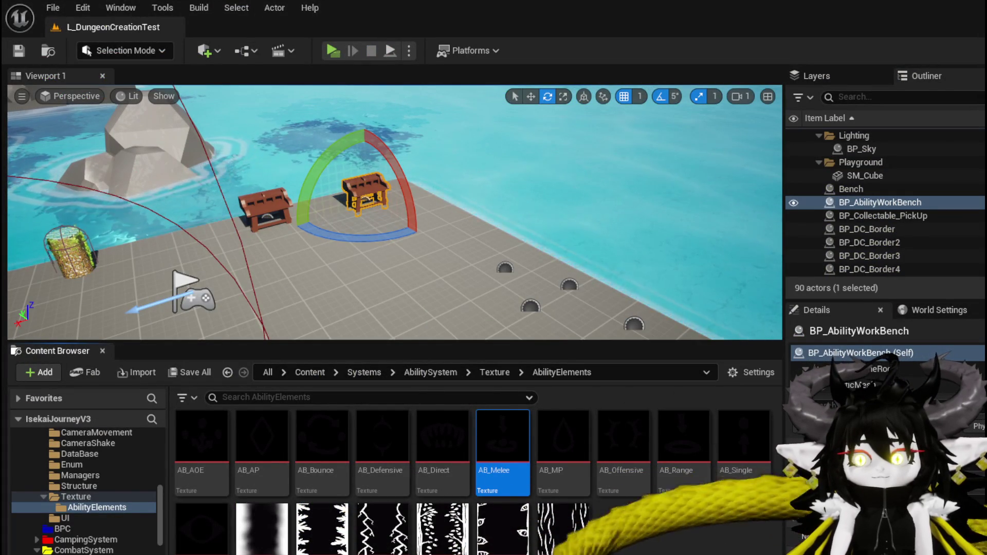
key("alt+Tab")
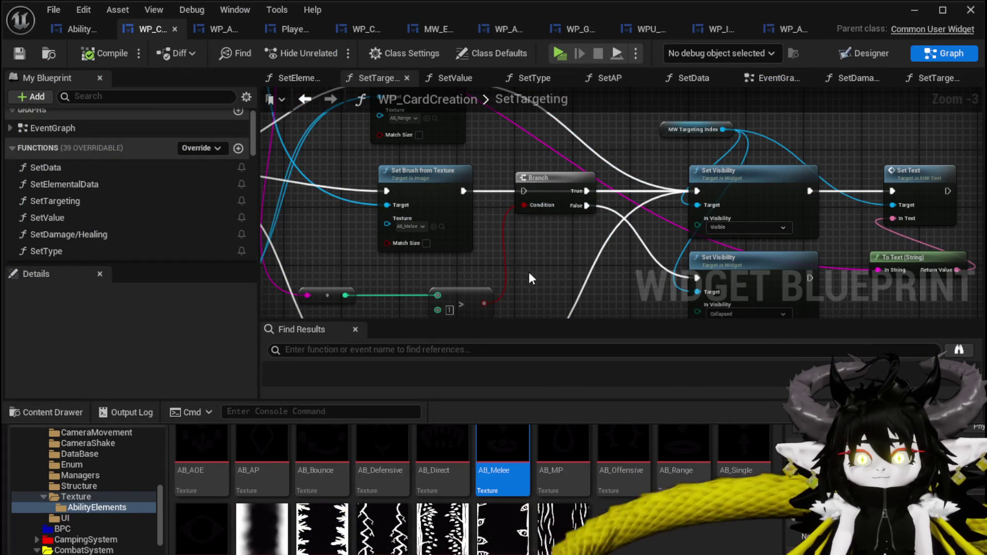
Step: In the Designer, give MW_TargetingIndex a ZOrder of 1, save, and switch to AbilityWorkBenchUI
left_click(868, 55)
scroll(406, 175, "up", 8)
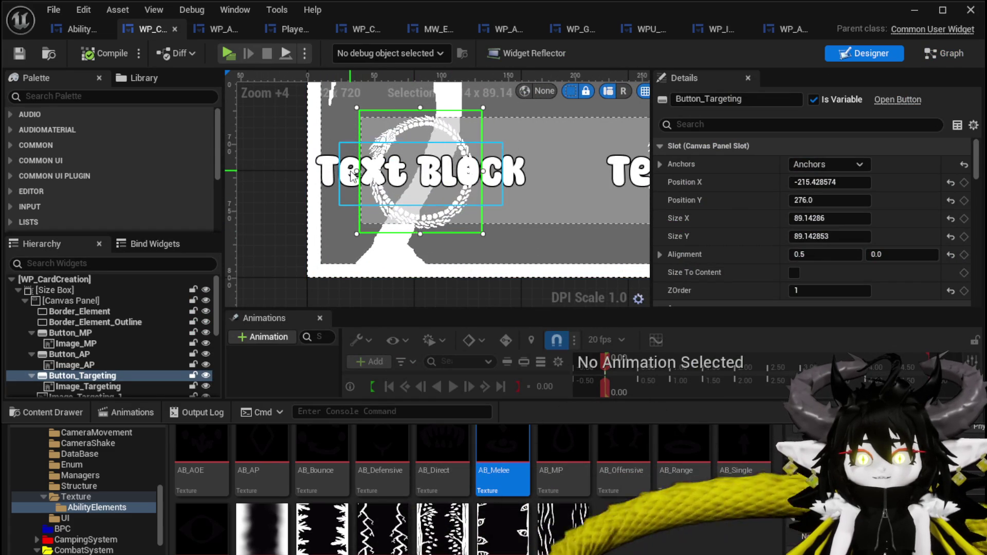
left_click(352, 176)
scroll(823, 214, "down", 3)
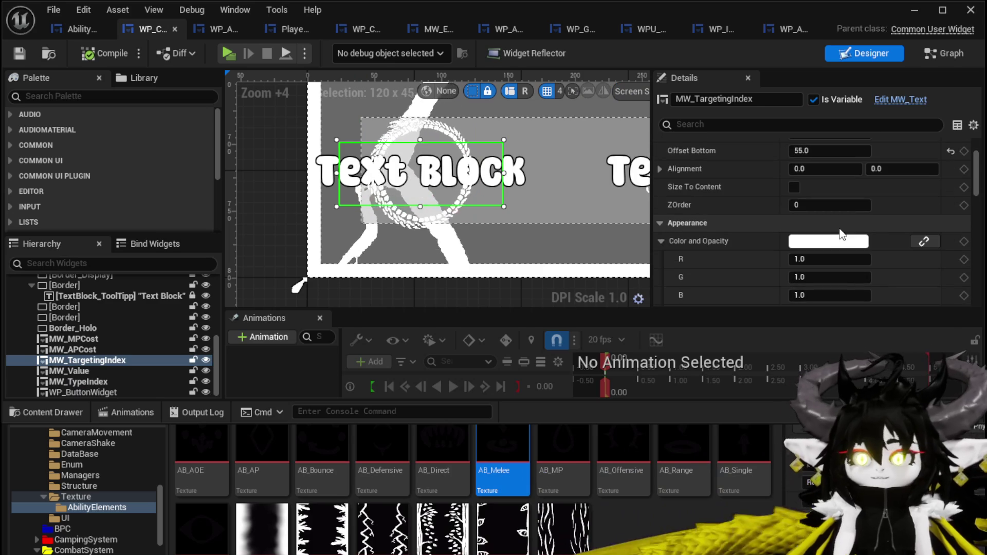
left_click(819, 207)
type("1")
key("Return")
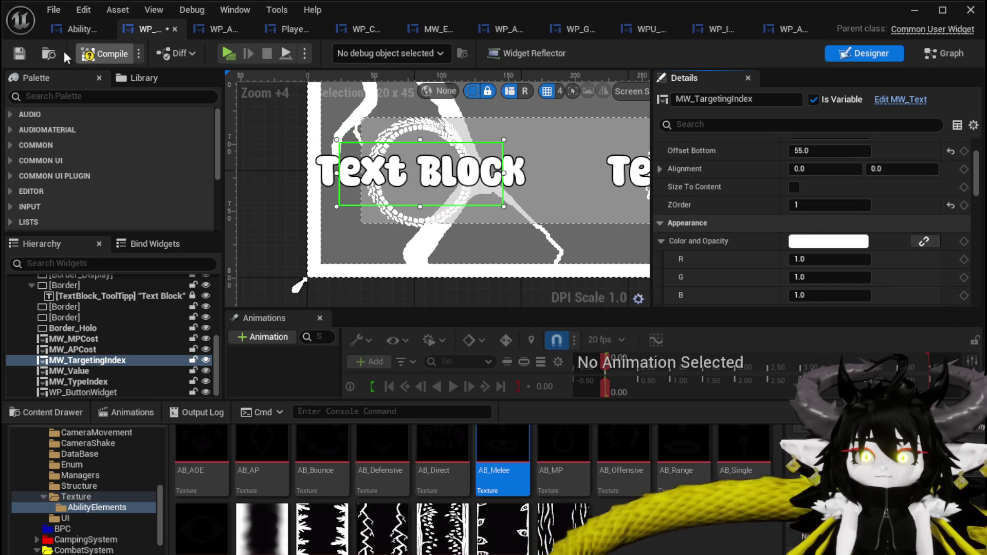
left_click(18, 53)
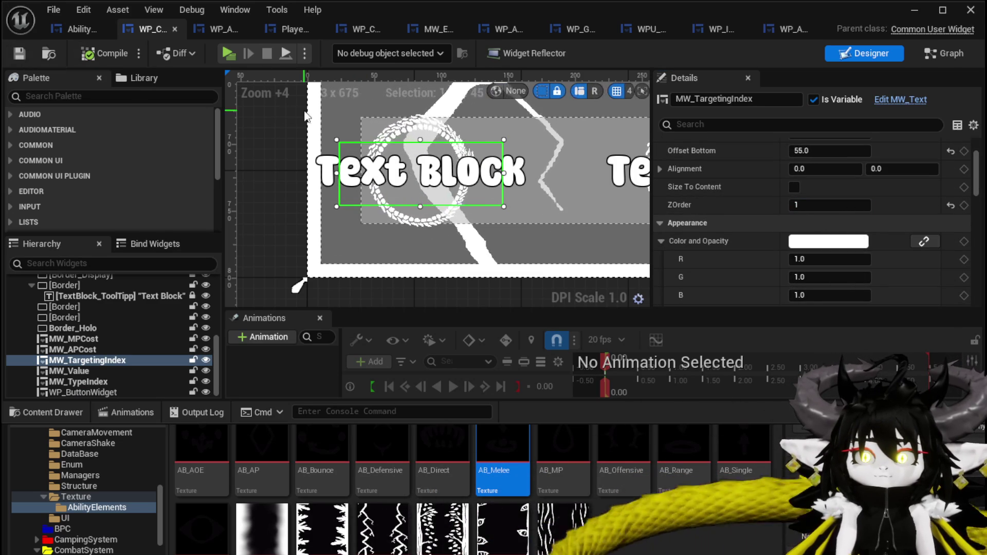
left_click(81, 27)
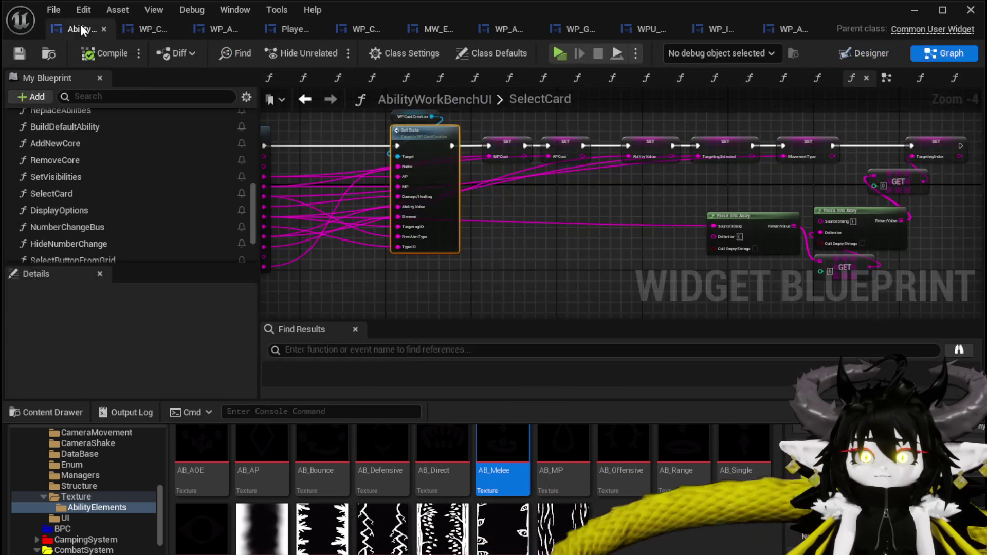
Step: In DisplayOptions, arrange the parsing nodes and add a GET reading the parsed array
double_click(68, 211)
mouse_move(536, 214)
left_mouse_down()
mouse_move(599, 213)
mouse_move(688, 283)
mouse_move(467, 278)
mouse_move(684, 224)
mouse_move(641, 291)
left_mouse_up()
mouse_move(460, 259)
left_mouse_down()
mouse_move(902, 261)
mouse_move(469, 167)
left_mouse_up()
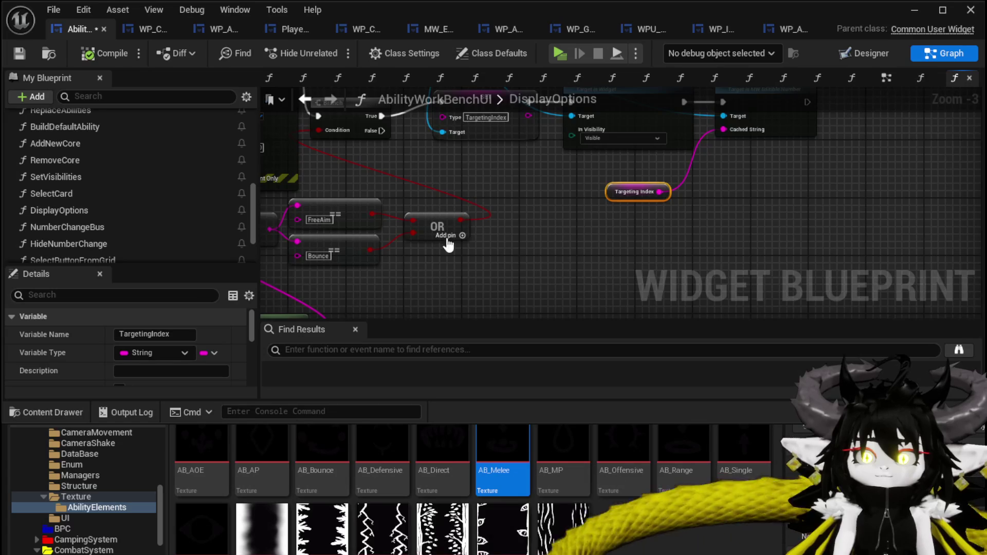
left_click_drag(448, 243, 597, 159)
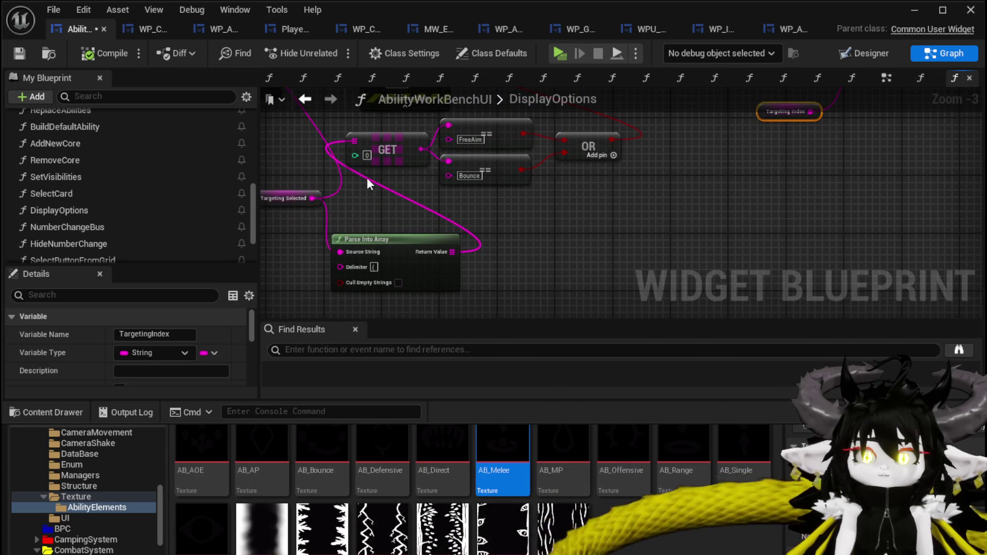
left_click_drag(452, 252, 575, 242)
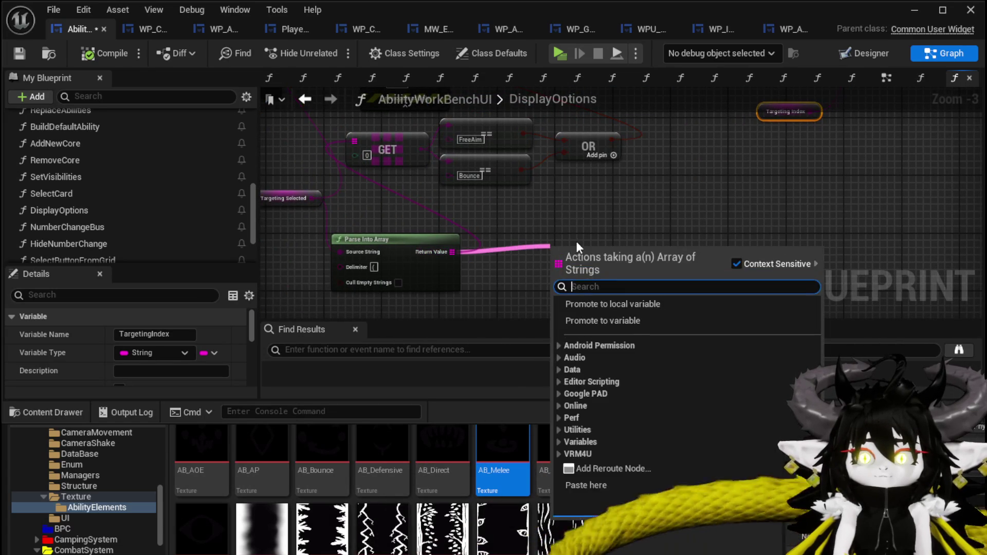
type("Parse")
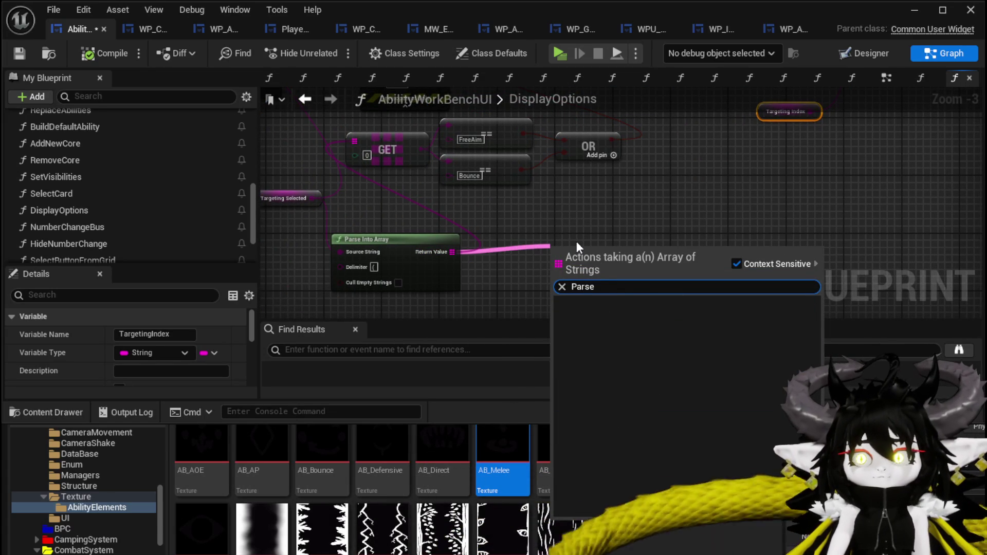
left_click_drag(458, 254, 552, 218)
mouse_move(458, 231)
left_mouse_down()
mouse_move(407, 237)
mouse_move(536, 217)
left_mouse_up()
type("get")
left_click(603, 311)
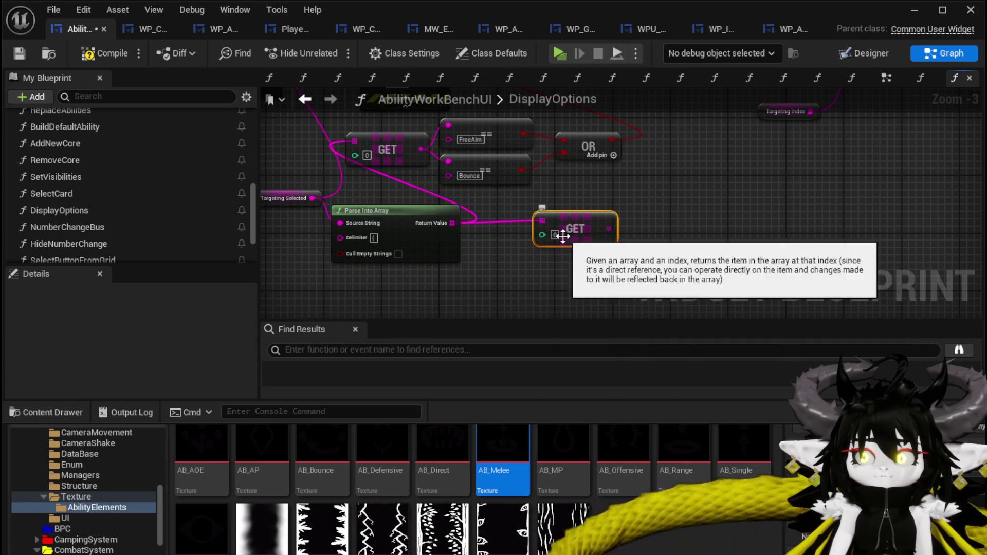
left_click_drag(609, 229, 681, 222)
Step: Add a second Parse Into Array fed by GET [1] and wire its element 0 to Set Number's Cached String
left_click(352, 263)
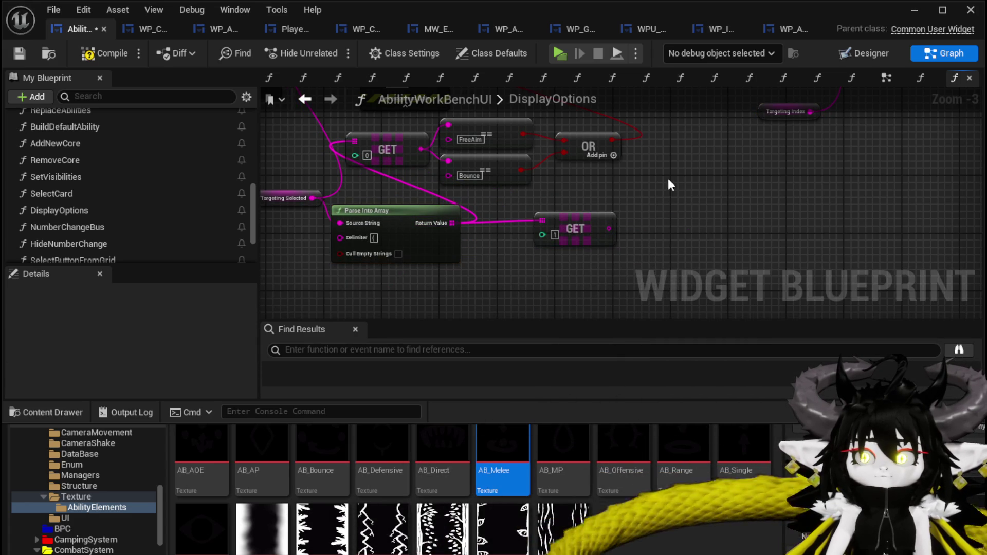
key("ctrl+v")
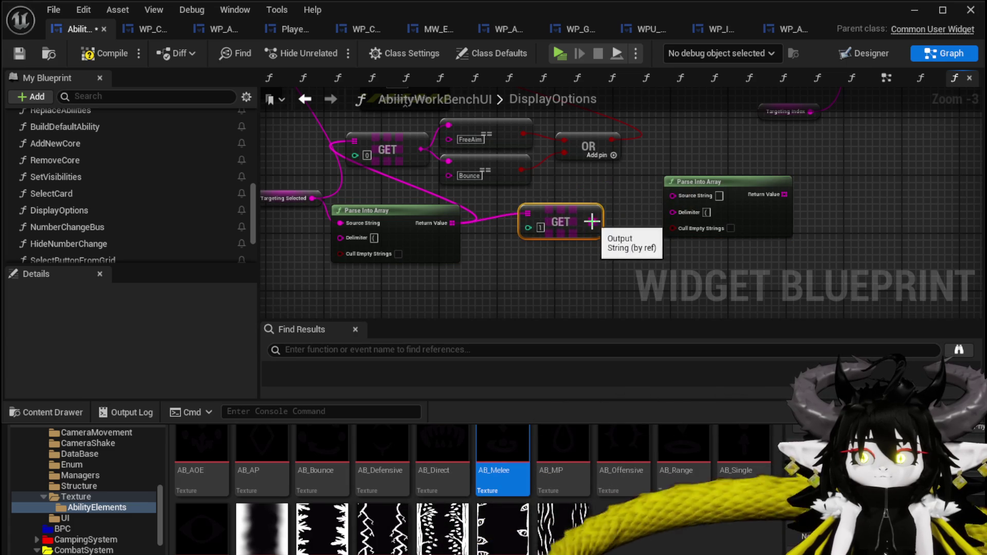
left_click_drag(686, 194, 687, 196)
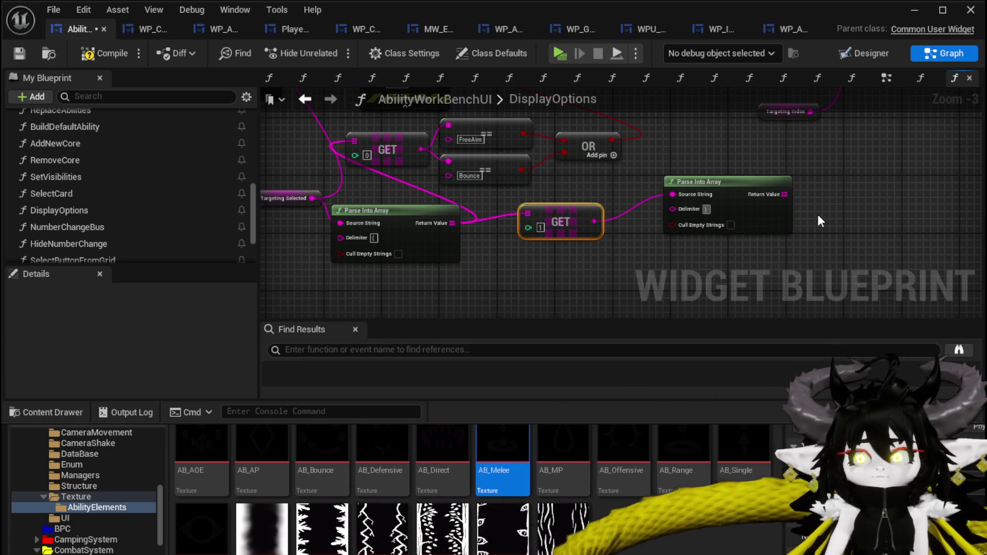
mouse_move(817, 211)
left_mouse_down()
mouse_move(746, 263)
mouse_move(686, 198)
left_mouse_up()
left_click(729, 248)
type("get")
left_click(748, 287)
mouse_move(756, 218)
left_mouse_down()
mouse_move(811, 138)
mouse_move(819, 104)
mouse_move(822, 145)
left_mouse_up()
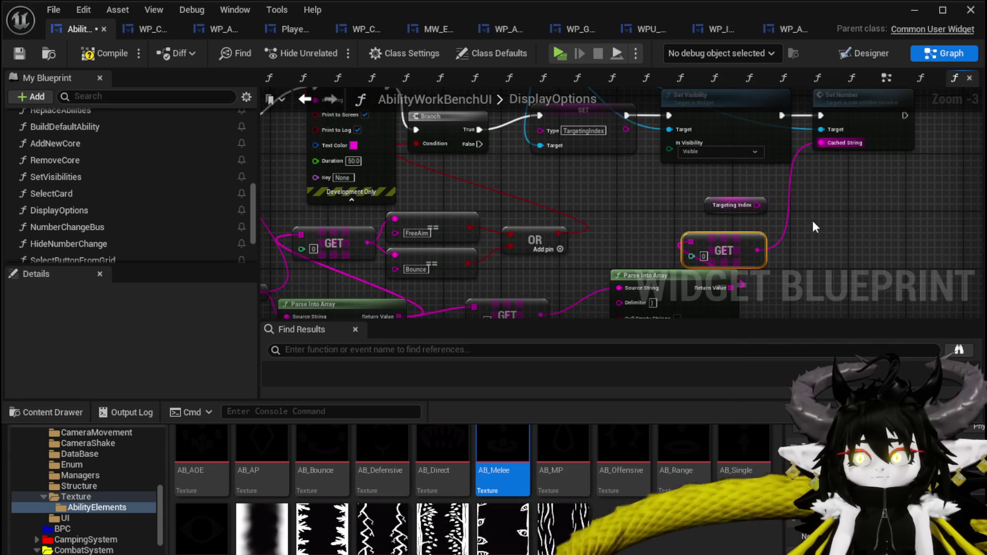
Step: Save the blueprint and open the SelectCard function
left_click(20, 51)
mouse_move(603, 261)
left_mouse_down()
mouse_move(645, 186)
mouse_move(647, 215)
left_mouse_up()
double_click(65, 198)
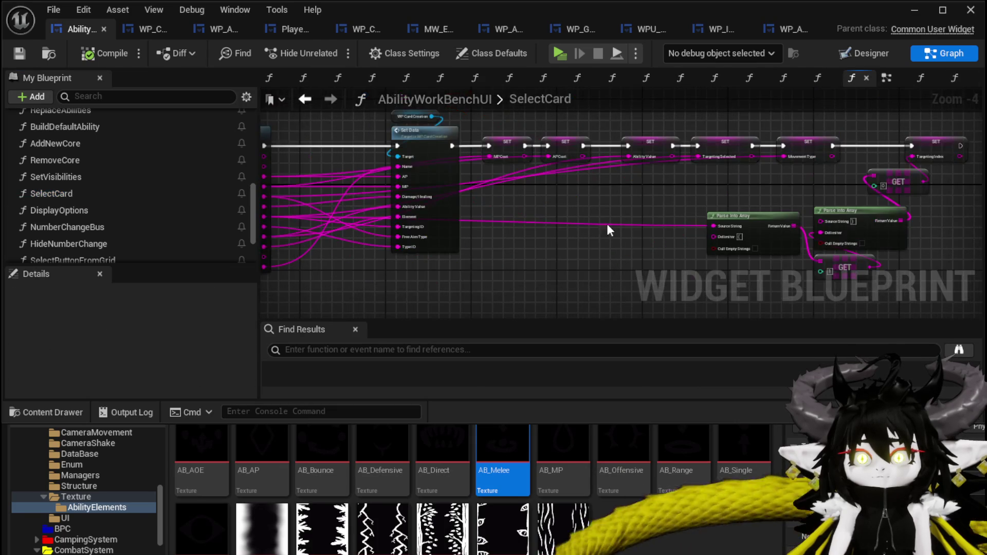
Step: Move the Parse Into Array and GET [1] nodes left, break the Delimiter wire, and save
scroll(597, 225, "up", 3)
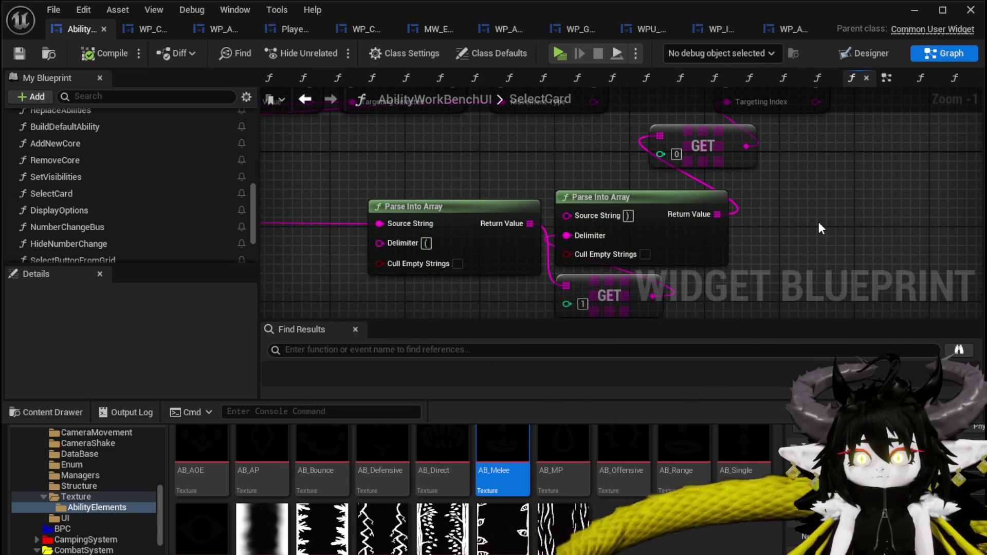
left_click_drag(476, 209, 291, 202)
left_click_drag(586, 289, 422, 279)
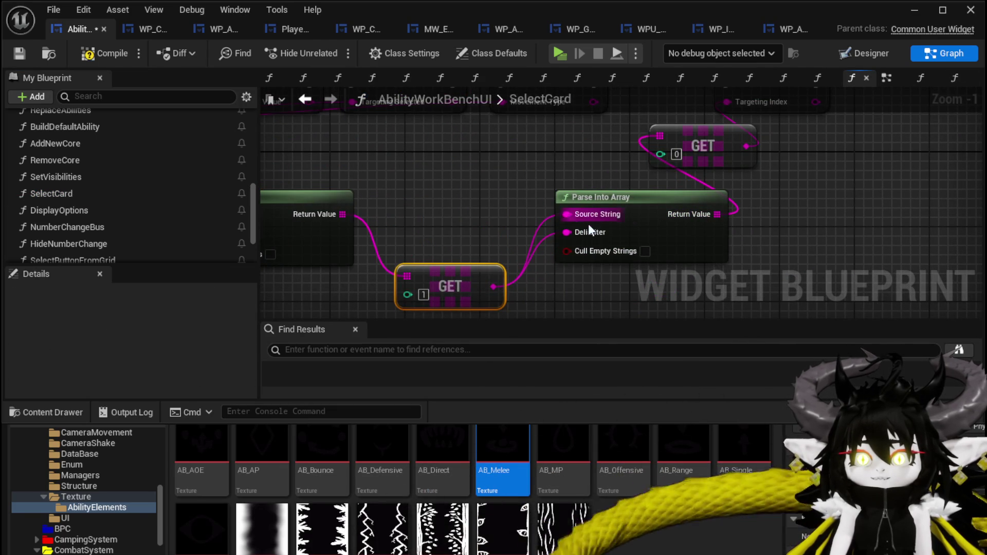
left_click(567, 232, "alt")
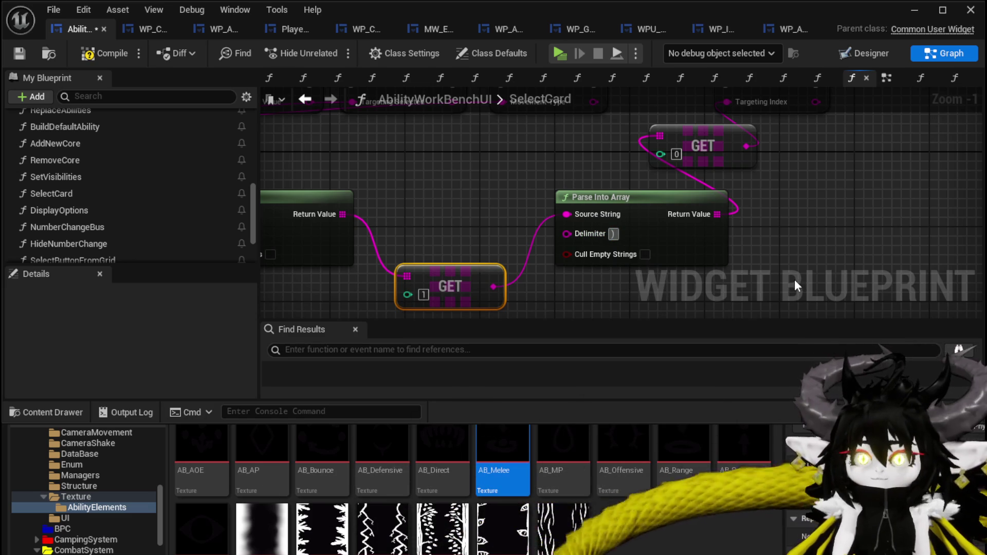
mouse_move(418, 202)
left_mouse_down()
mouse_move(551, 222)
mouse_move(397, 212)
left_mouse_up()
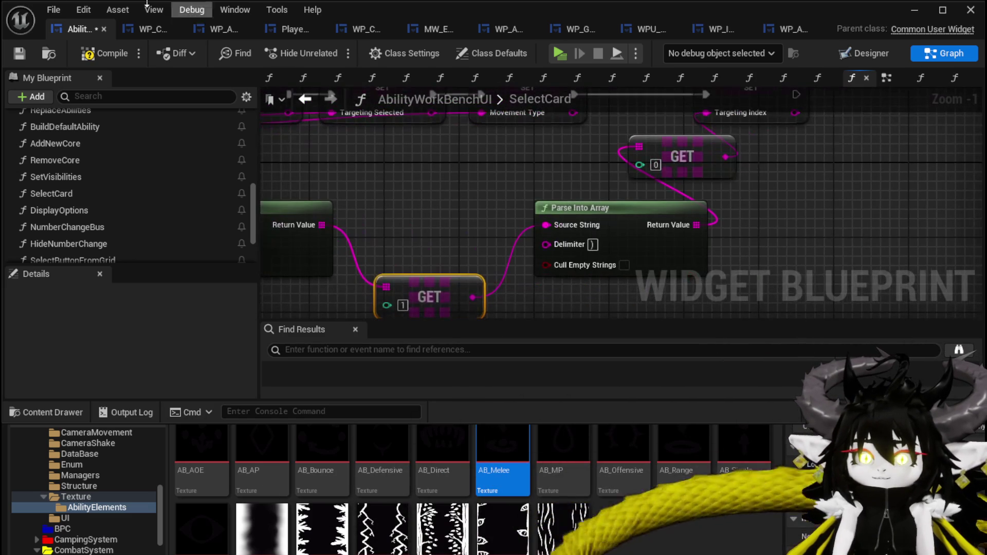
left_click(20, 52)
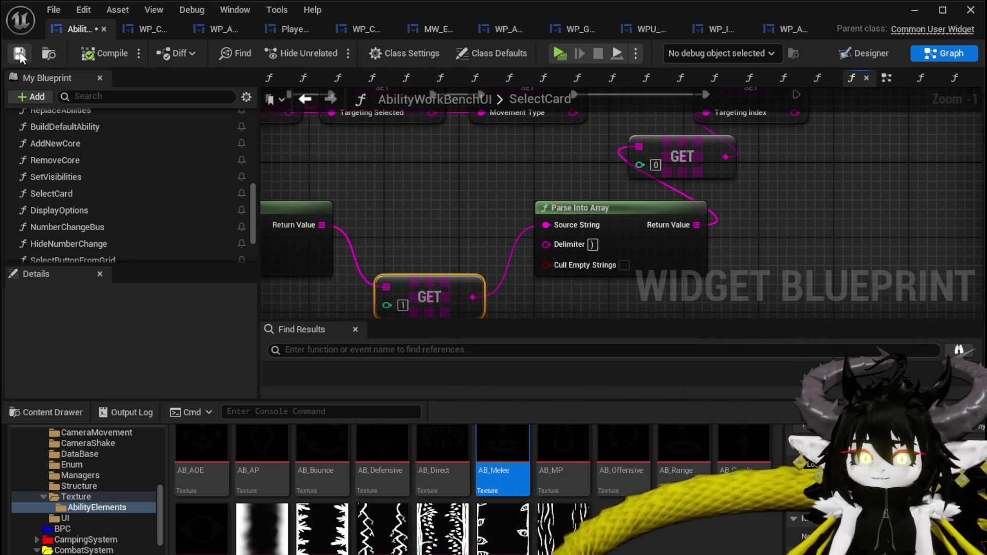
Step: Check the WP_CardCreation tab, then reopen AbilityWorkBenchUI's DisplayOptions function
mouse_move(459, 162)
left_mouse_down()
mouse_move(392, 237)
mouse_move(418, 171)
left_mouse_up()
scroll(418, 171, "down", 2)
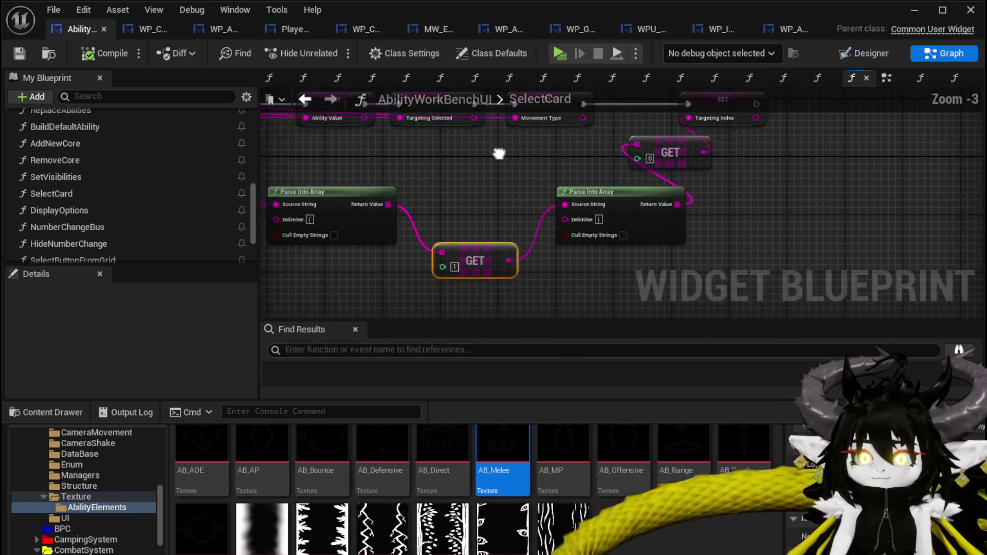
left_click(149, 29)
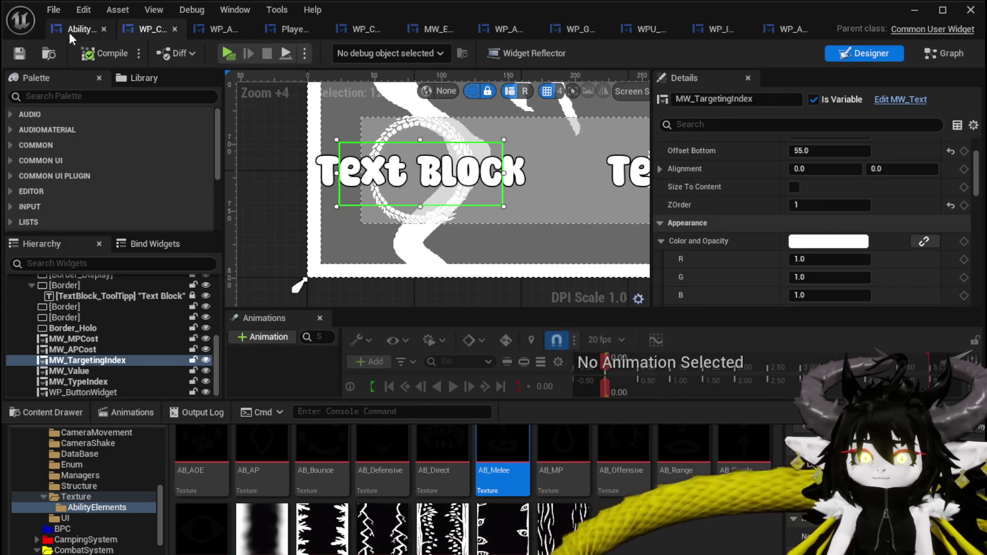
left_click(78, 28)
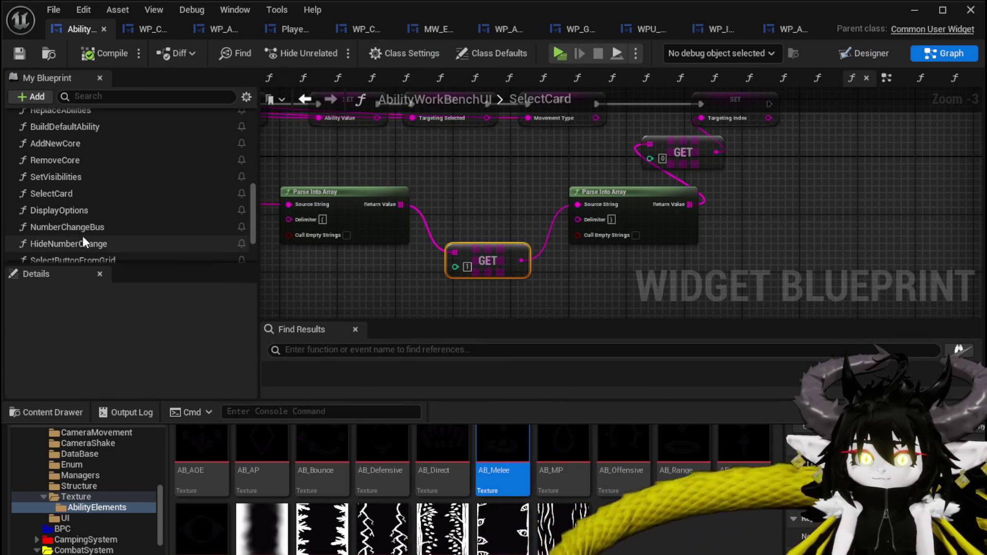
left_click(77, 211)
double_click(77, 211)
Step: Connect Targeting Index to Set Number's Cached String in the DisplayOptions graph
left_click_drag(728, 148, 572, 227)
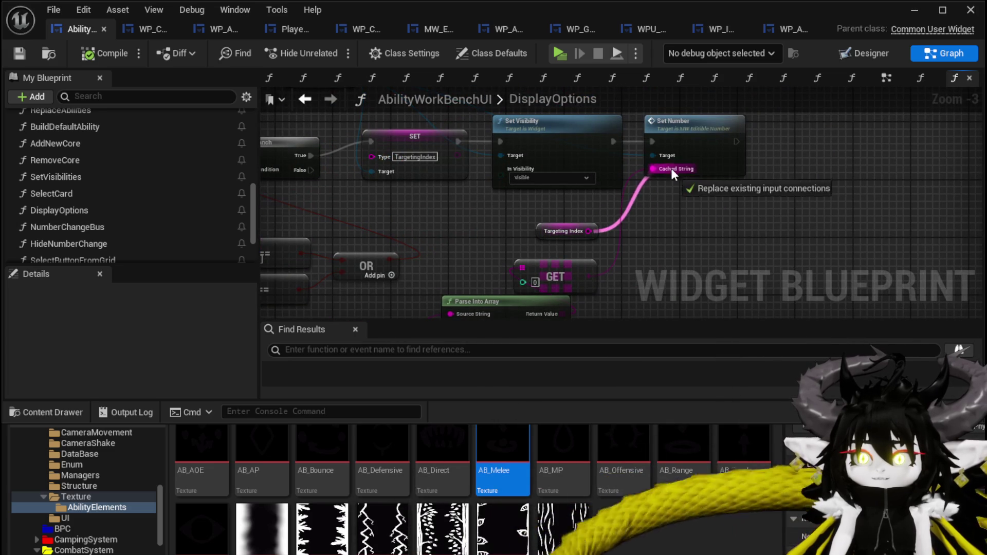
left_click_drag(673, 172, 671, 170)
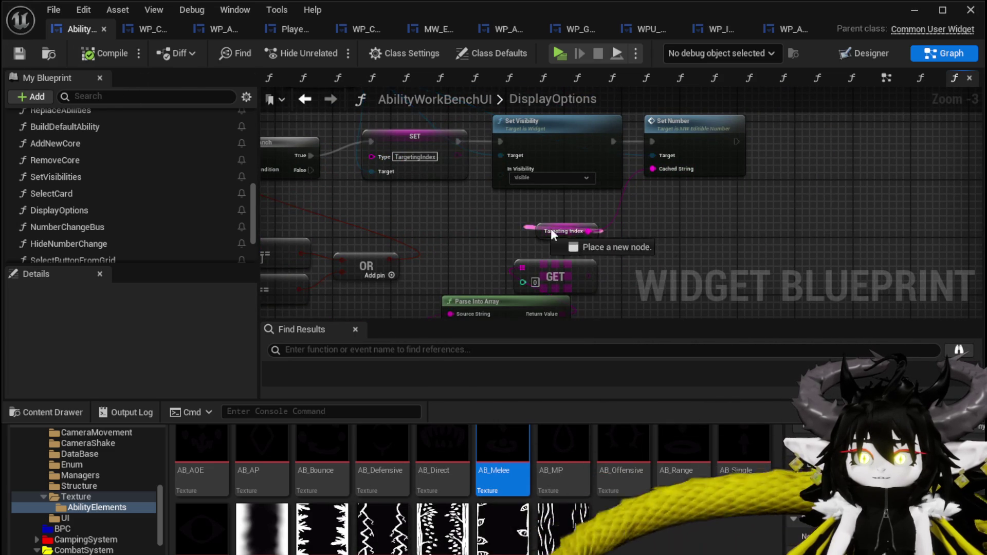
scroll(147, 209, "down", 1)
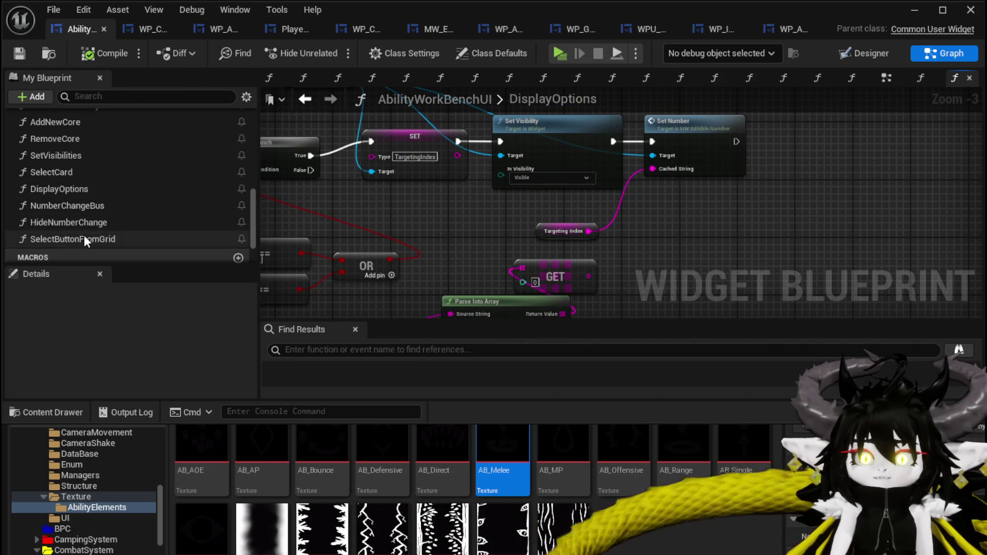
Step: Inspect the Set Targeting Index nodes in NumberChangeBus, then close the blueprint editor
double_click(72, 209)
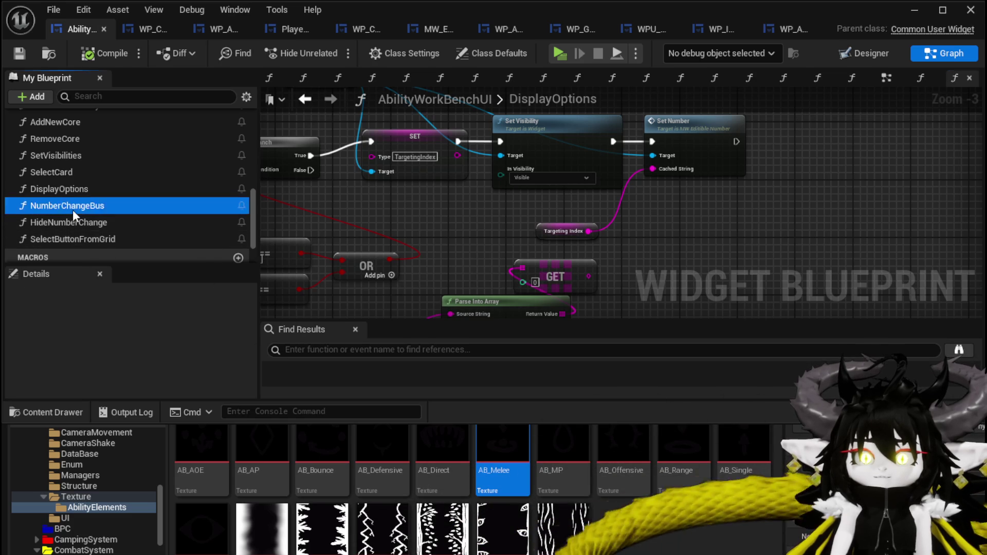
scroll(600, 228, "up", 3)
left_click_drag(476, 272, 723, 177)
left_click(736, 167)
scroll(736, 170, "down", 2)
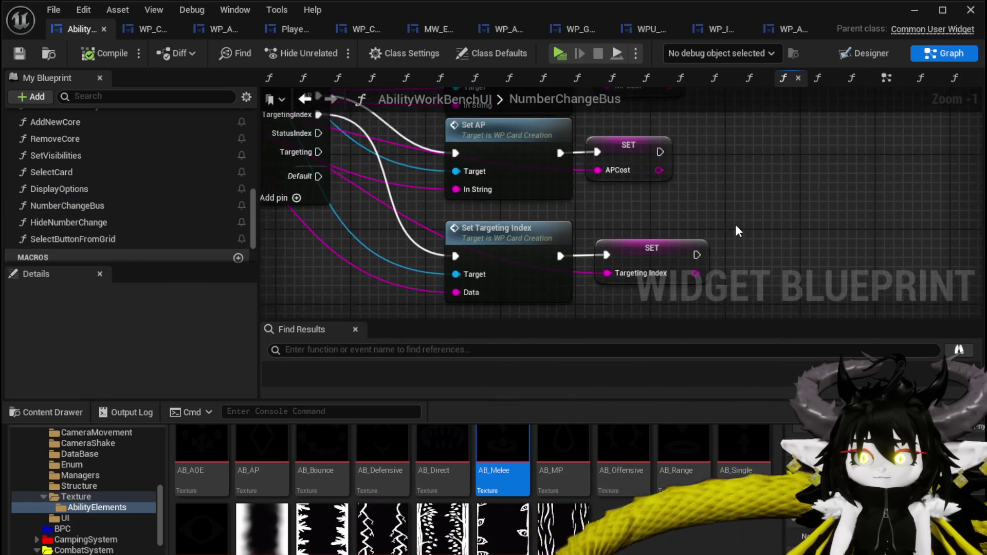
left_click(914, 10)
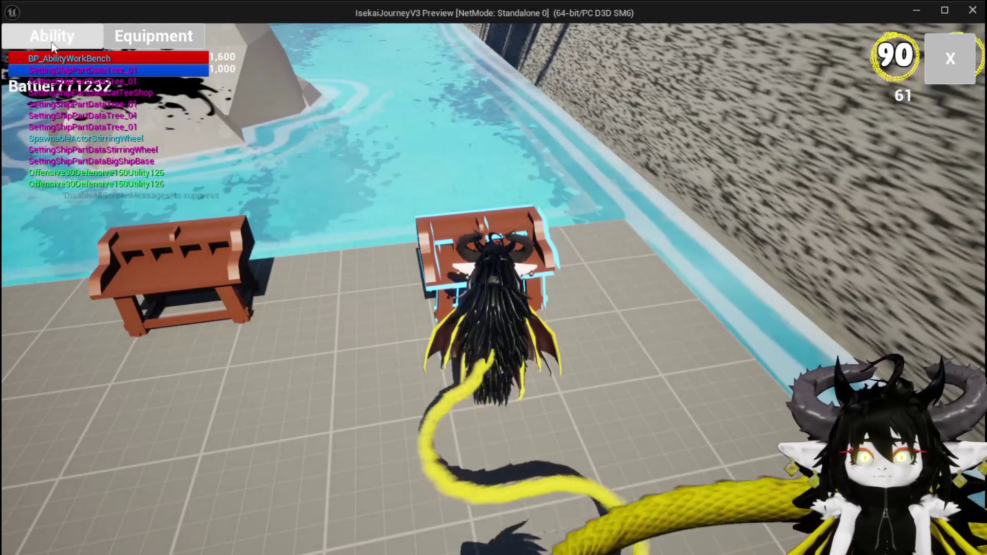
Step: At the ability workbench, choose the magic card set and open the Magic_001 fire card
key("e")
left_click(113, 135)
left_click(113, 132)
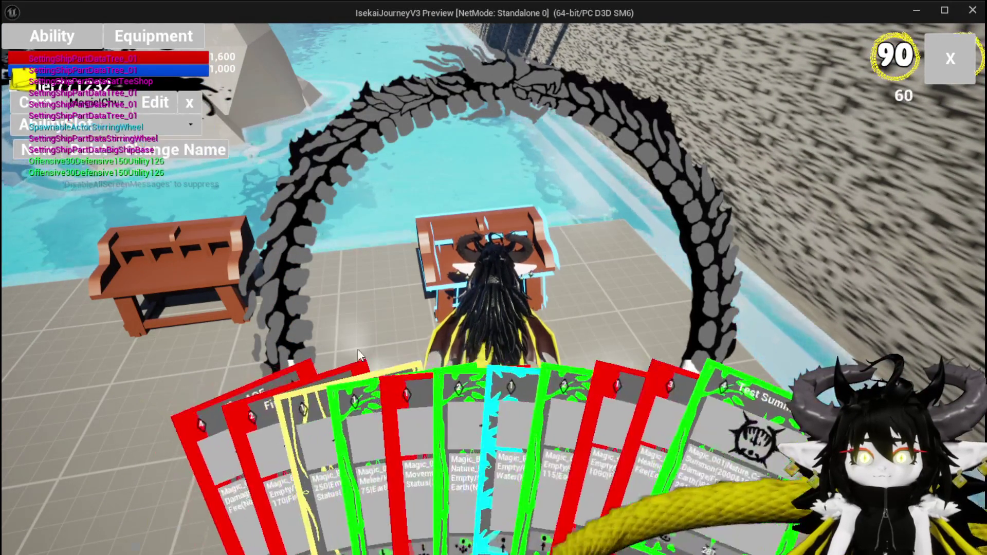
left_click(455, 444)
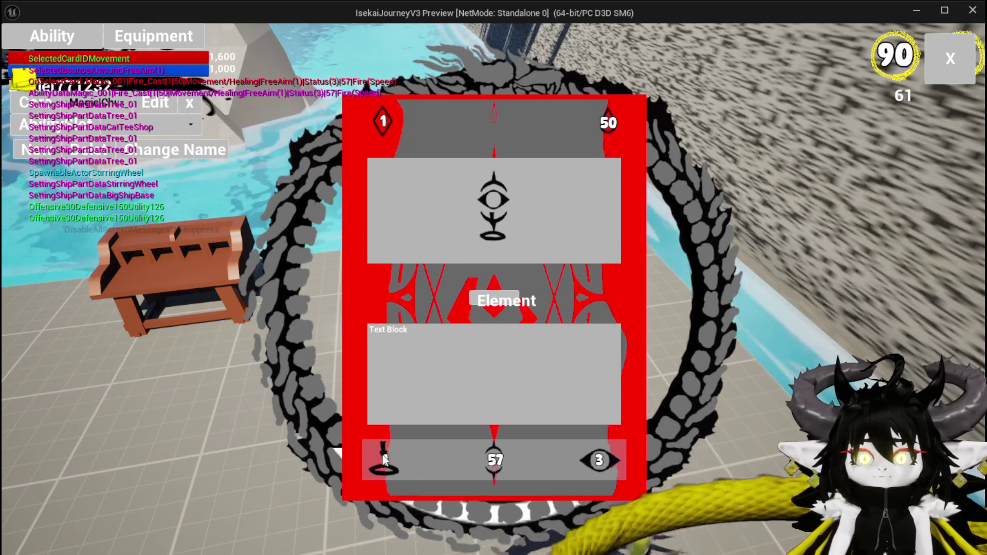
Step: Give the card the circular-arrows targeting type with targeting index 5
left_click(386, 465)
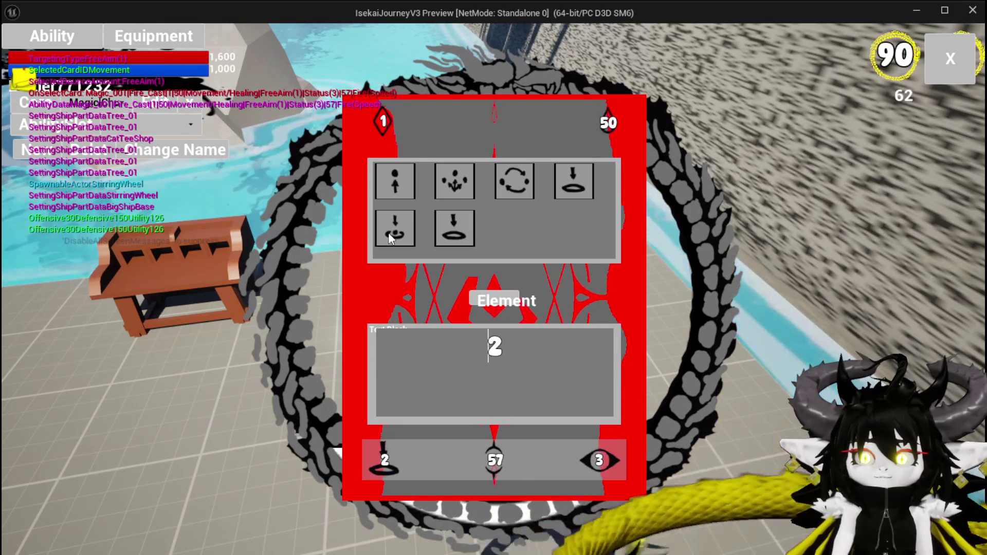
left_click(512, 186)
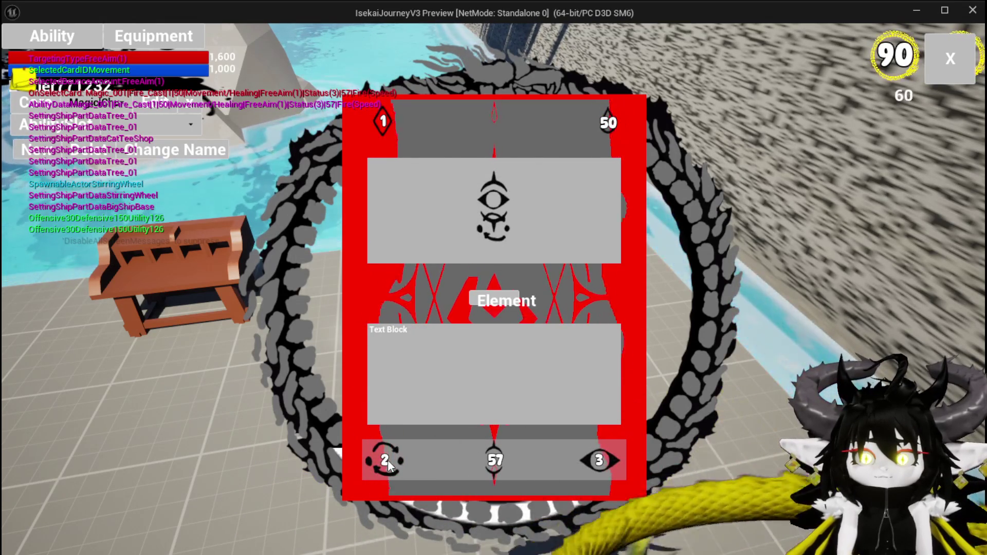
left_click(366, 444)
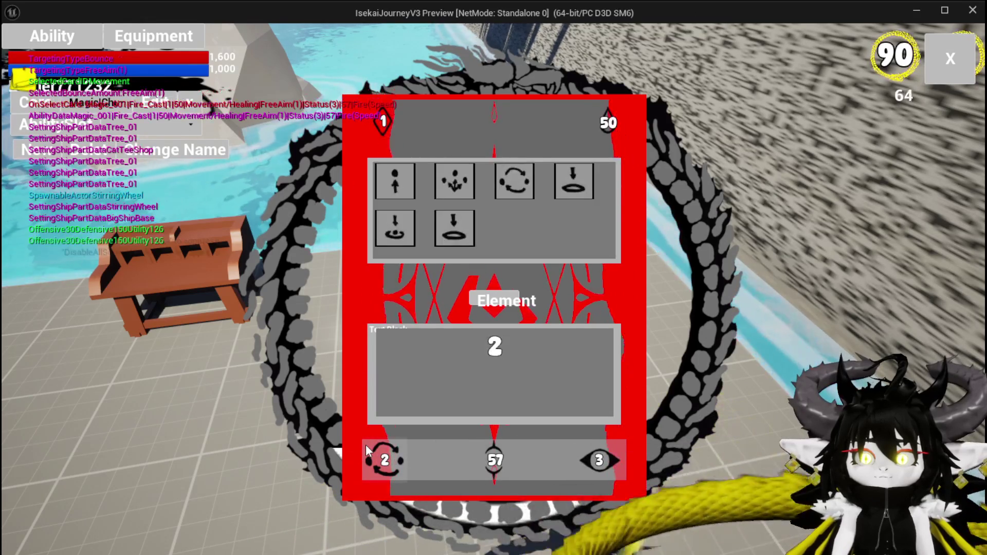
type("5")
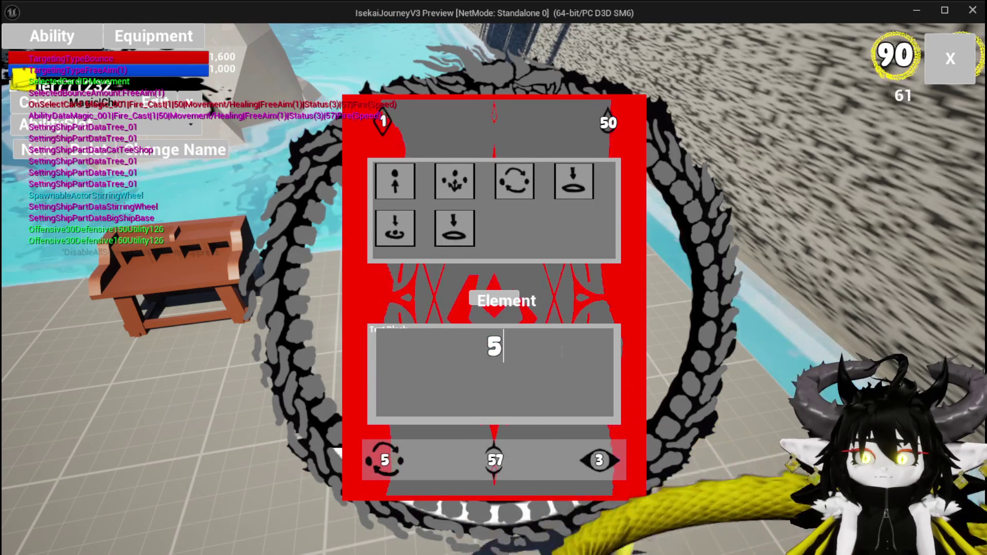
Step: Switch the targeting to Movement and back to circular-arrows, then check that index 5 shows
left_click(394, 181)
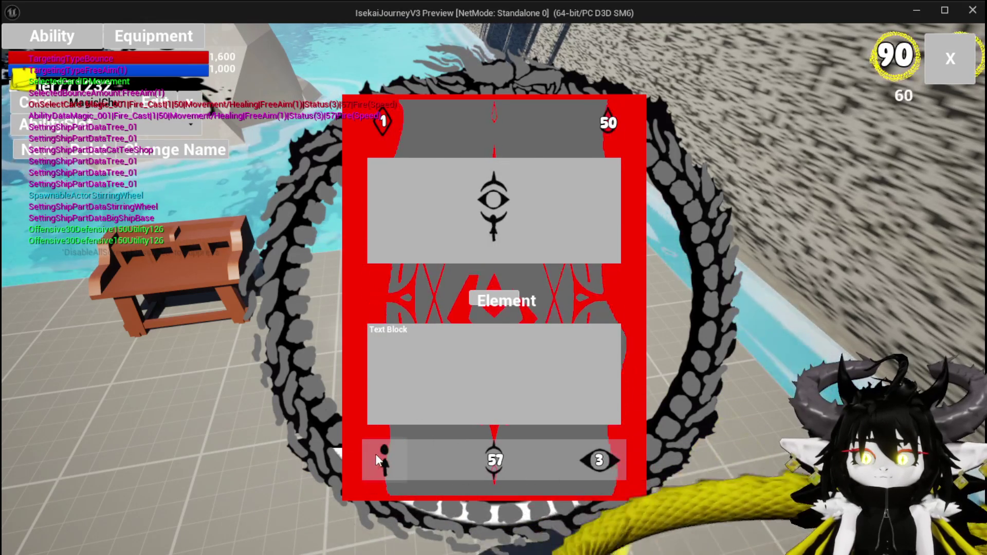
left_click(377, 452)
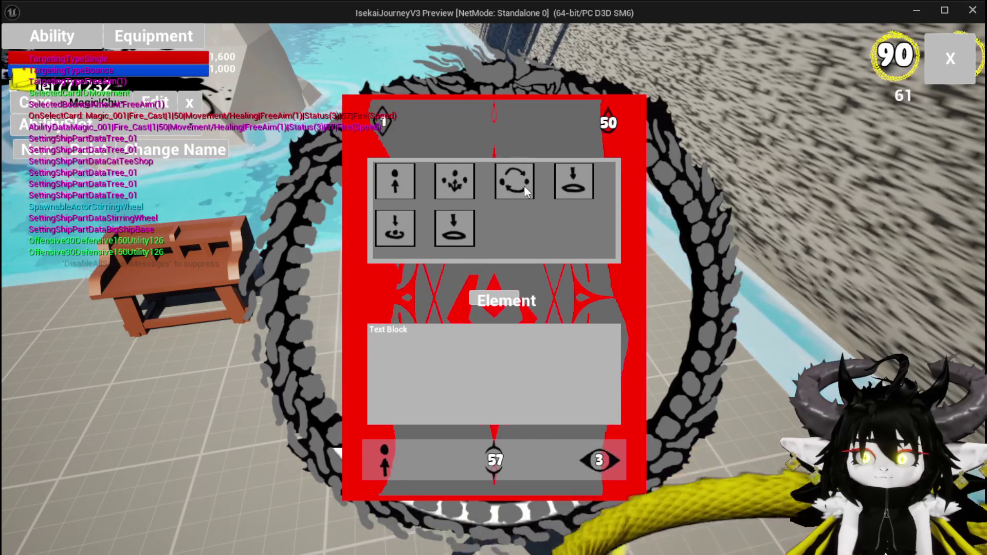
left_click(509, 187)
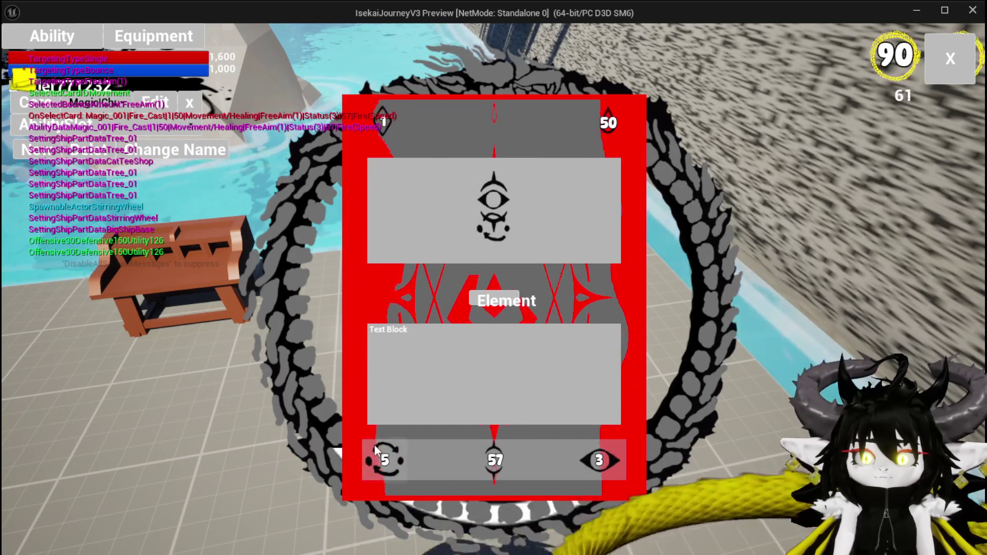
left_click(377, 449)
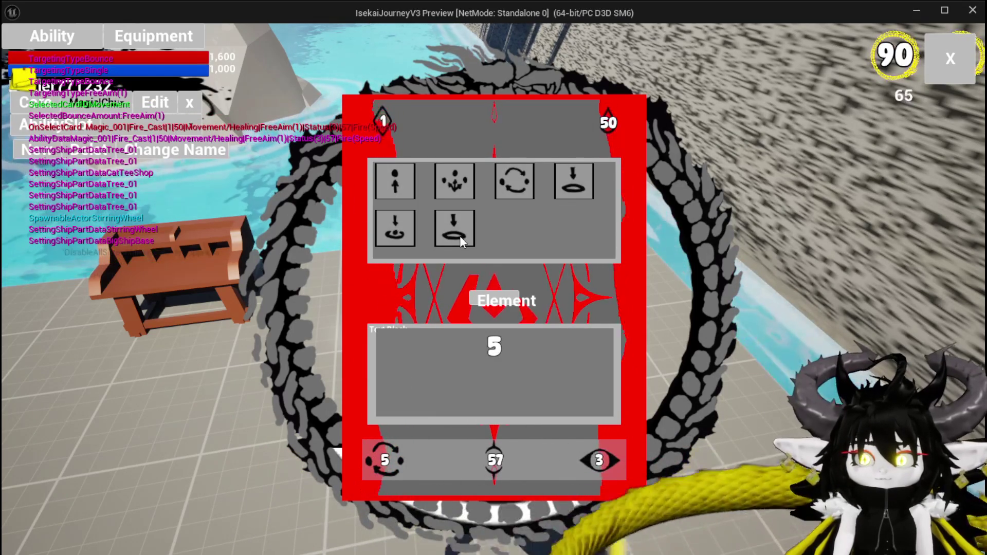
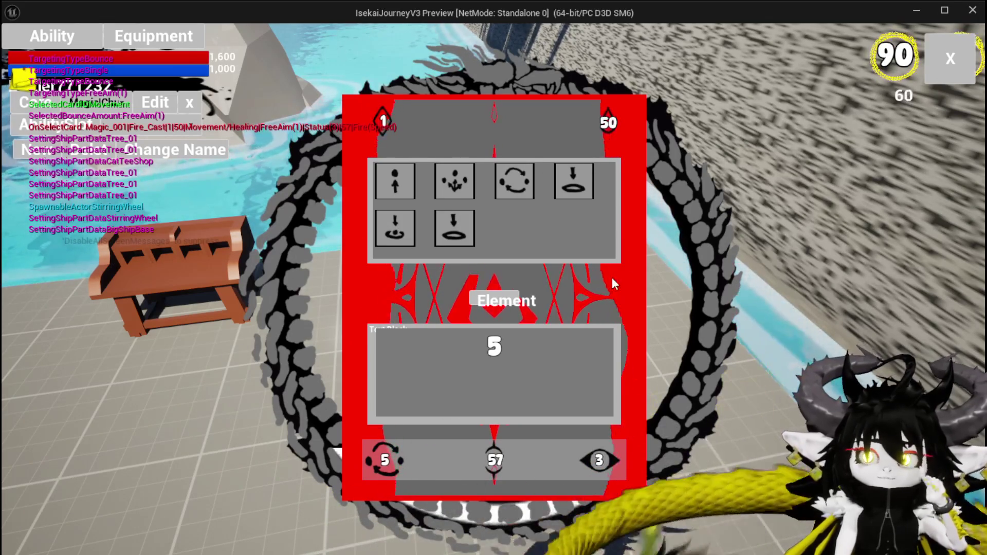
Step: In the play preview, cycle the card through the fifth, single-figure, multi-arrow and circular-arrow movement icons
left_click(396, 228)
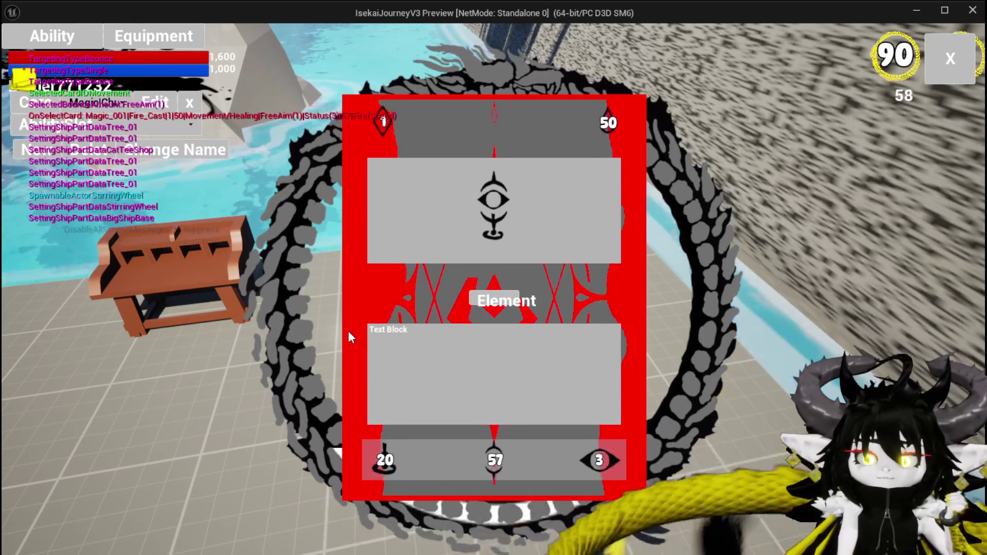
left_click(383, 451)
left_click(398, 196)
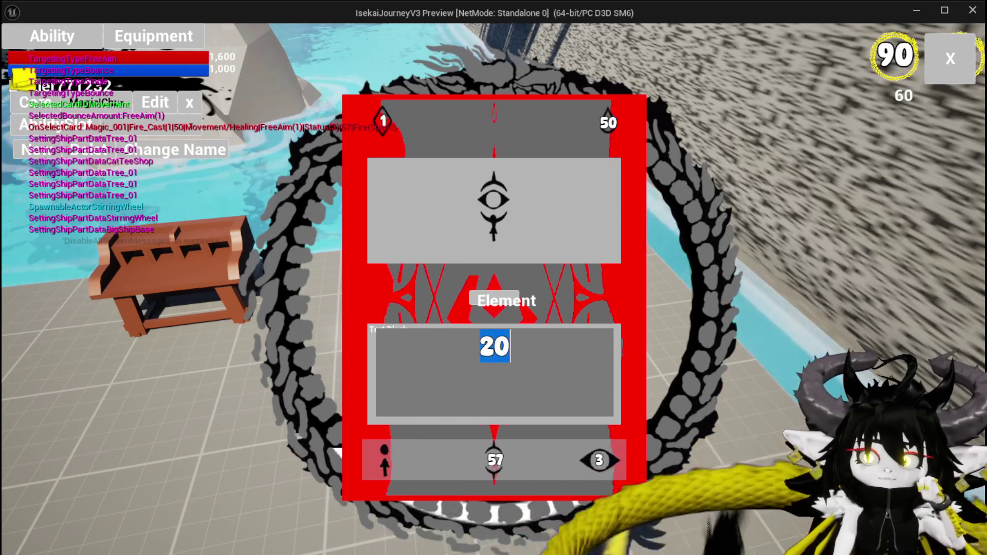
left_click(391, 447)
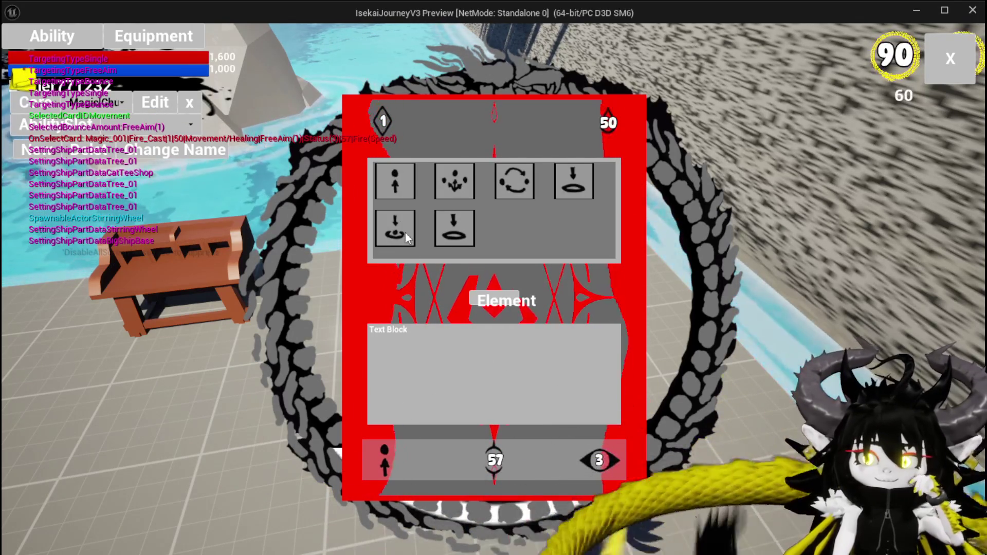
left_click(438, 190)
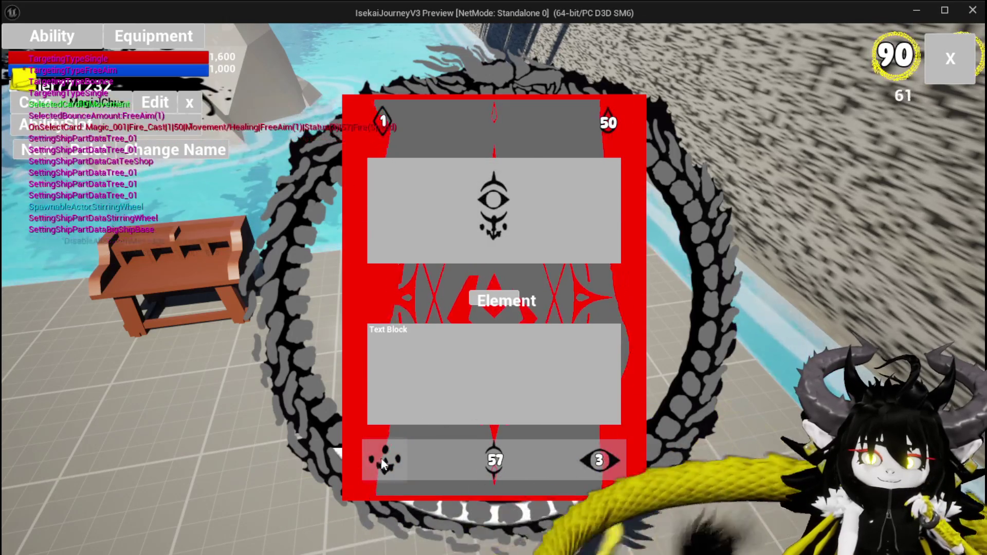
left_click(381, 468)
left_click(513, 179)
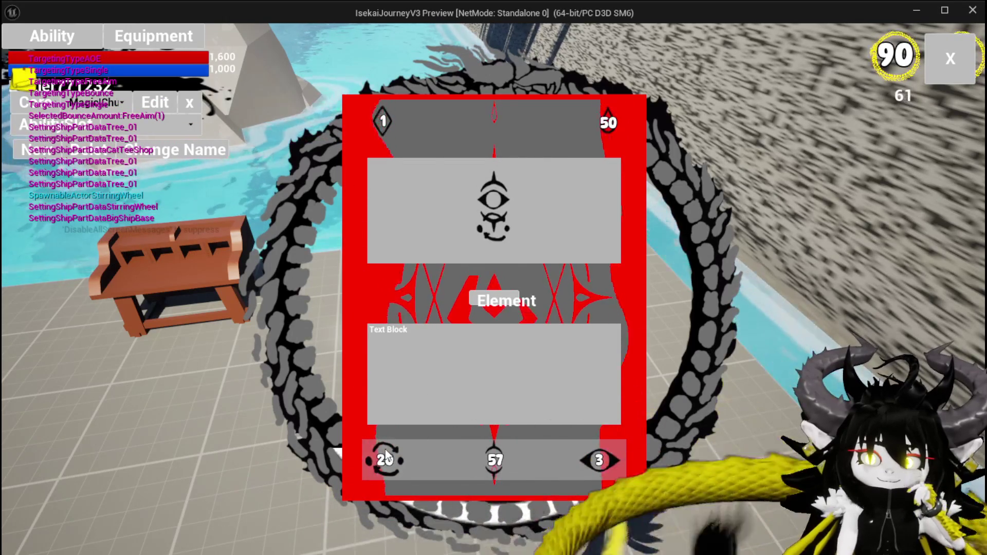
Step: Replace the card's number value with 5
left_click(385, 450)
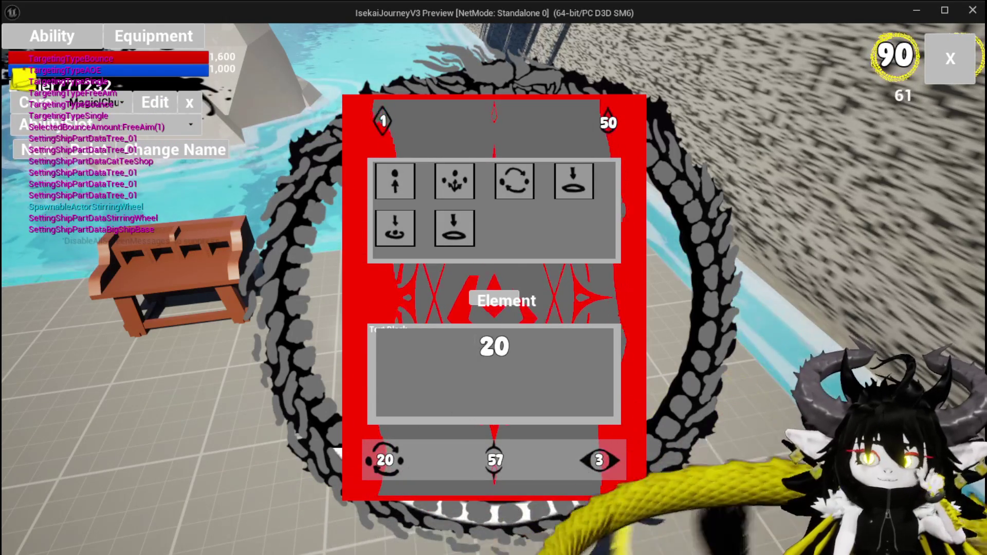
type("1")
key("Return")
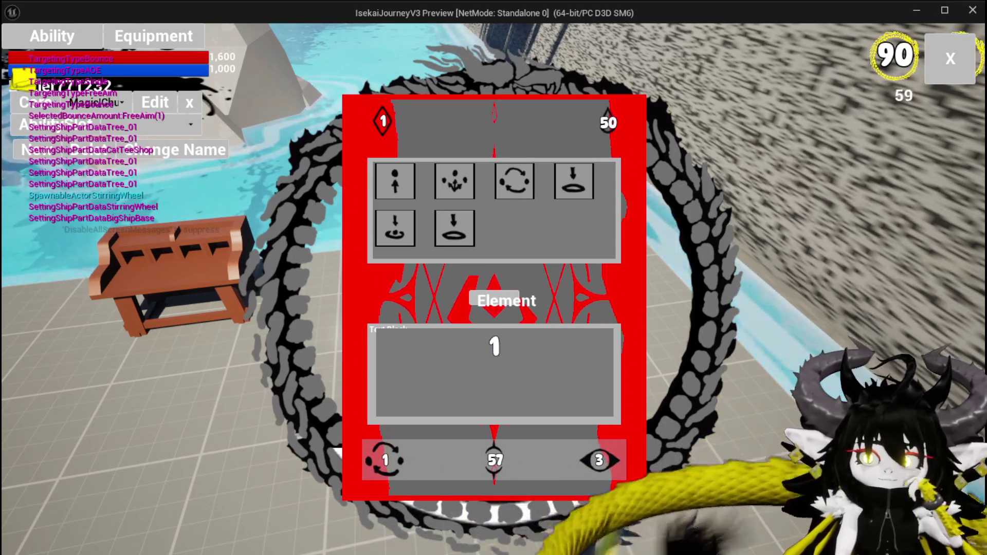
type("5")
left_click(390, 285)
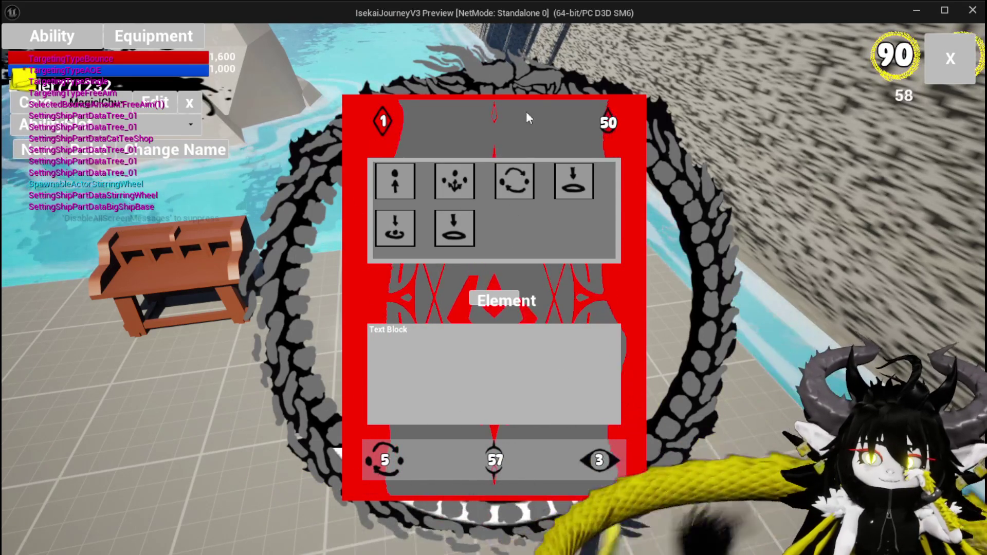
Step: Return the card panel to the eye symbol, stop the preview and save all
left_click(539, 198)
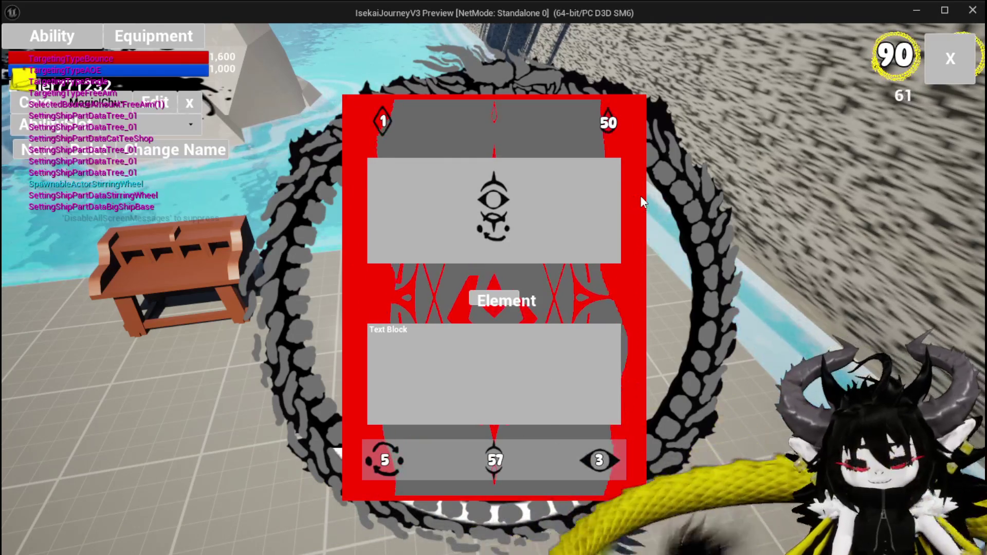
key("Escape")
left_click(15, 50)
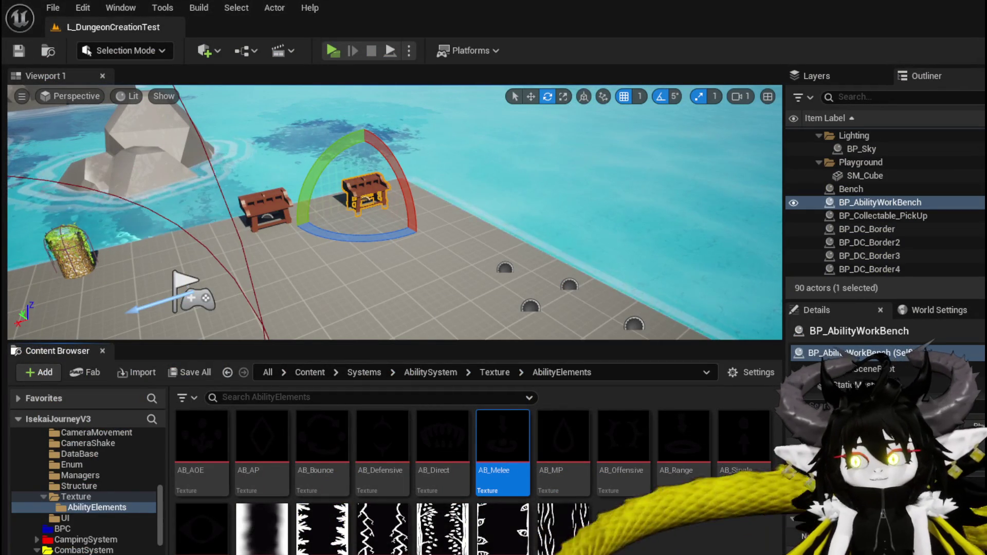
Step: In AbilityWorkBenchUI, shift the Switch on String and NumberChangeBus nodes further left
key("alt+Tab")
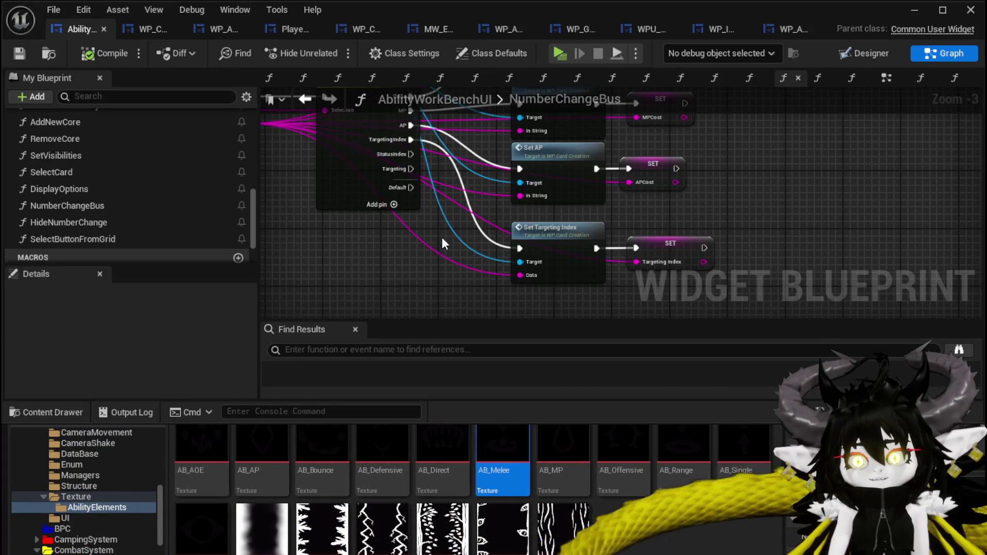
scroll(353, 210, "up", 4)
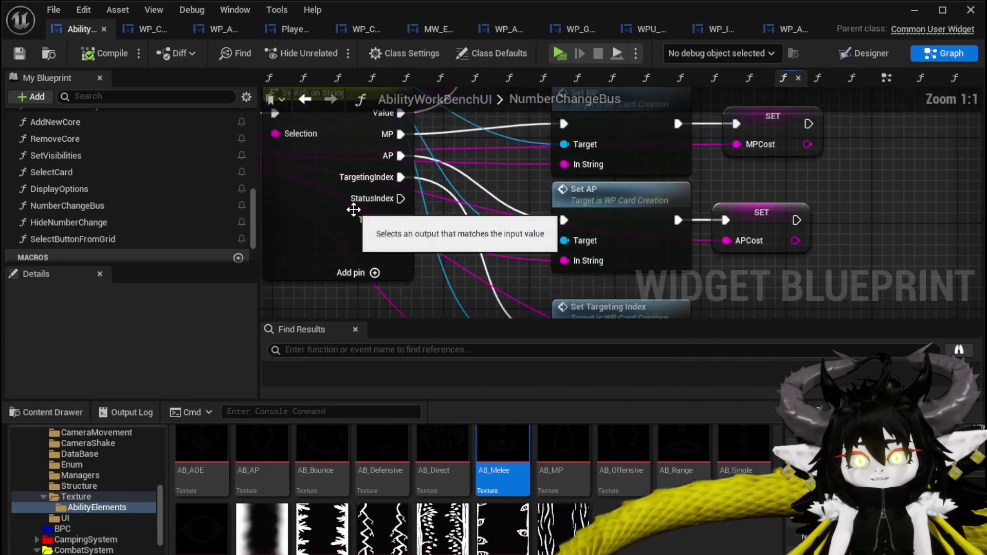
scroll(417, 242, "down", 1)
left_click(417, 242)
left_click_drag(417, 242, 375, 242)
scroll(498, 242, "down", 1)
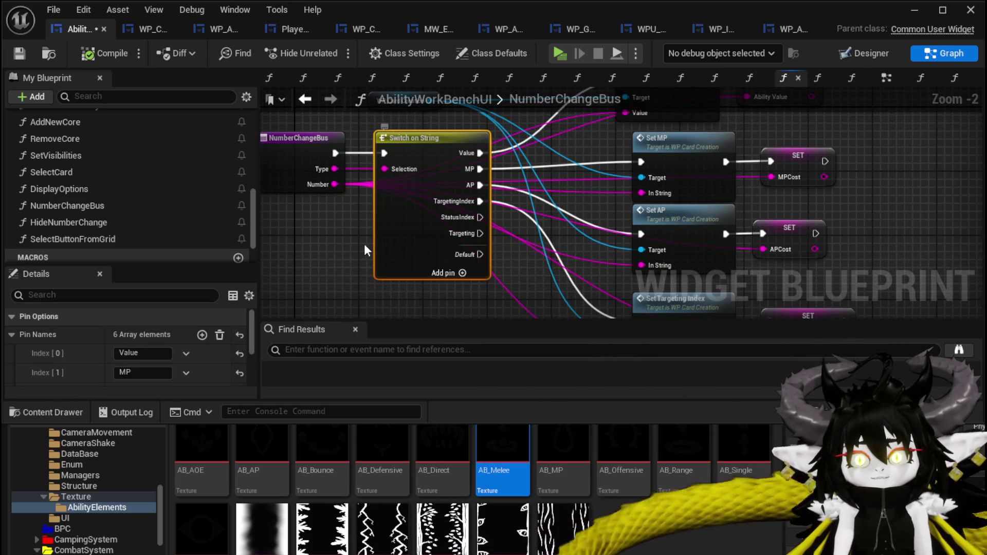
left_click(360, 170, "ctrl")
left_click_drag(472, 222, 424, 222)
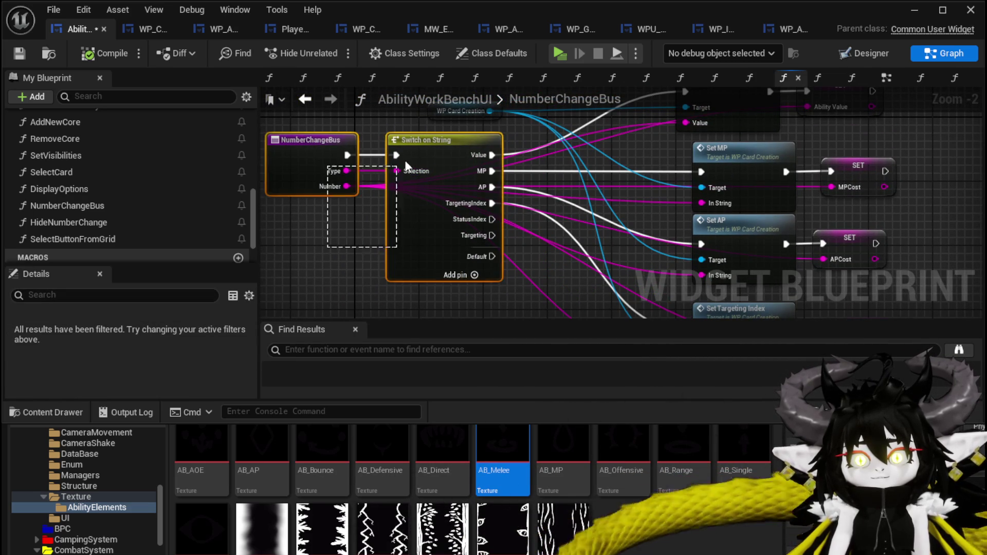
Step: Check the Switch on String pin options, leave them unchanged, and compile the blueprint
left_click(441, 180)
scroll(452, 283, "up", 2)
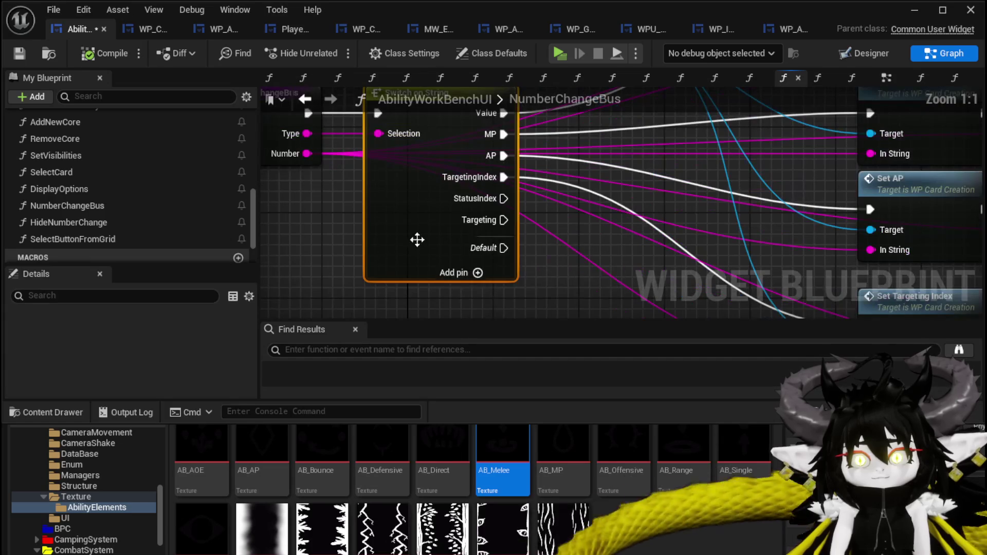
scroll(161, 367, "down", 1)
left_click(186, 343)
left_click(255, 341)
left_click(328, 266)
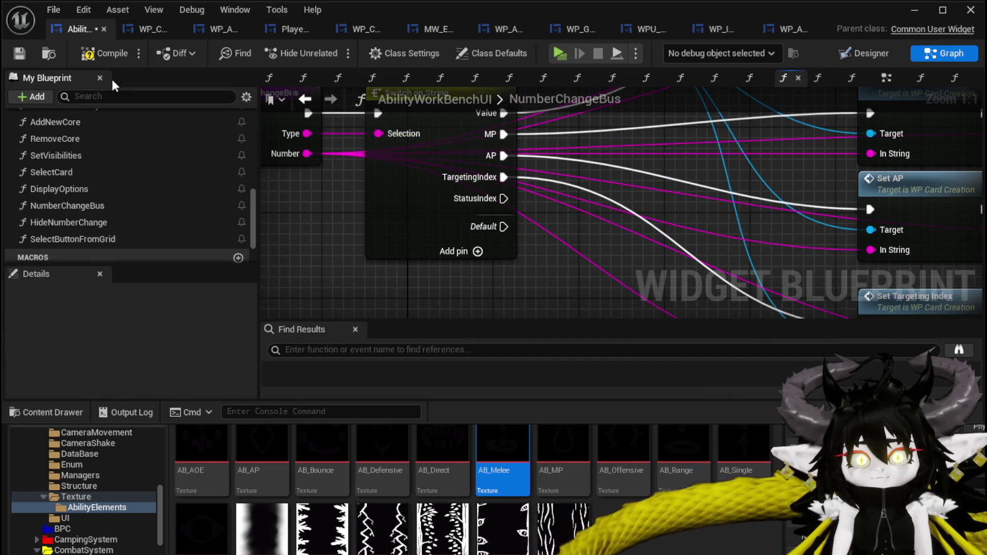
left_click(19, 54)
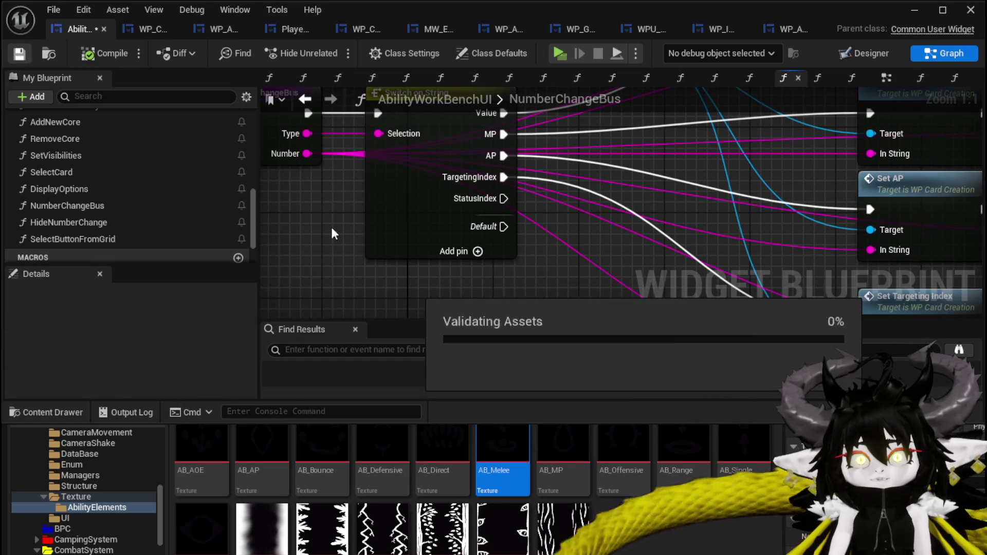
Step: In the WP_C card widget Designer, review MW_TargetingIndex's visibility options without changing them
left_click(143, 28)
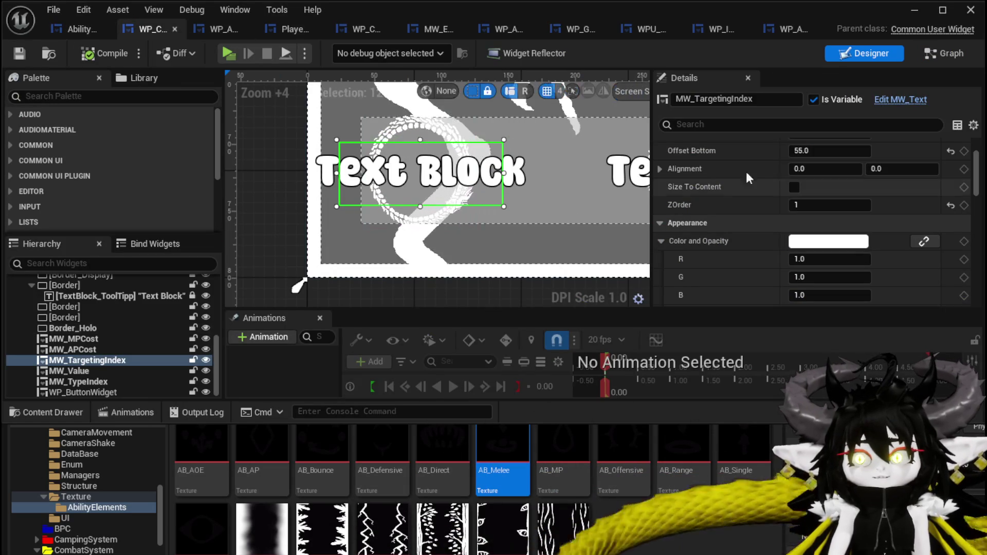
scroll(843, 189, "down", 10)
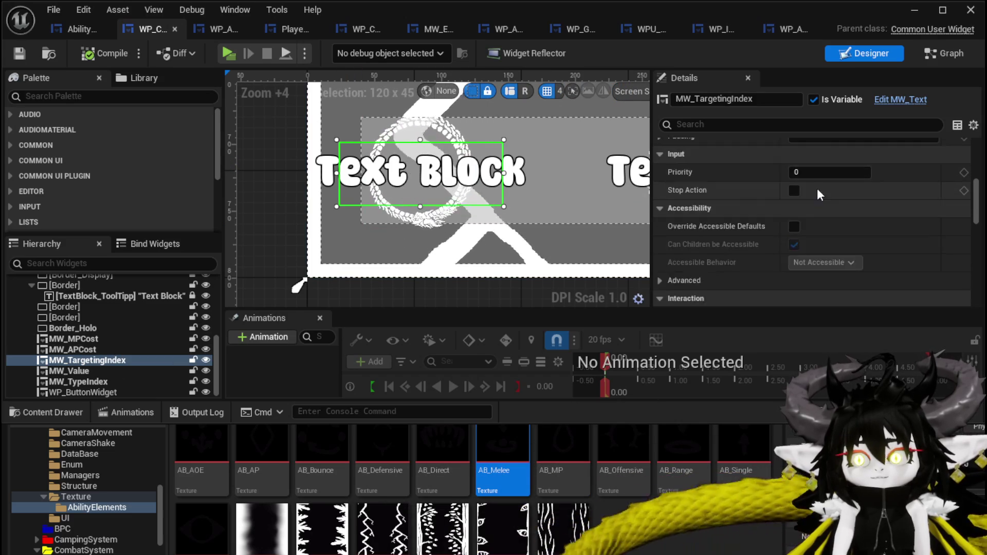
scroll(841, 180, "up", 1)
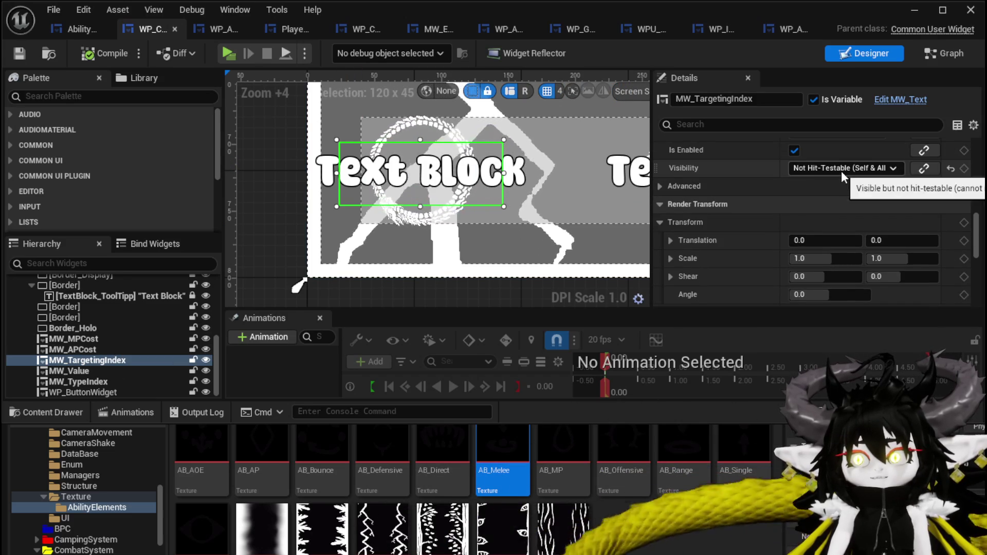
left_click(841, 169)
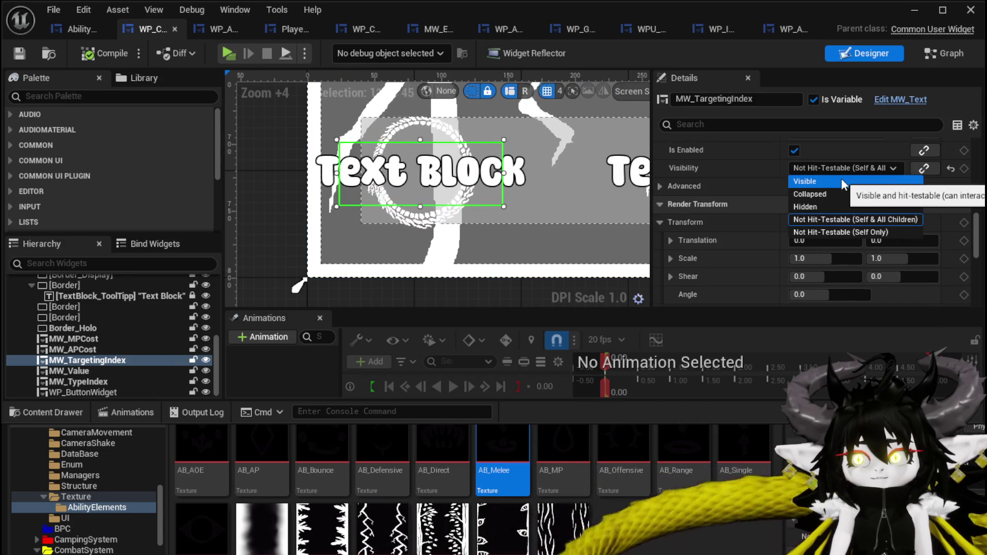
left_click(853, 220)
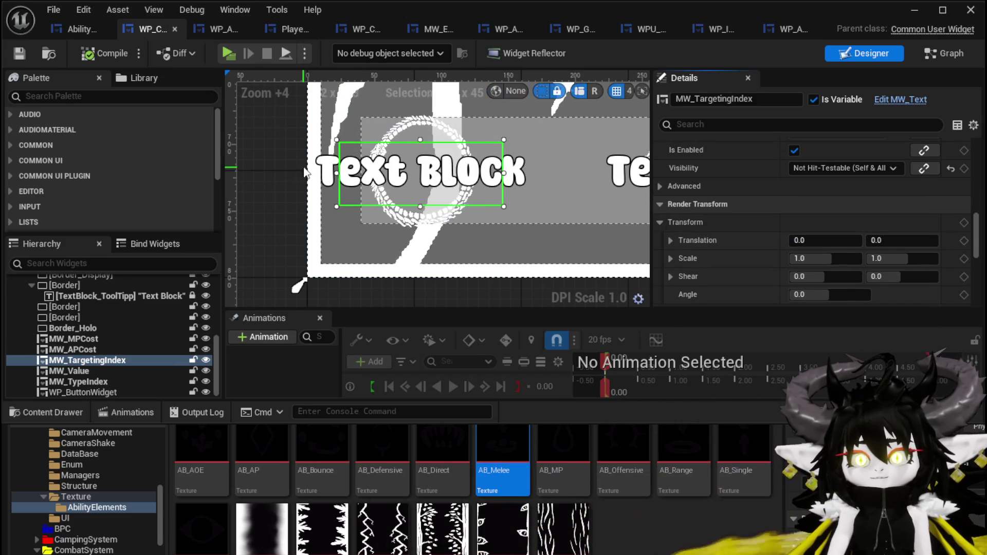
Step: Set Image_Targeting's Visibility to Not Hit-Testable (Self Only), then compile and save
left_click(406, 128)
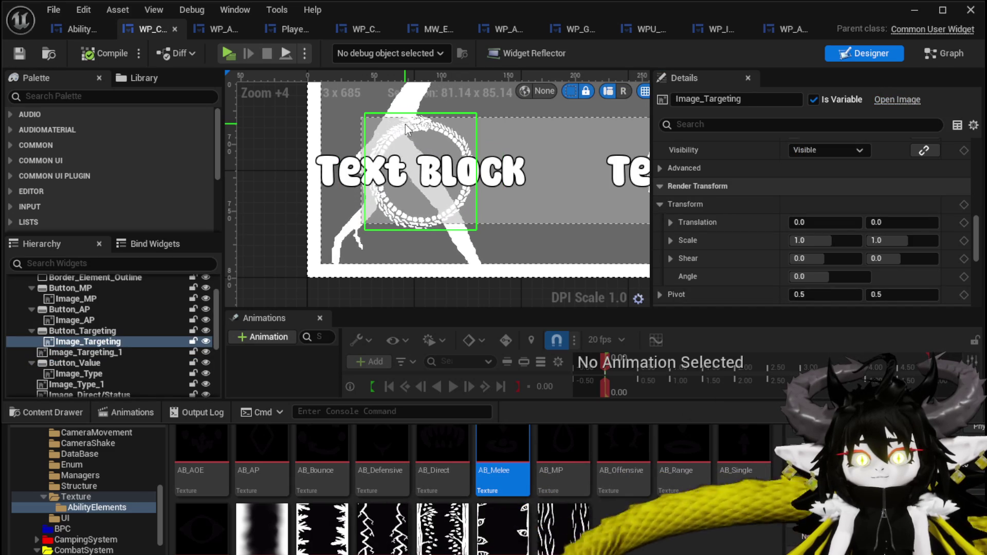
scroll(866, 233, "down", 10)
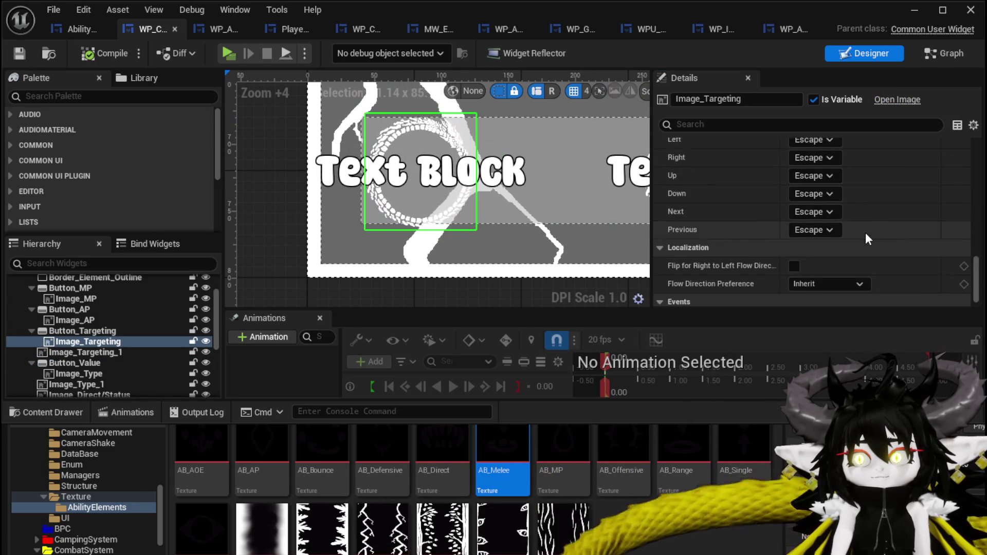
scroll(865, 233, "up", 8)
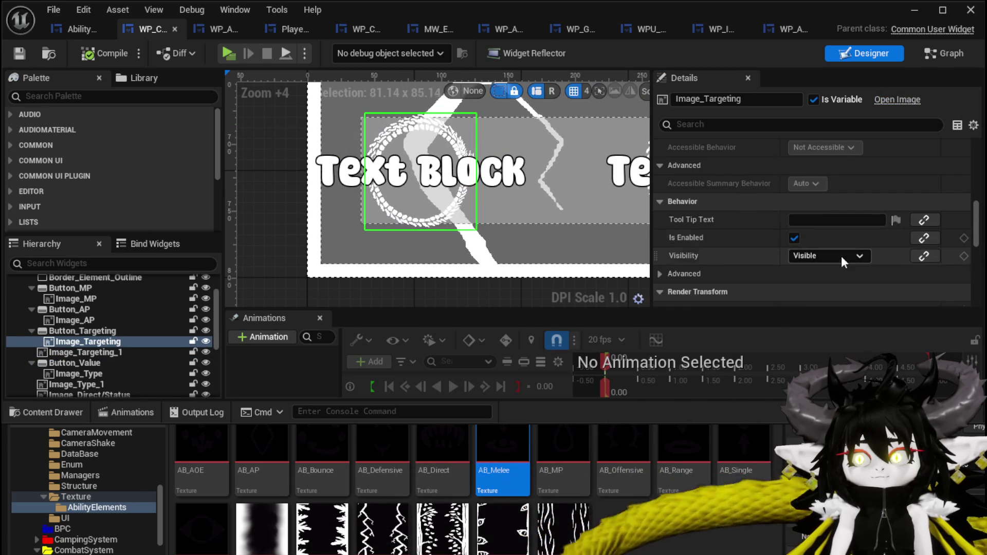
left_click(833, 258)
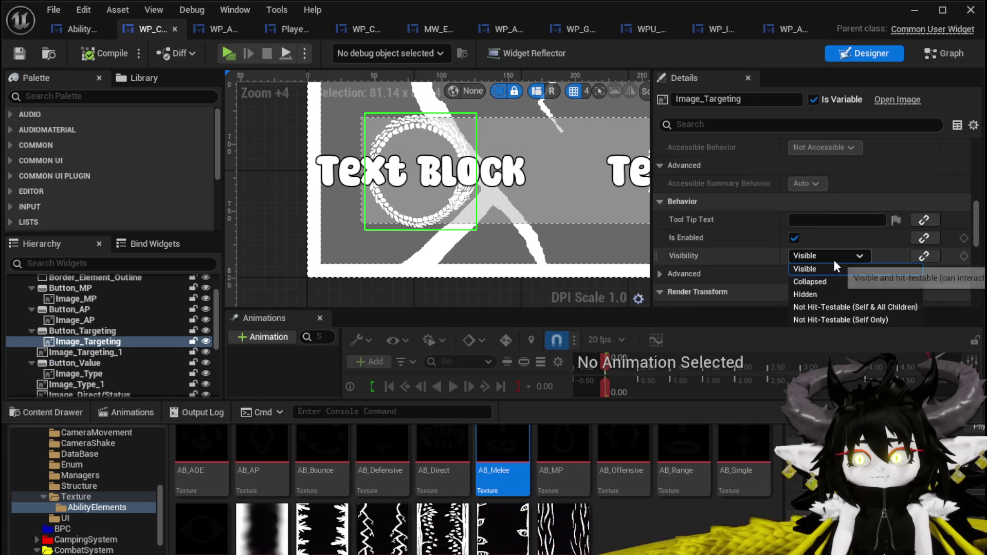
left_click(834, 319)
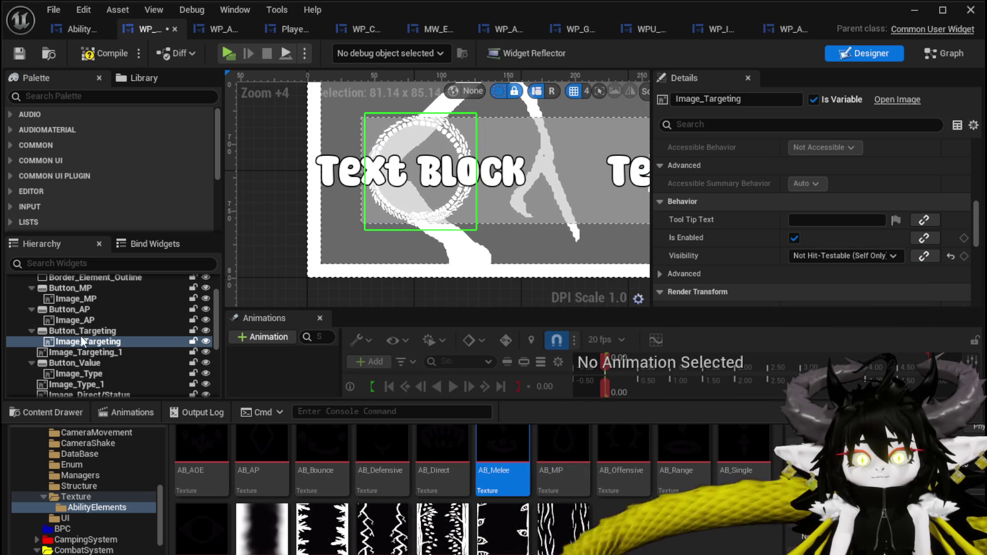
left_click(84, 333)
left_click(89, 54)
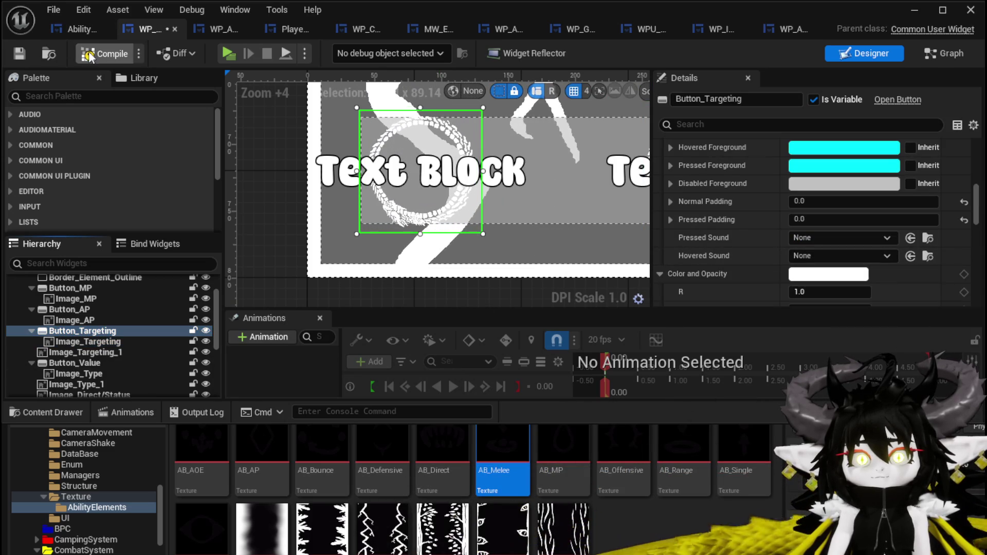
left_click(15, 56)
Step: Bring the next circular icon slot into view and select Image_Direct/Status
mouse_move(546, 187)
left_mouse_down()
mouse_move(305, 177)
mouse_move(325, 189)
left_mouse_up()
scroll(502, 169, "down", 1)
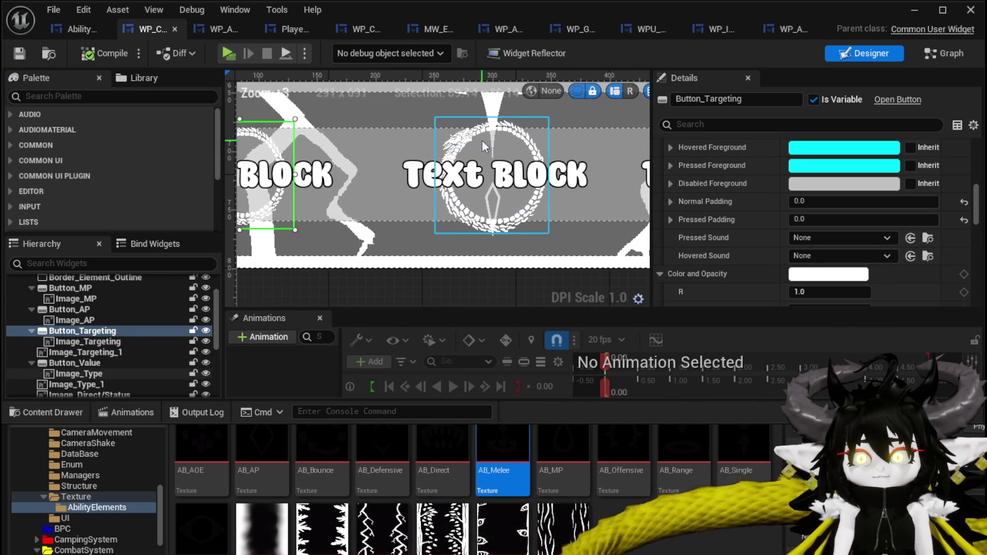
left_click(485, 147)
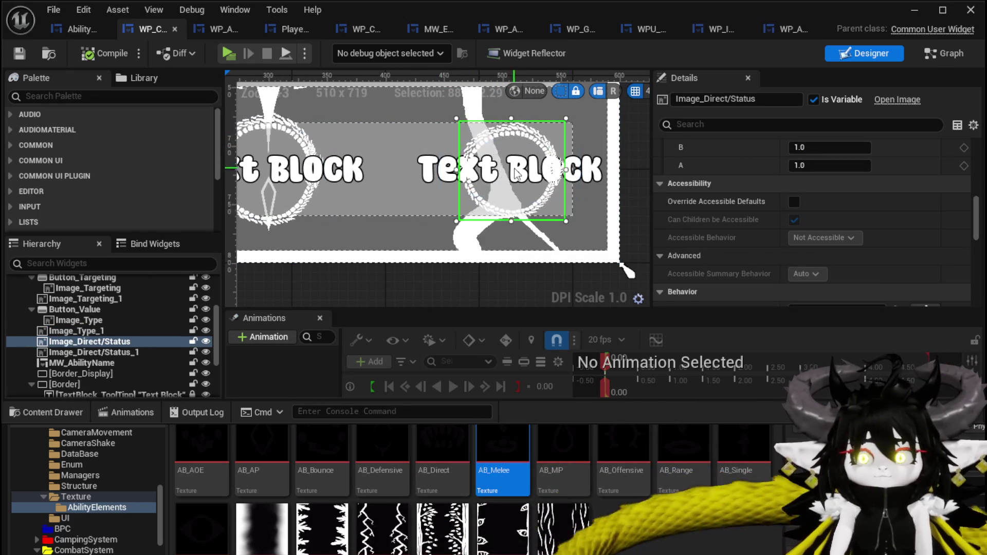
Step: Give MW_TypeIndex a ZOrder of 1
left_click(566, 185)
scroll(815, 248, "down", 10)
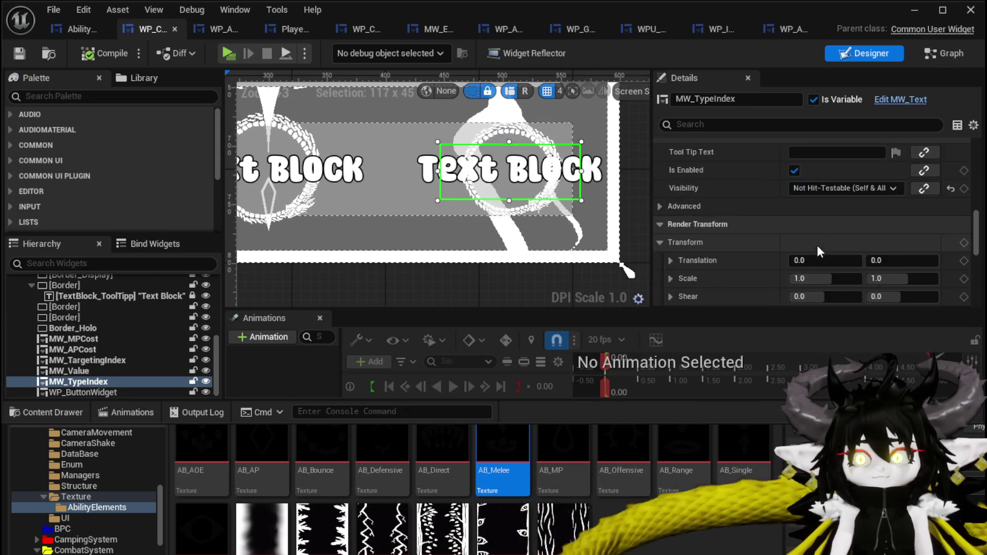
scroll(787, 225, "up", 3)
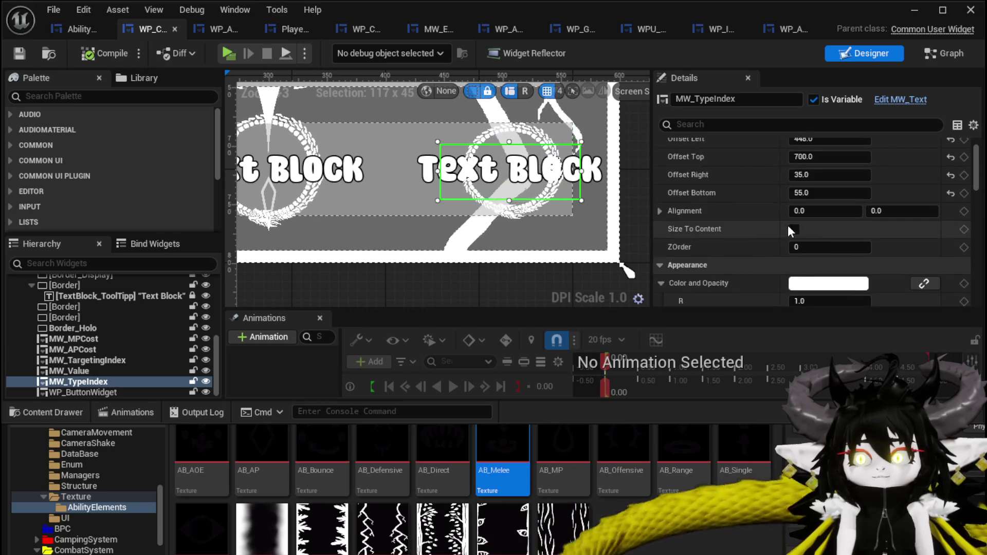
left_click(829, 249)
type("1")
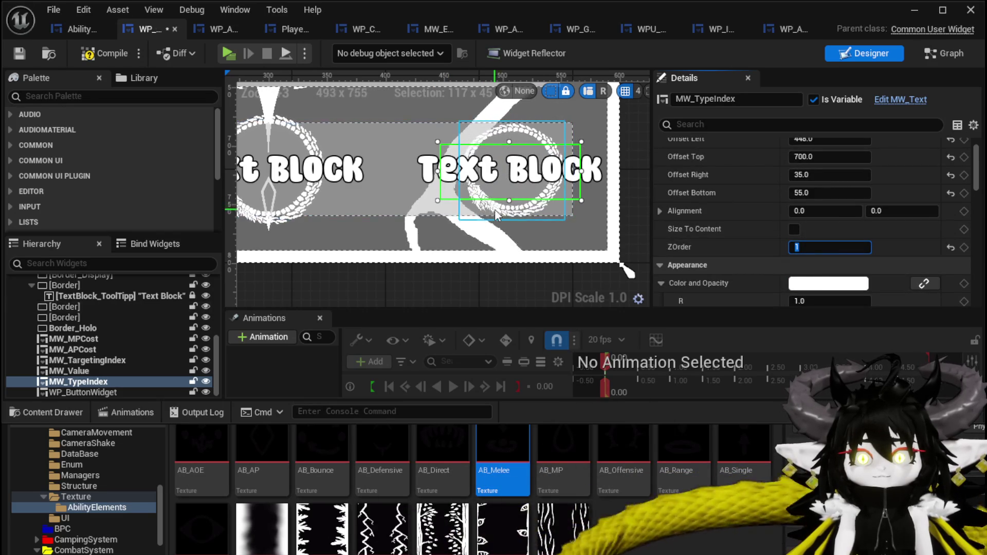
left_click(497, 211)
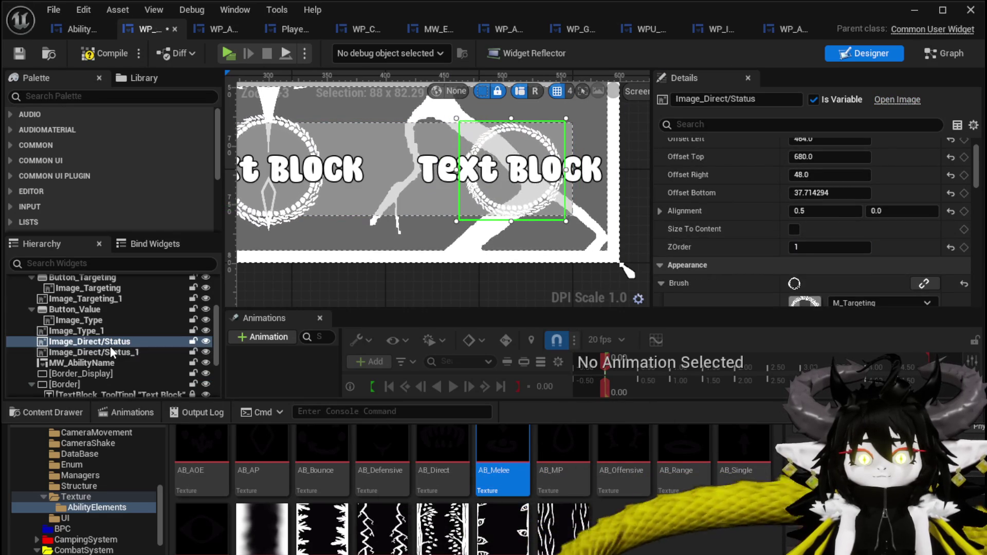
Step: Change Image_Direct/Status Visibility from Visible to Not Hit-Testable (Self Only)
scroll(847, 237, "down", 10)
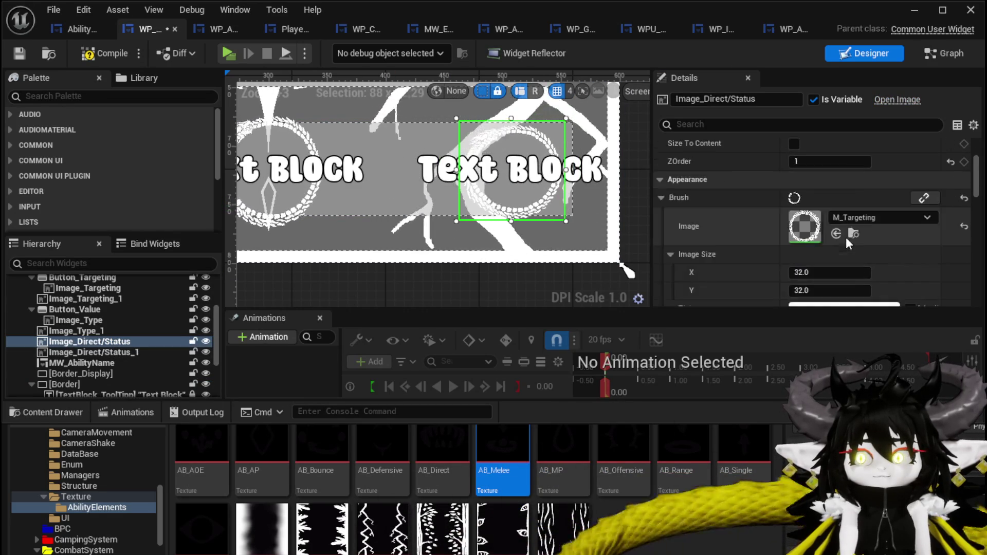
scroll(847, 254, "down", 10)
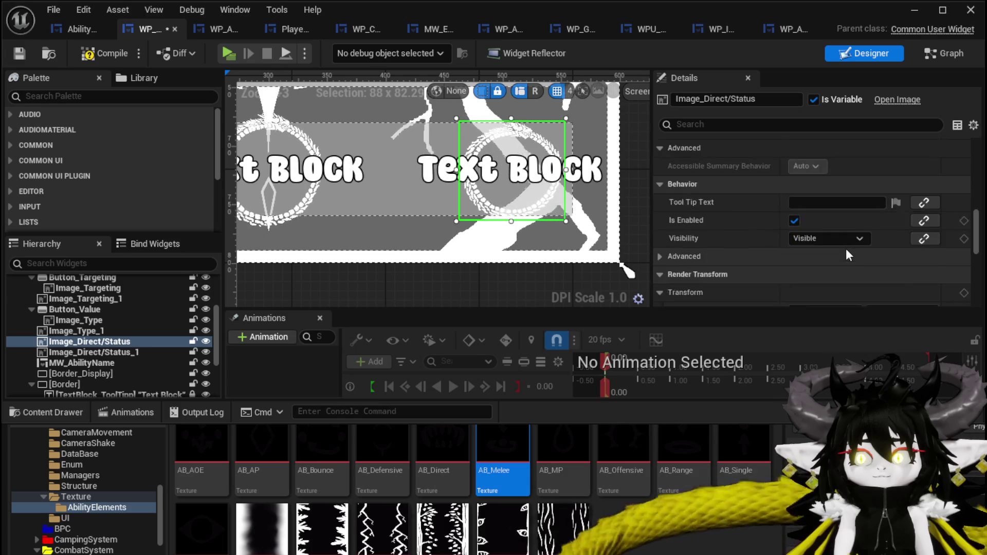
scroll(846, 250, "up", 10)
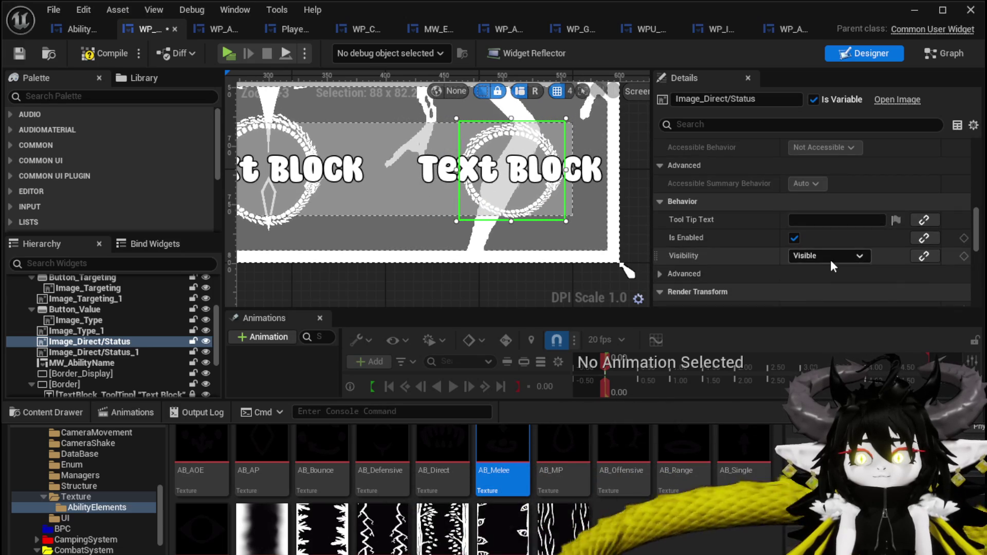
left_click(831, 258)
left_click(834, 321)
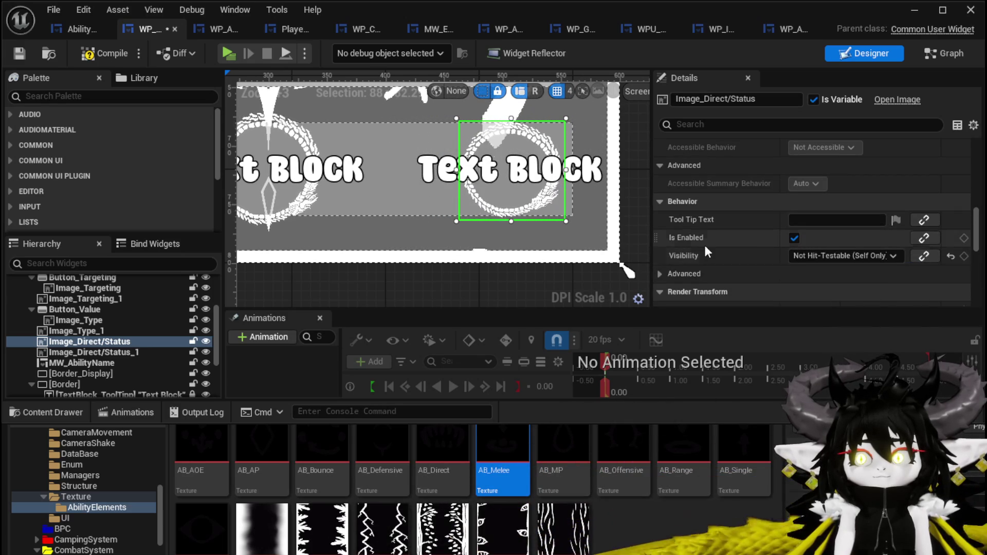
right_click(76, 343)
Step: Wrap Image_Direct/Status in a Button, rename it Button_Status, and save the widget
mouse_move(134, 484)
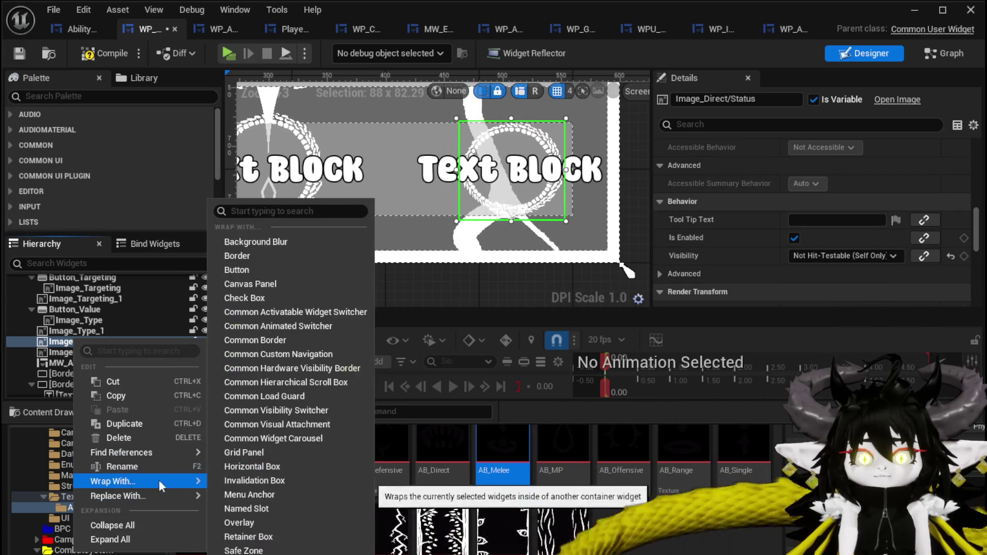
left_click(263, 269)
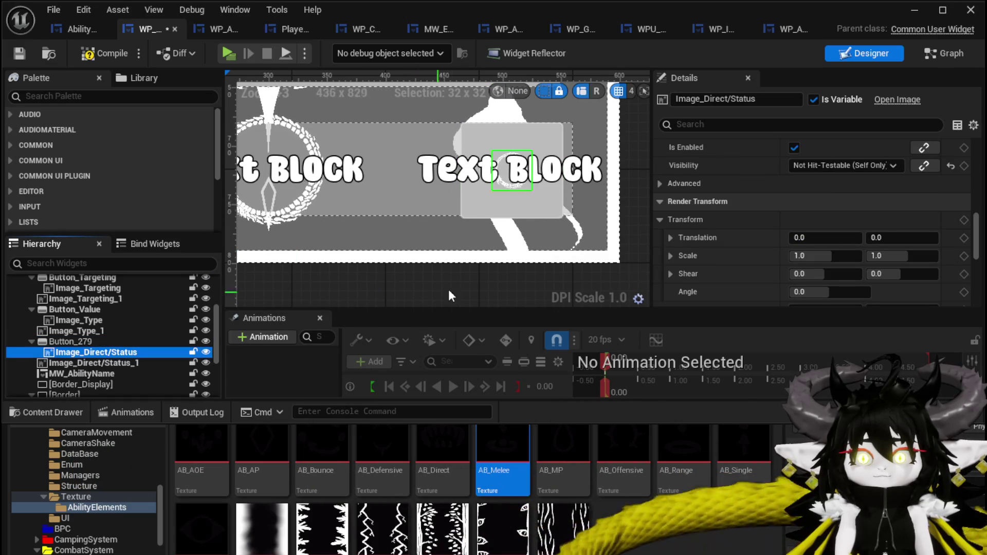
left_click(72, 341)
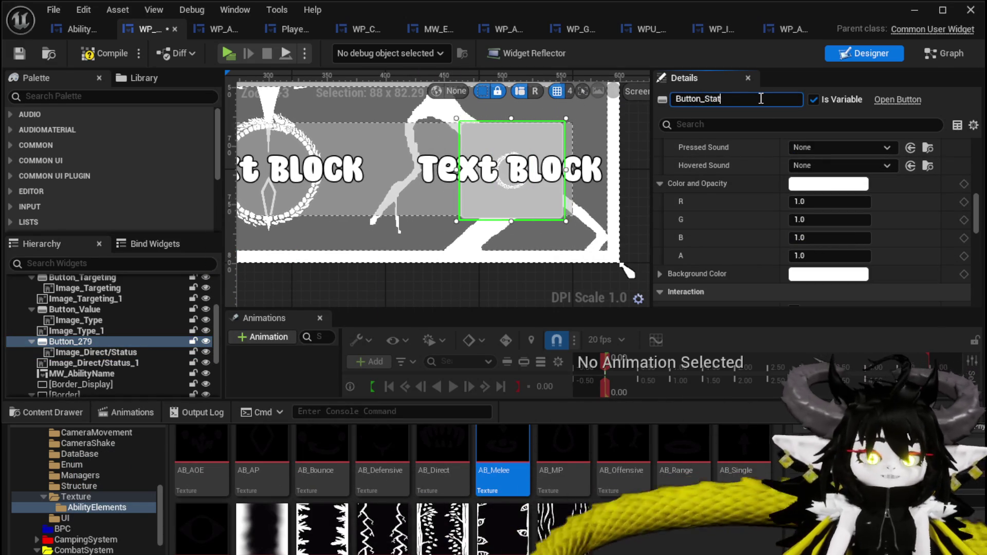
type("us")
key("Return")
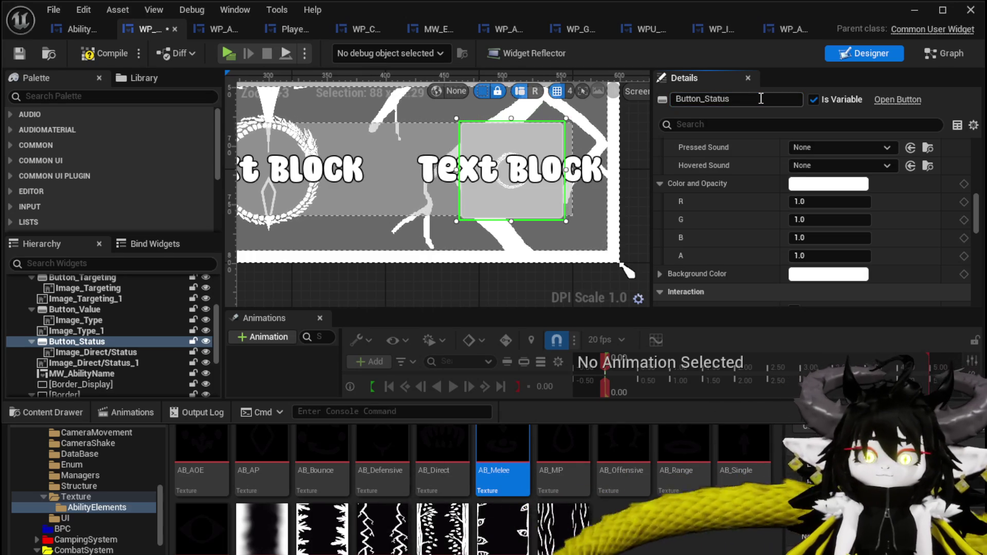
left_click(19, 54)
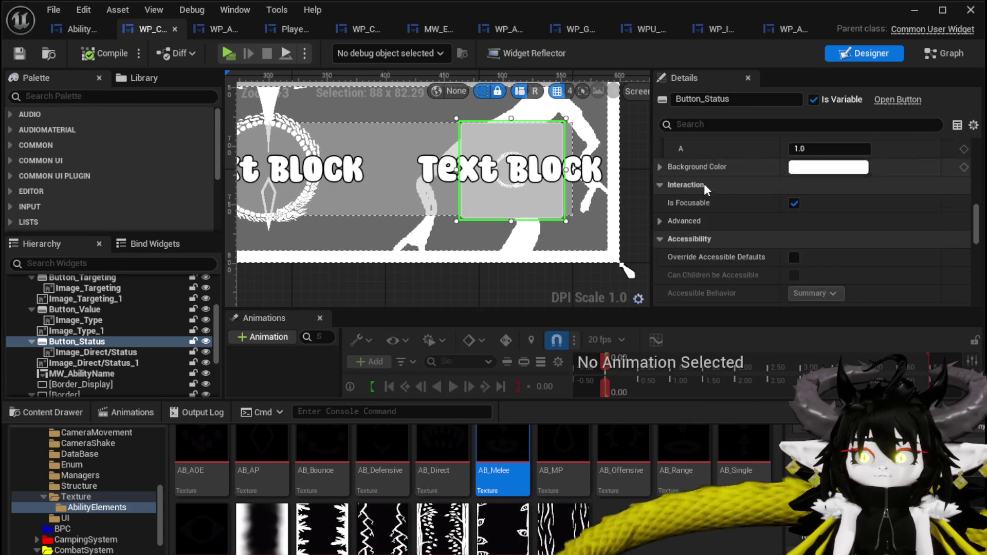
scroll(727, 206, "up", 10)
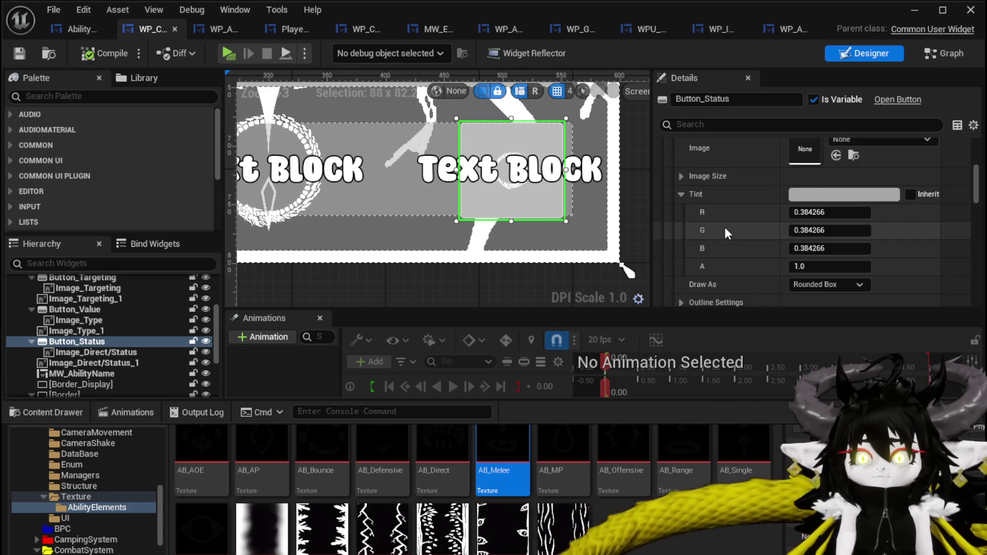
left_click(671, 212)
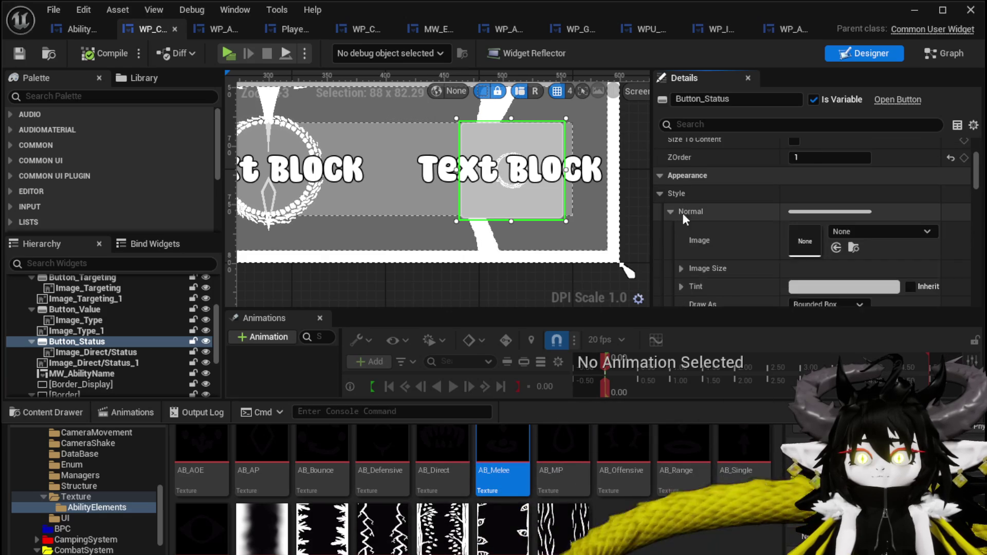
Step: Set Button_Status's Normal style tint alpha to 0
scroll(773, 220, "down", 2)
left_click(681, 203)
scroll(684, 198, "down", 2)
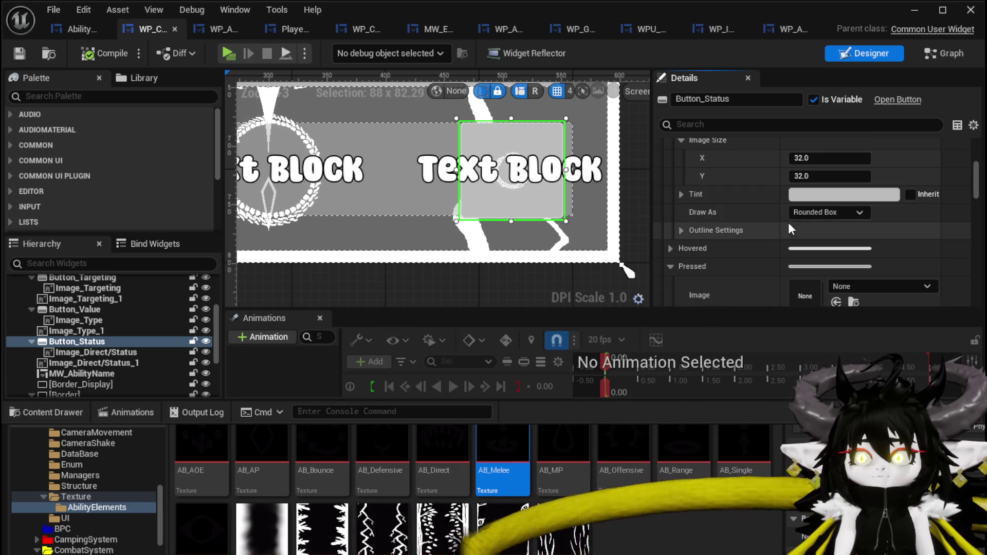
left_click(690, 194)
key("Return")
Step: Set the Hovered style tint alpha to 0.1
scroll(695, 239, "down", 3)
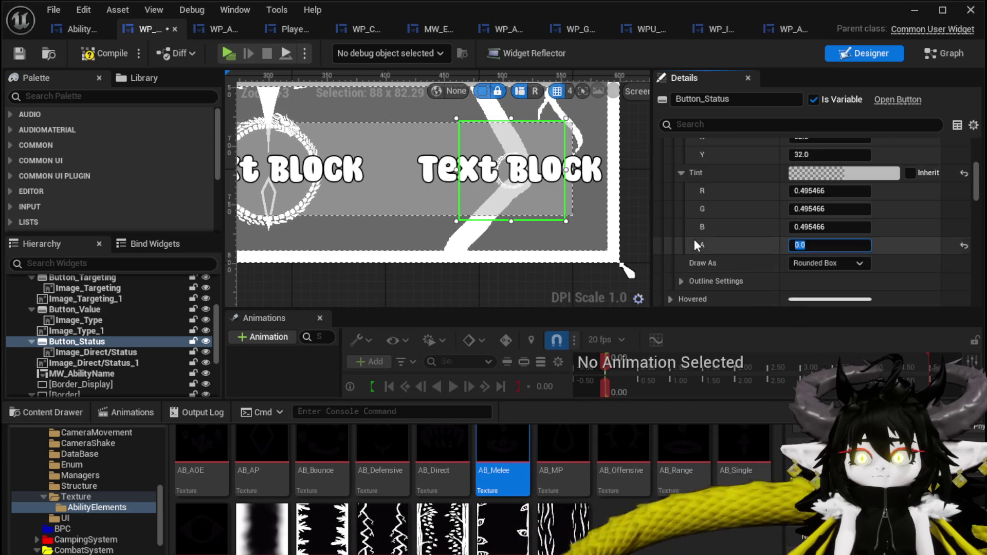
left_click(674, 236)
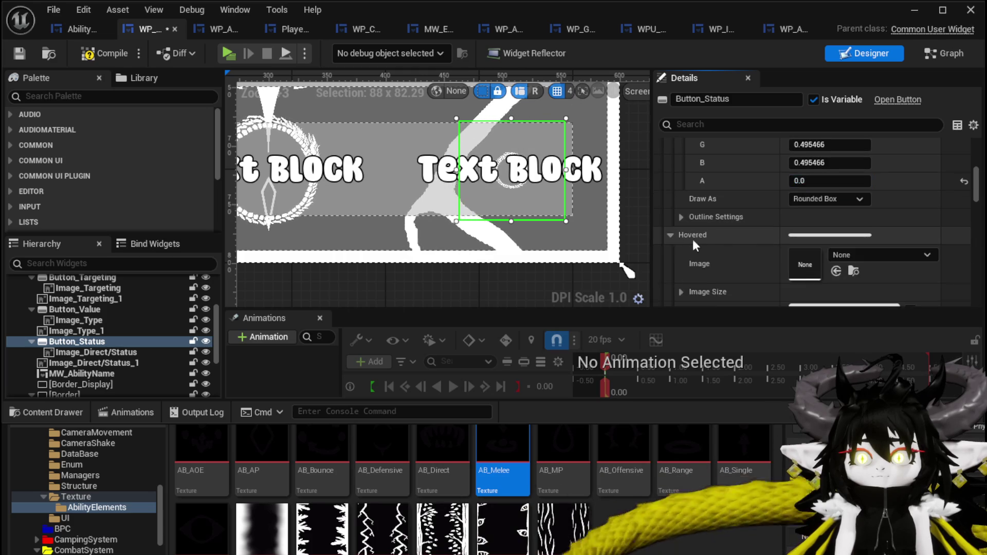
scroll(694, 239, "down", 1)
left_click(705, 249)
scroll(715, 245, "down", 2)
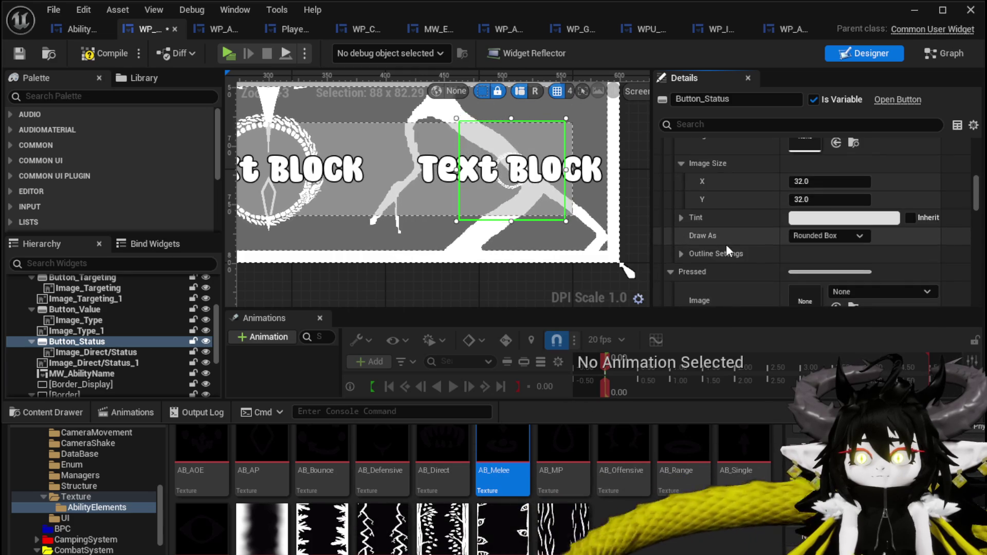
left_click(682, 218)
scroll(720, 229, "down", 1)
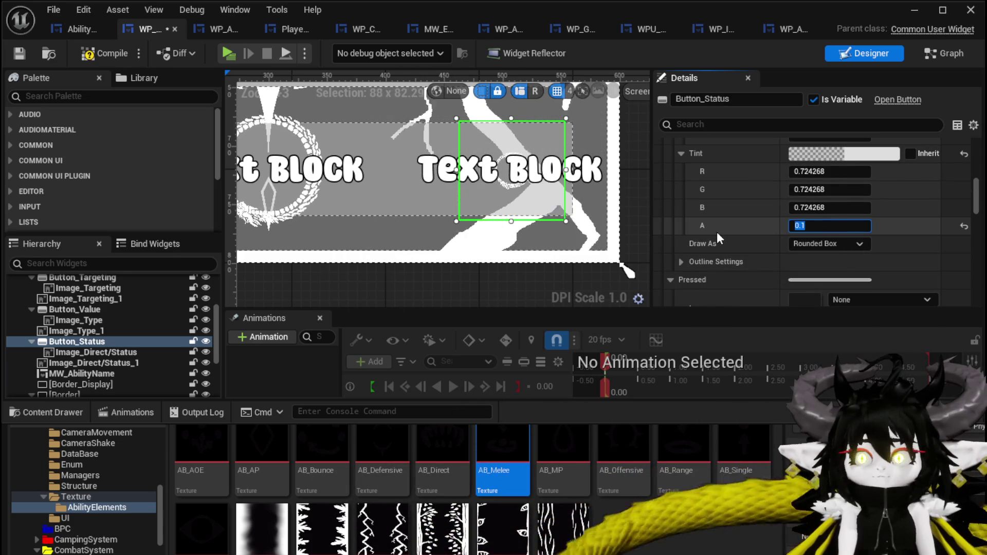
left_click(680, 261)
Step: Set the Pressed style tint alpha to 0 and save the widget
scroll(709, 241, "down", 3)
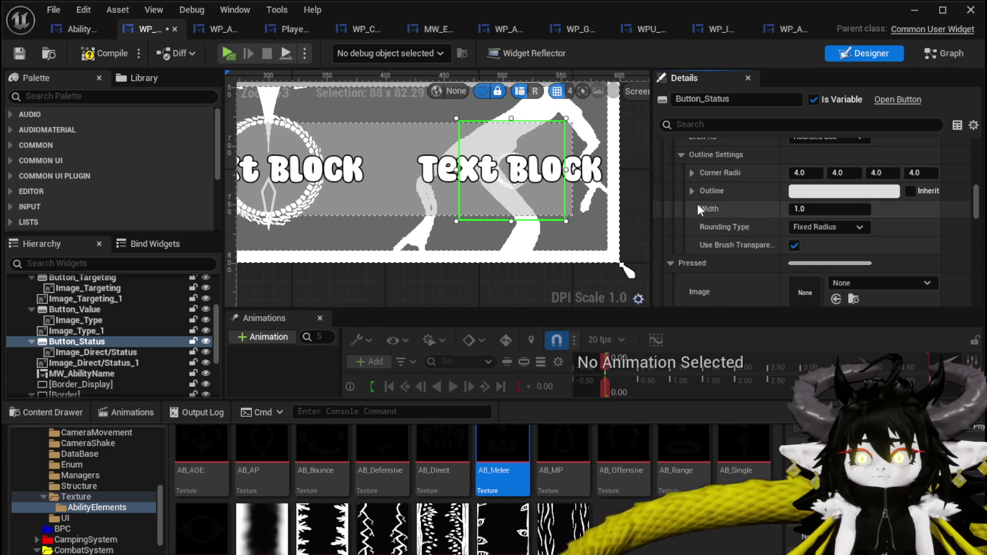
scroll(689, 206, "up", 2)
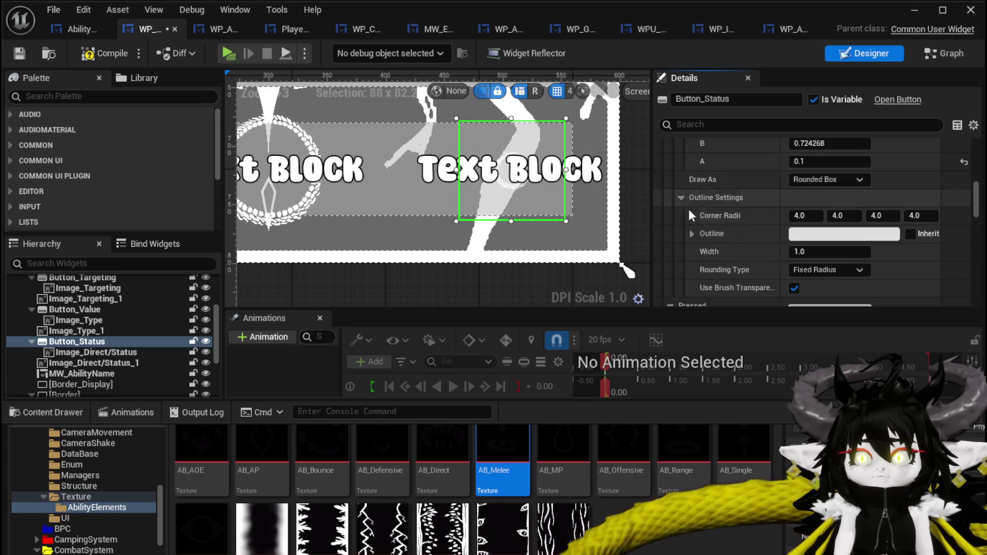
scroll(710, 251, "up", 4)
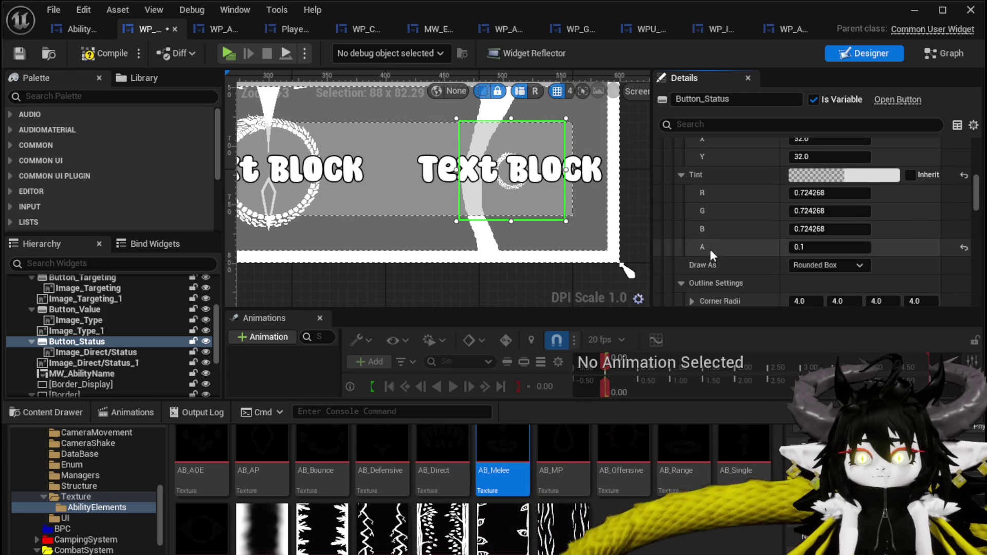
scroll(711, 249, "down", 3)
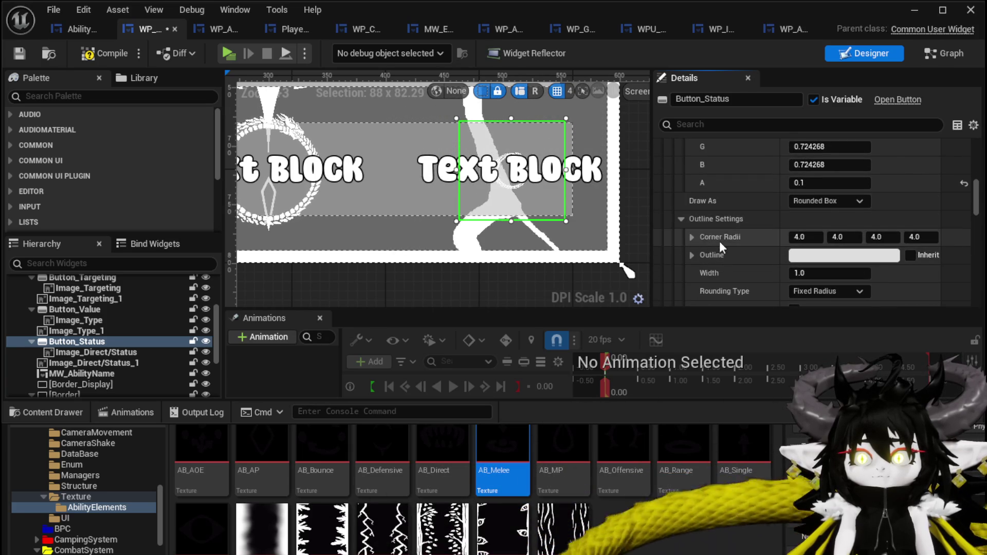
scroll(716, 242, "down", 6)
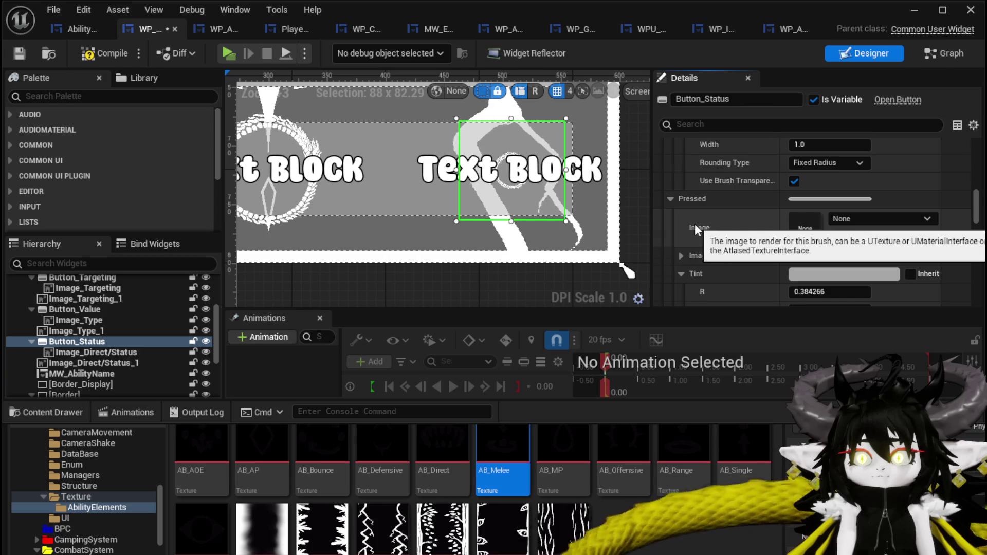
scroll(711, 228, "down", 7)
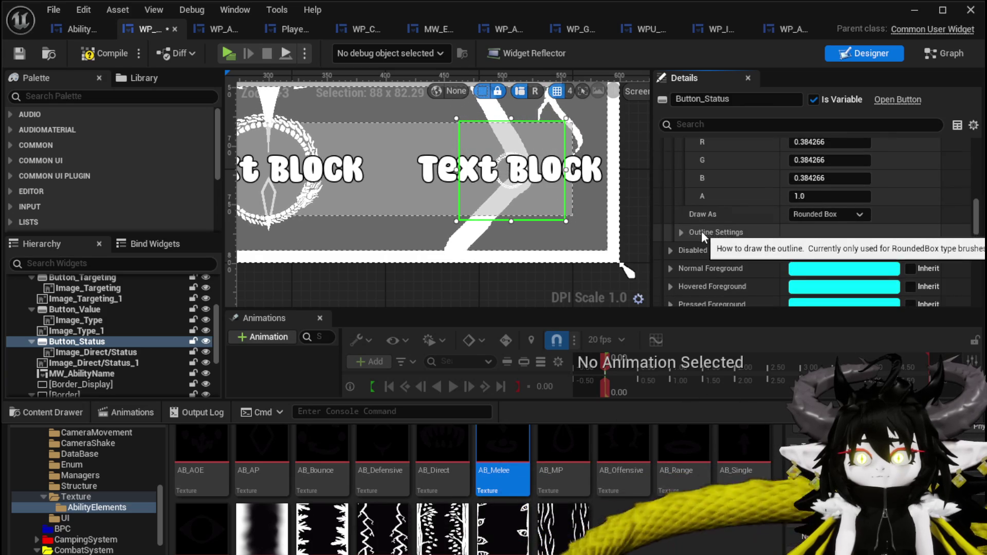
scroll(702, 230, "up", 3)
left_click(824, 261)
type("0")
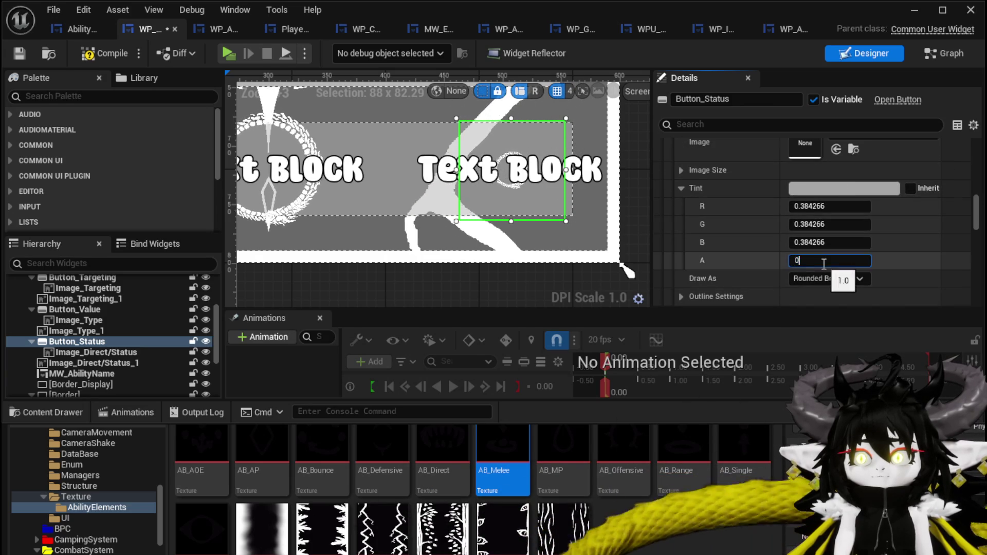
key("Return")
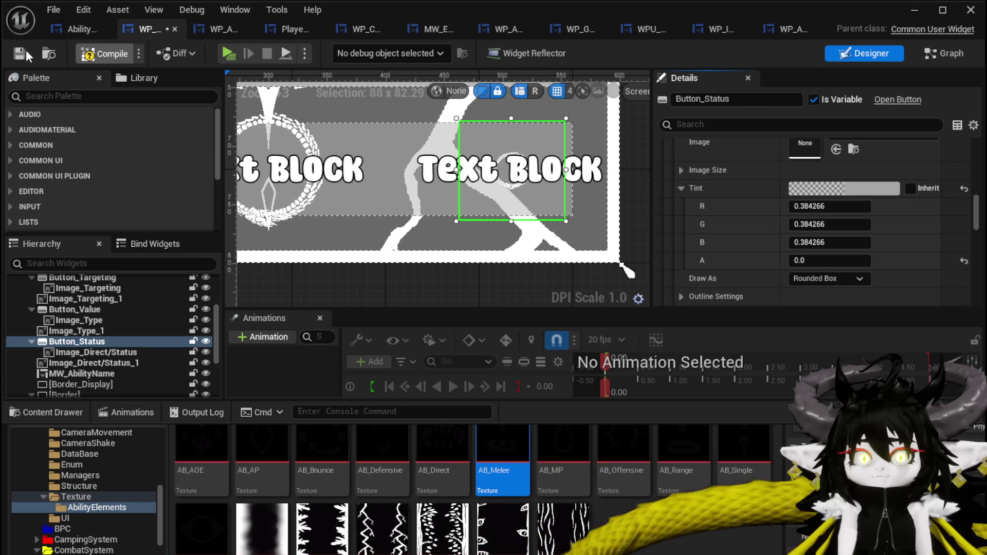
left_click(28, 54)
Step: Set Button_Status's Pressed Padding to 0, then compile and save
scroll(706, 180, "down", 10)
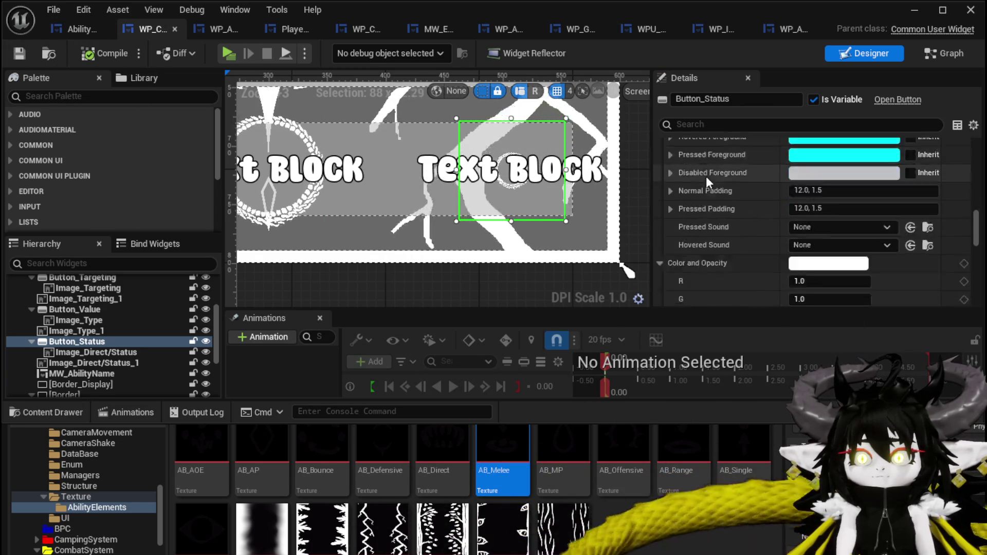
scroll(706, 177, "down", 10)
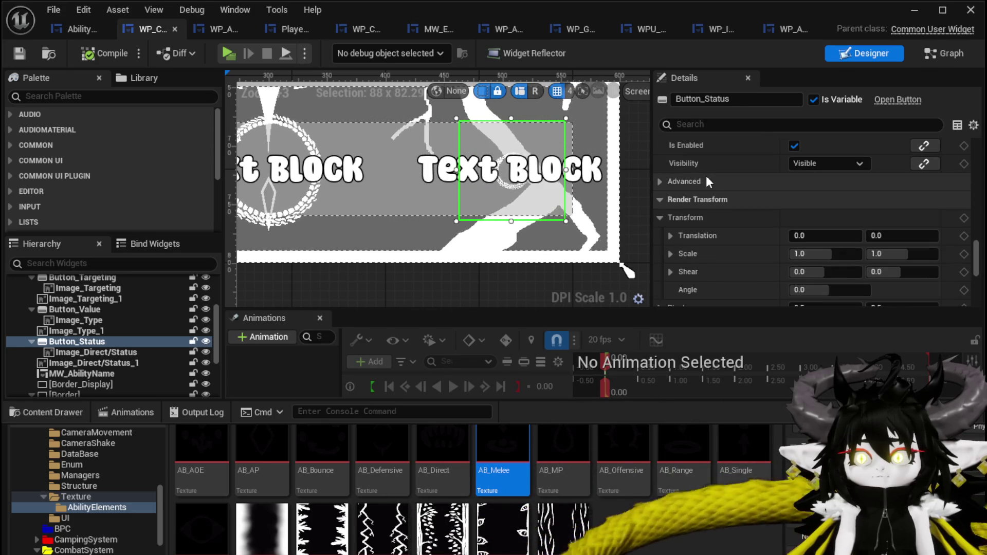
scroll(706, 181, "down", 5)
scroll(706, 181, "up", 5)
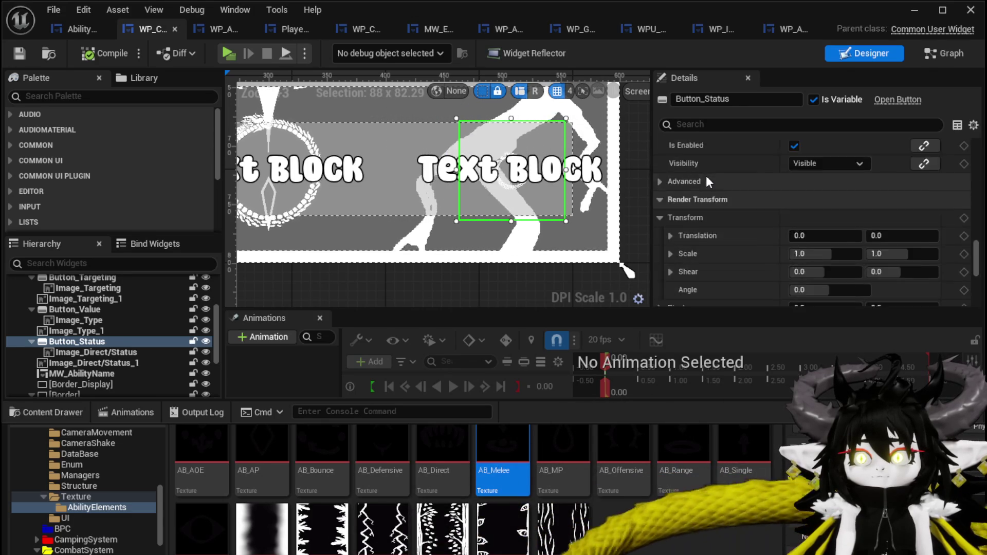
scroll(708, 181, "up", 10)
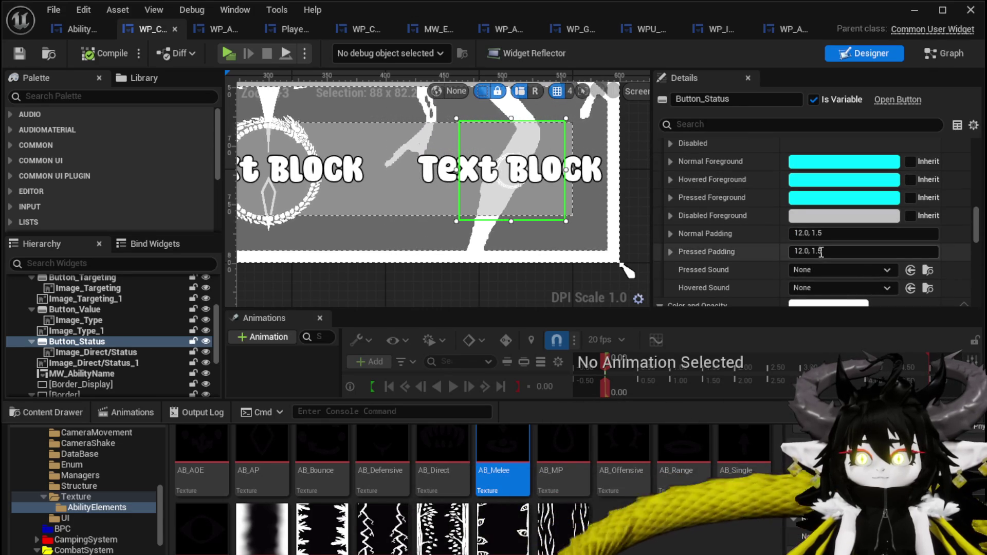
left_click(817, 251)
type("0")
key("Return")
scroll(742, 218, "up", 10)
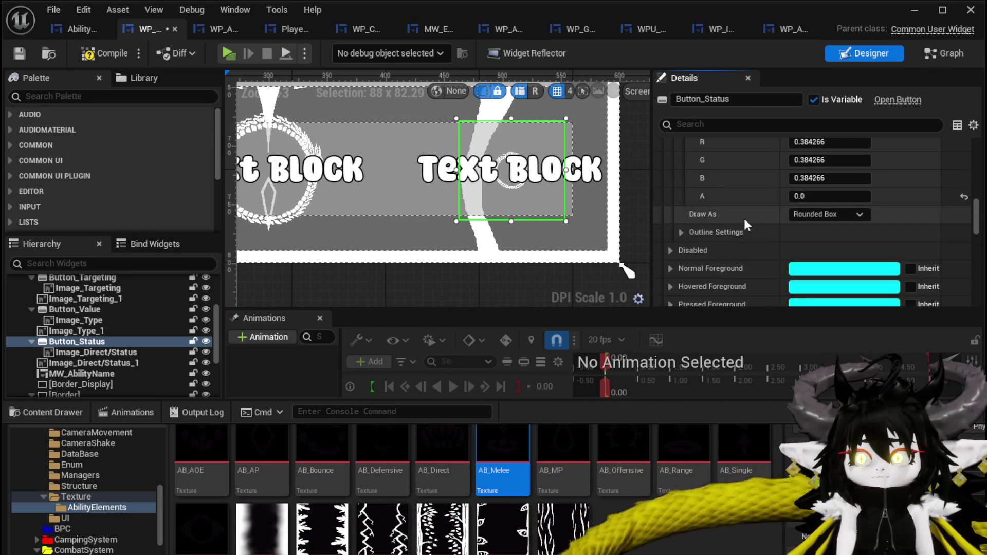
scroll(706, 243, "up", 10)
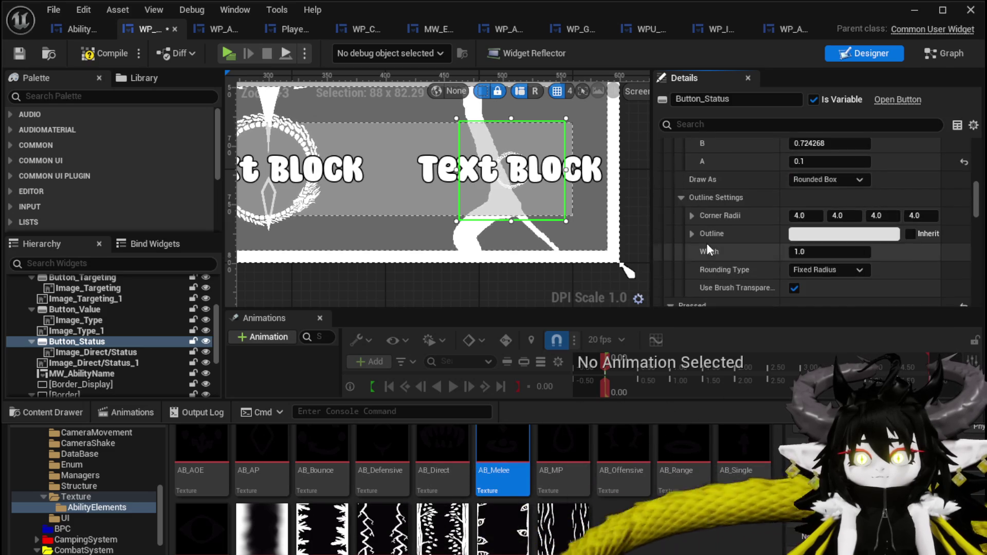
scroll(689, 204, "up", 10)
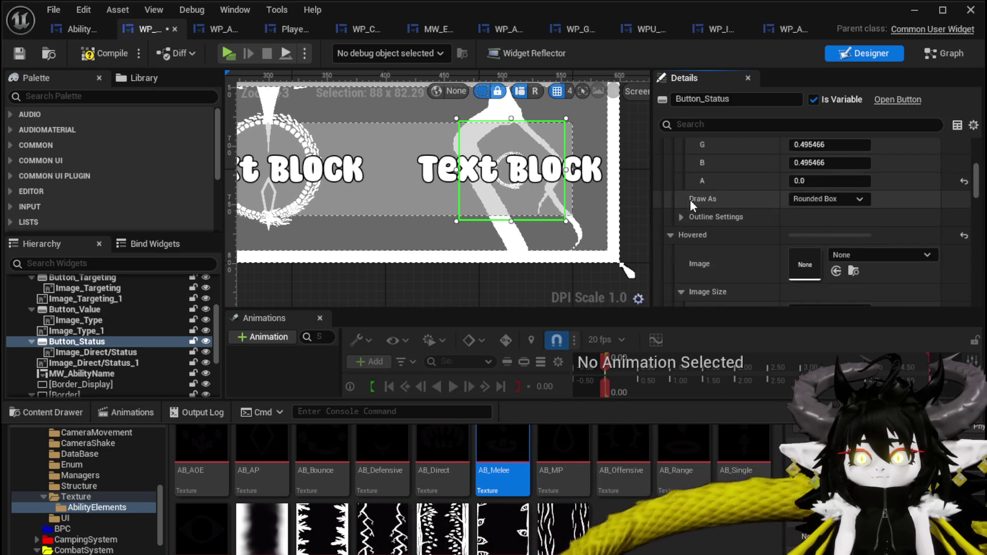
scroll(751, 210, "up", 3)
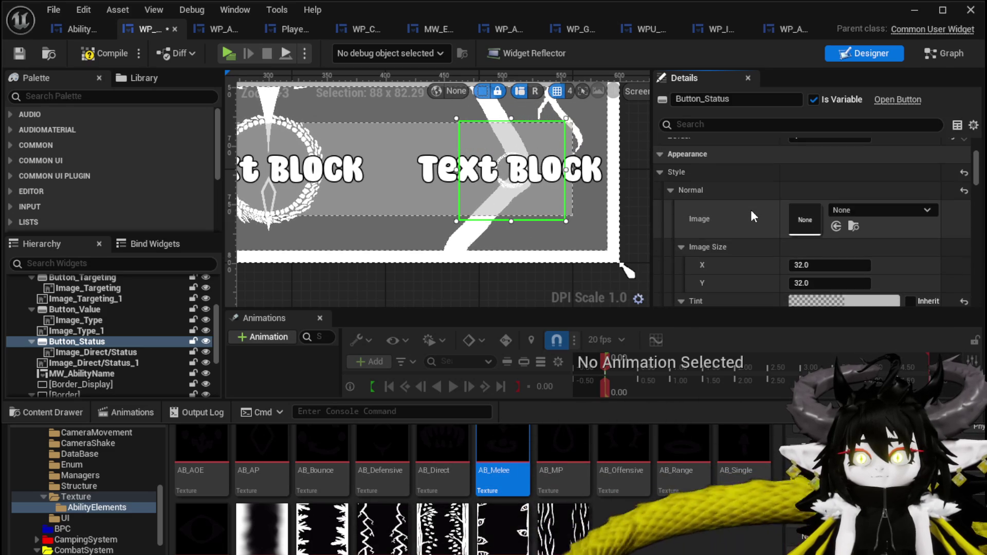
scroll(750, 210, "down", 5)
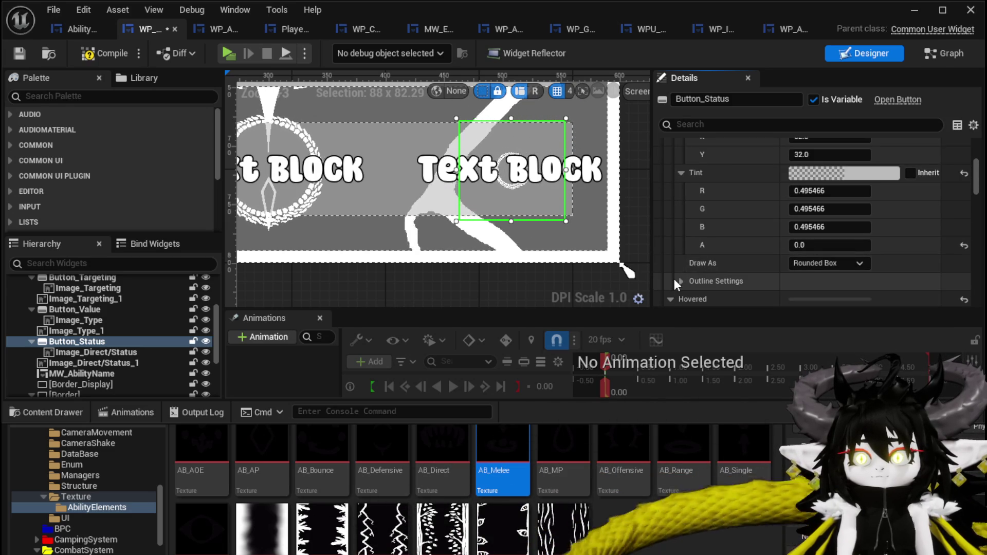
scroll(678, 198, "up", 3)
scroll(687, 206, "up", 2)
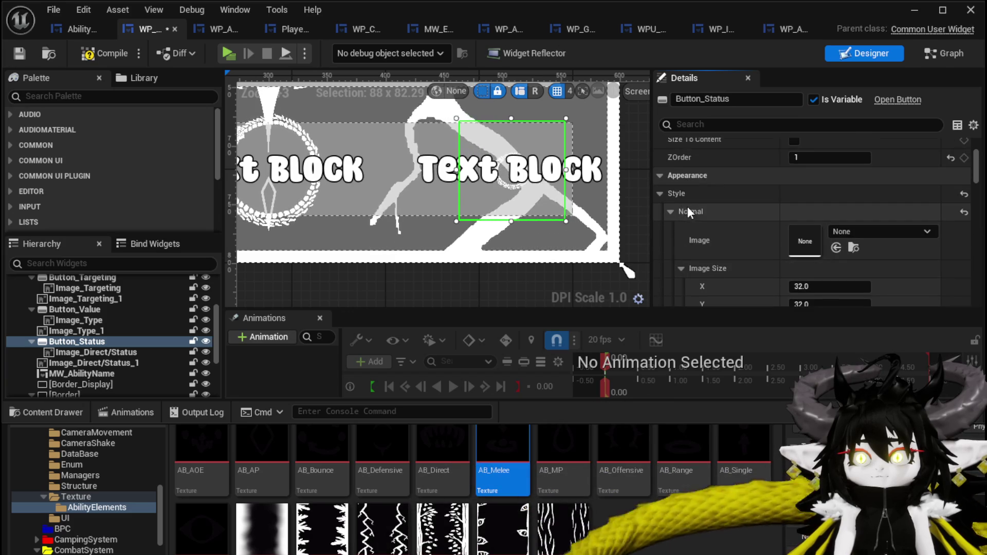
scroll(728, 217, "down", 4)
scroll(728, 217, "down", 4)
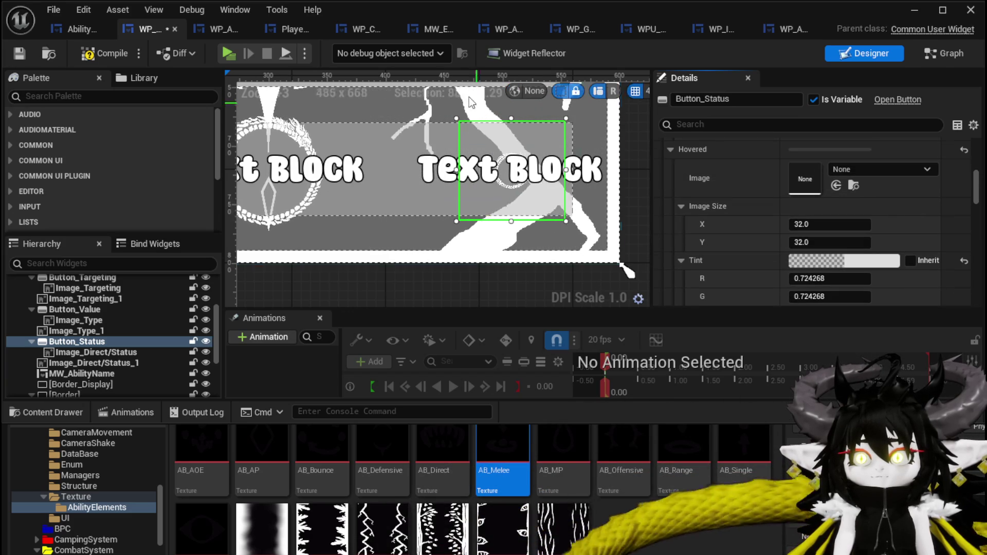
left_click(24, 48)
Step: Set Image_Direct/Status to Fill horizontally and vertically with 0.0 slot padding
left_click(91, 353)
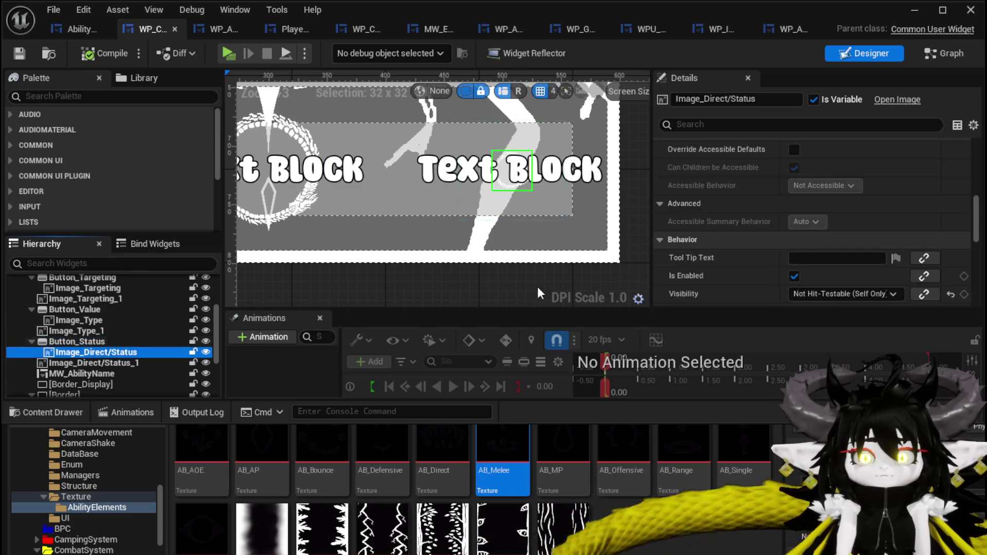
scroll(832, 185, "up", 10)
scroll(832, 180, "up", 2)
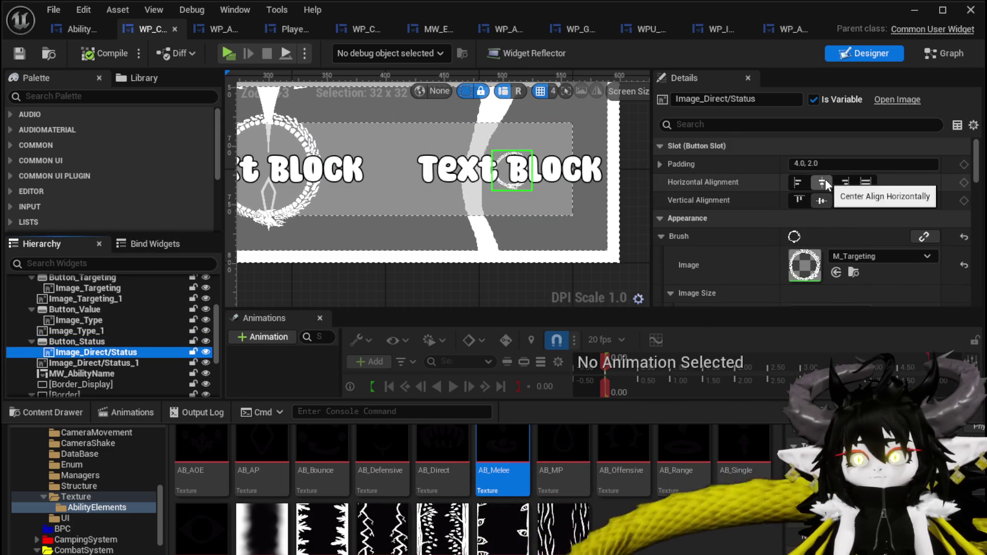
left_click(866, 182)
left_click(866, 200)
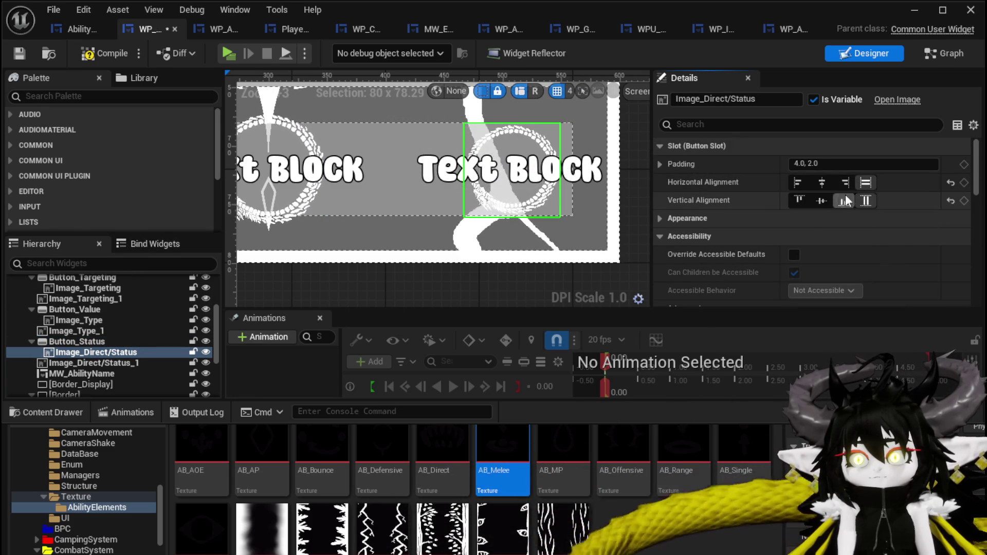
left_click(830, 163)
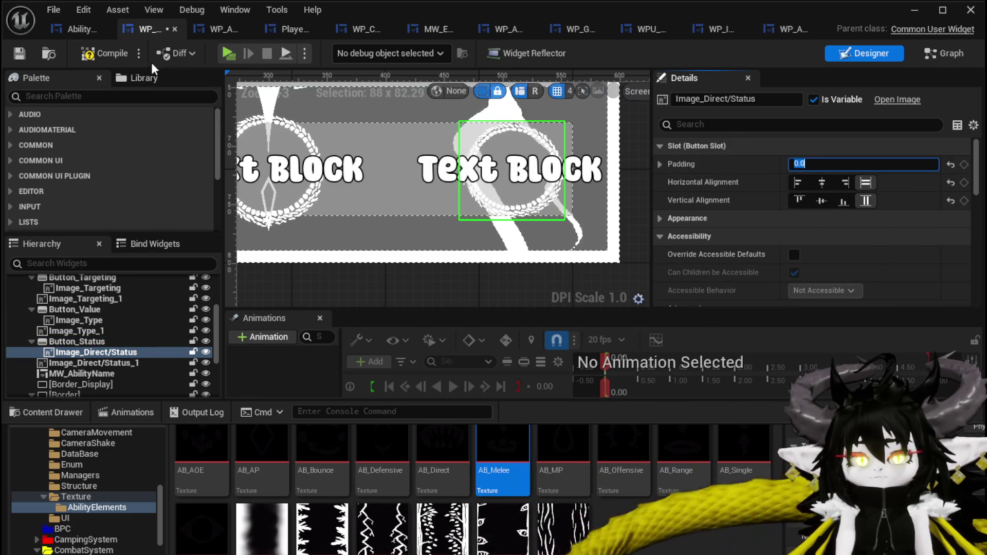
left_click(104, 55)
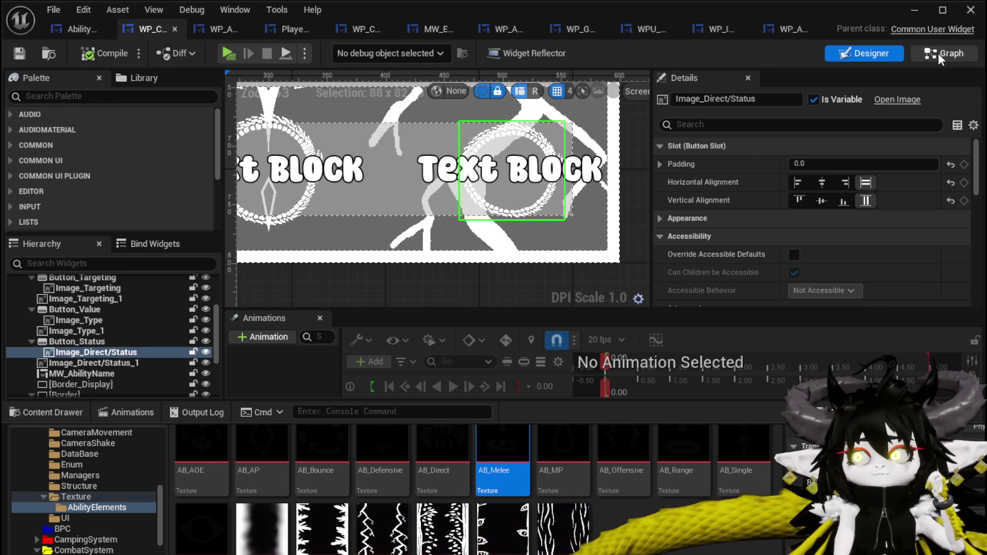
left_click(938, 54)
Step: Create a new function named SetStatusIndex and compile the blueprint
scroll(115, 179, "up", 5)
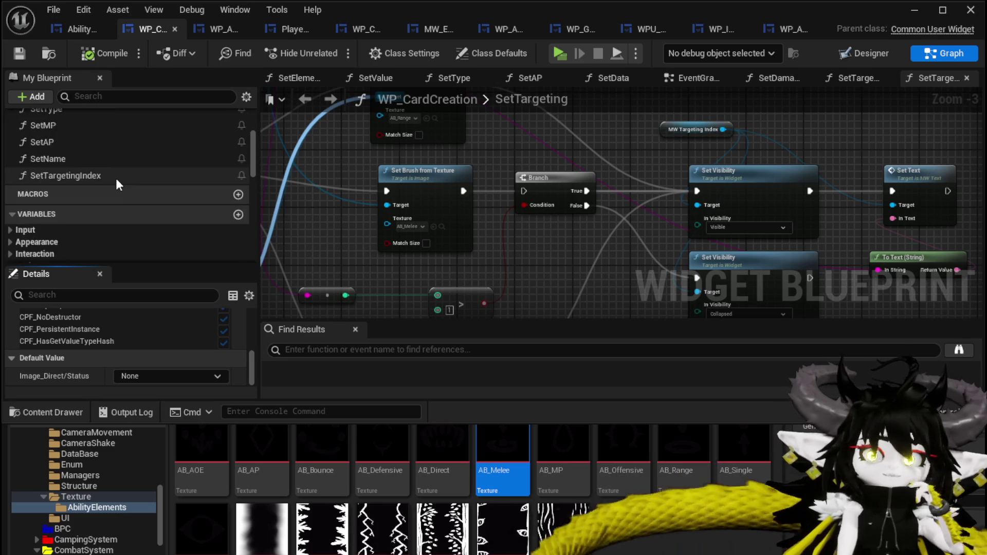
scroll(115, 178, "up", 2)
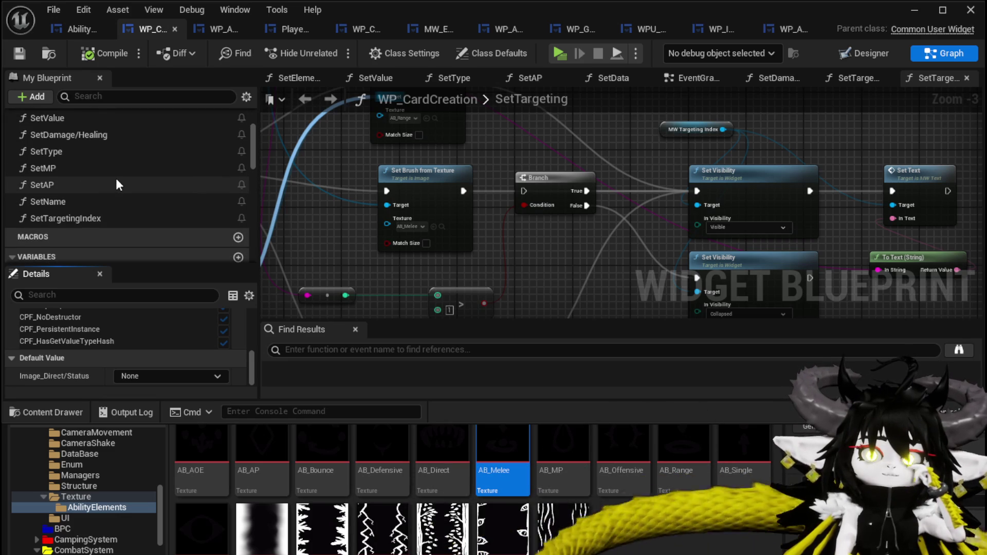
scroll(115, 178, "up", 3)
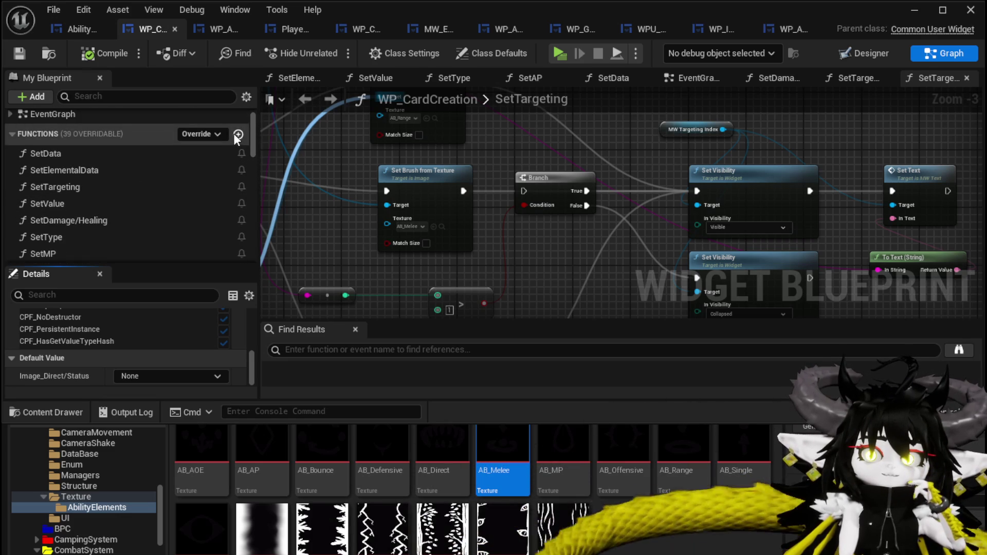
left_click(234, 134)
type("Status")
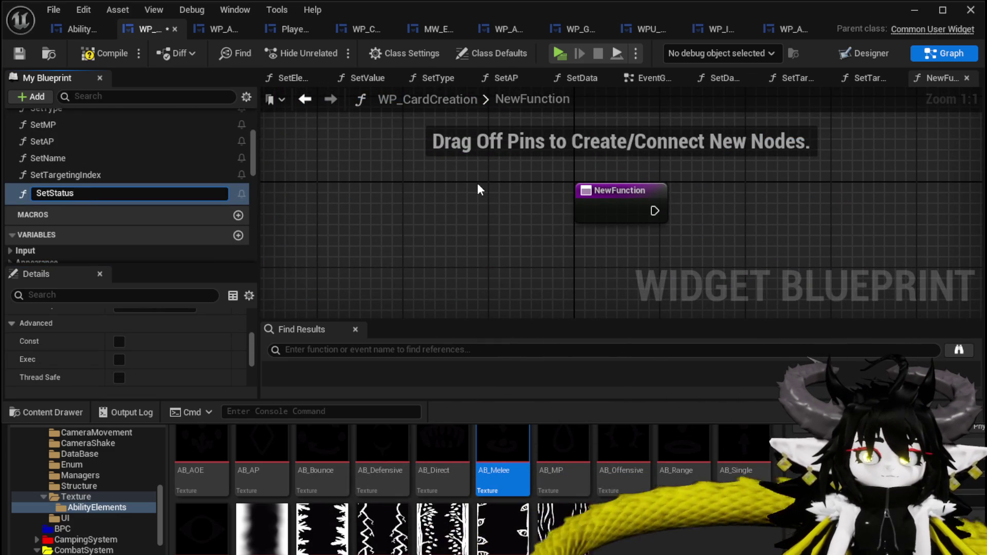
type("Index")
key("Return")
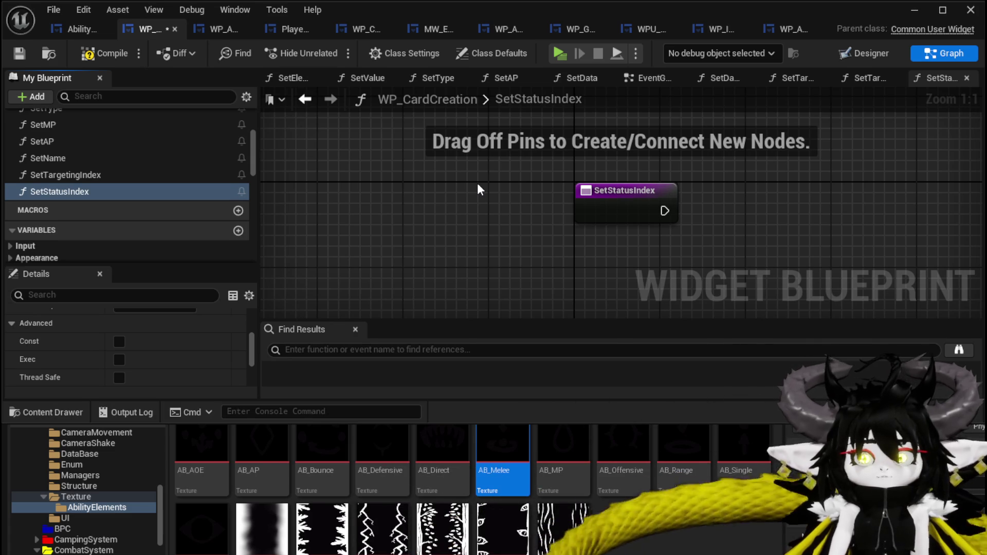
left_click(18, 52)
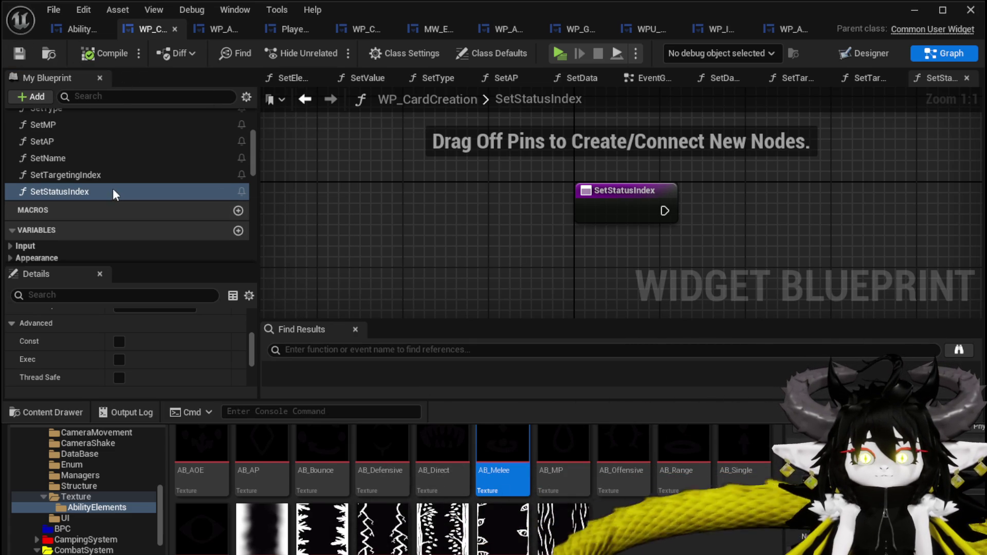
Step: Add a String input parameter named Data to SetStatusIndex
left_click(625, 200)
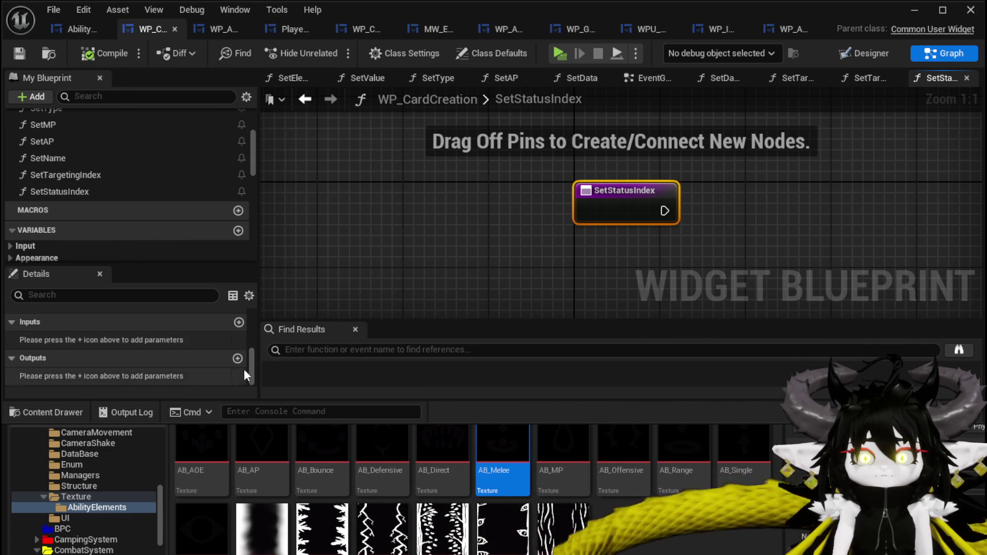
left_click(234, 324)
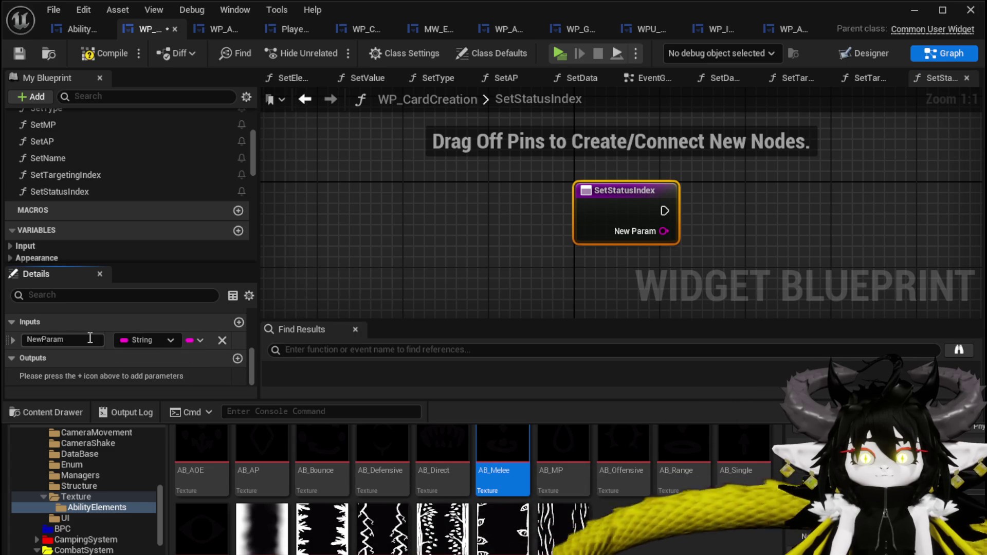
type("Data")
left_click(395, 242)
Step: Add an MW_TypeIndex Set Text node fed by Data via To Text, then compile
scroll(104, 229, "down", 10)
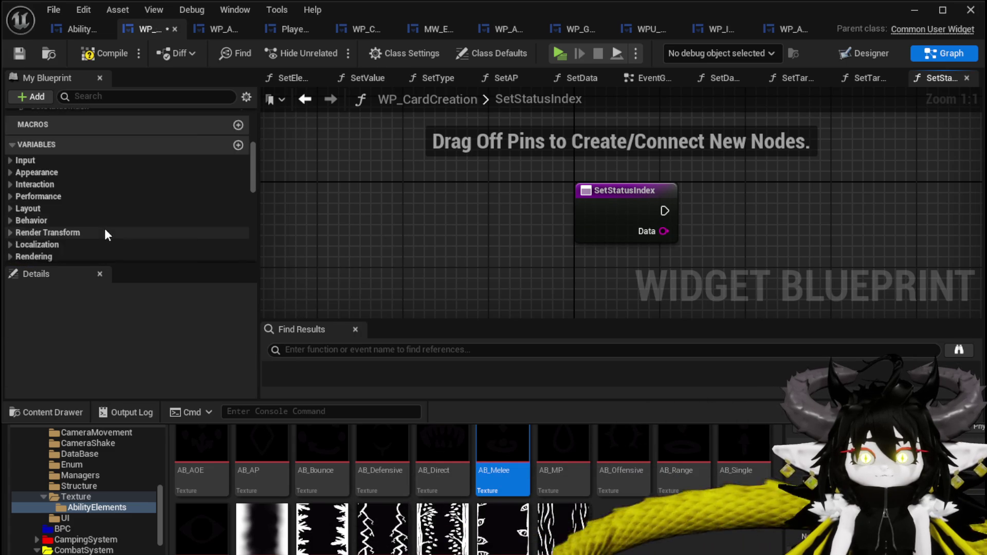
scroll(118, 230, "down", 5)
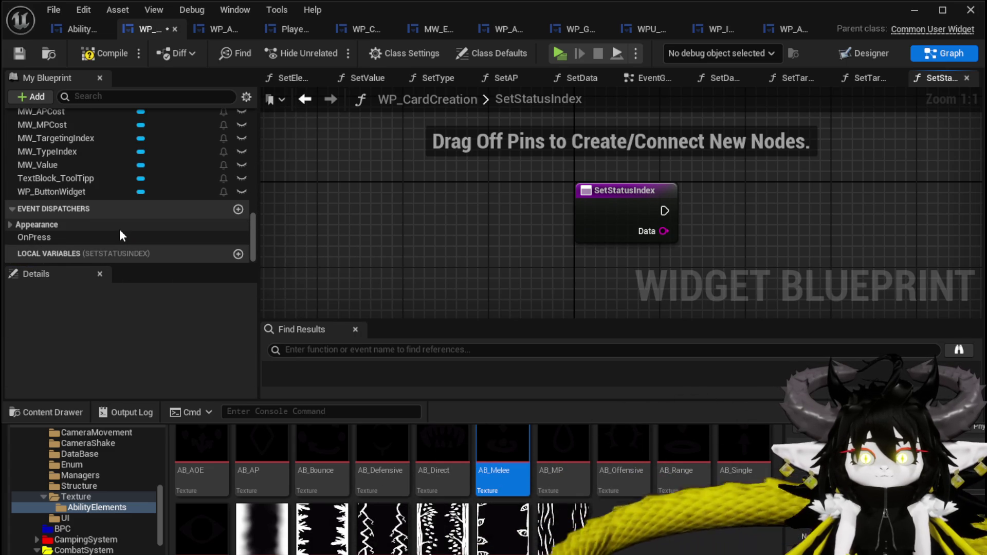
scroll(117, 237, "up", 2)
mouse_move(85, 195)
left_mouse_down()
mouse_move(591, 177)
mouse_move(545, 165)
mouse_move(555, 196)
mouse_move(599, 222)
left_mouse_up()
type("Set T")
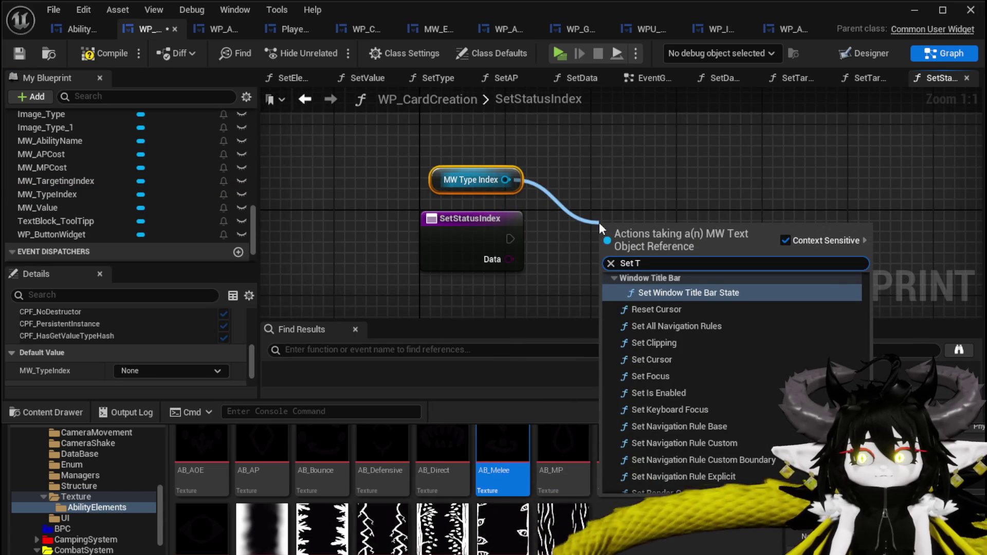
type("ext")
left_click(663, 288)
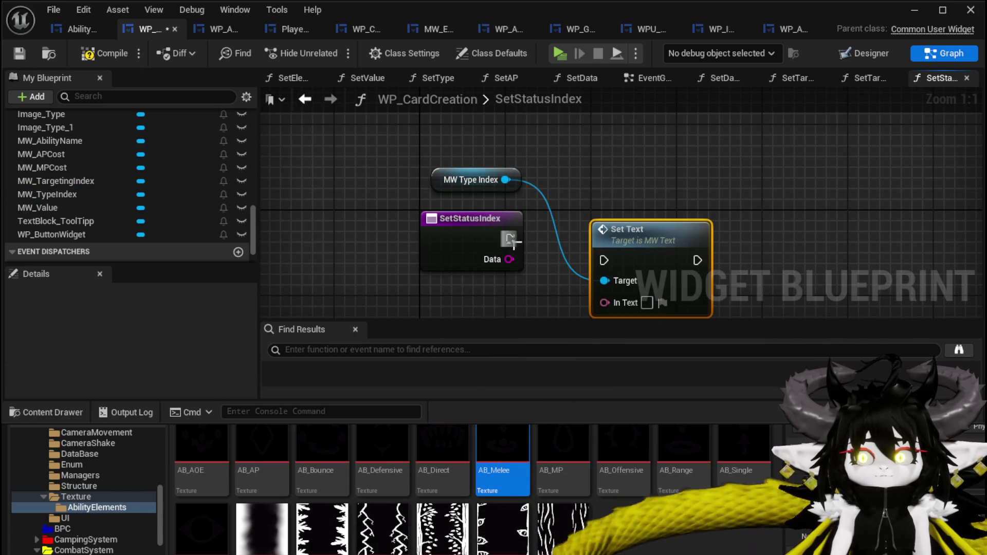
left_click_drag(638, 248, 659, 226)
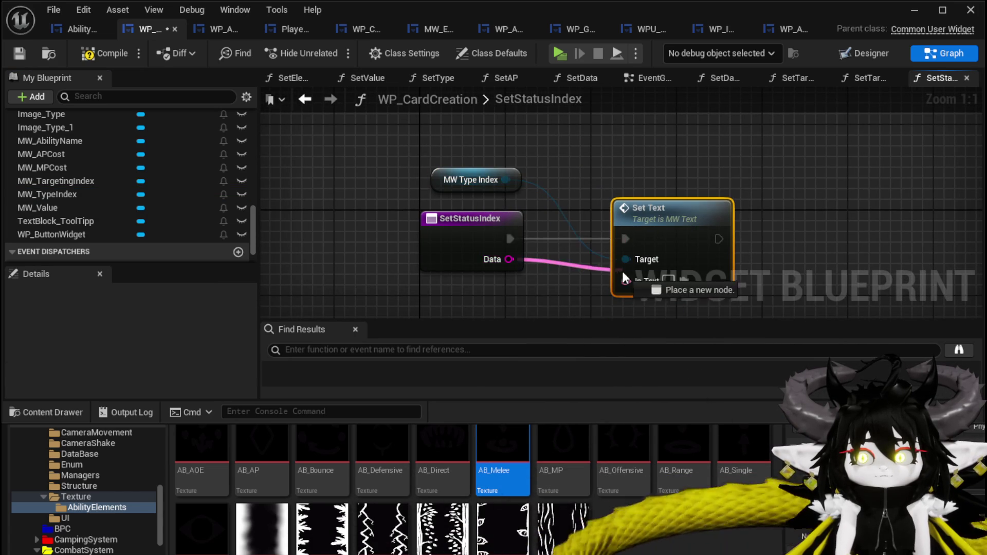
left_click_drag(621, 267, 624, 278)
mouse_move(566, 233)
left_mouse_down()
mouse_move(541, 274)
mouse_move(483, 266)
left_mouse_up()
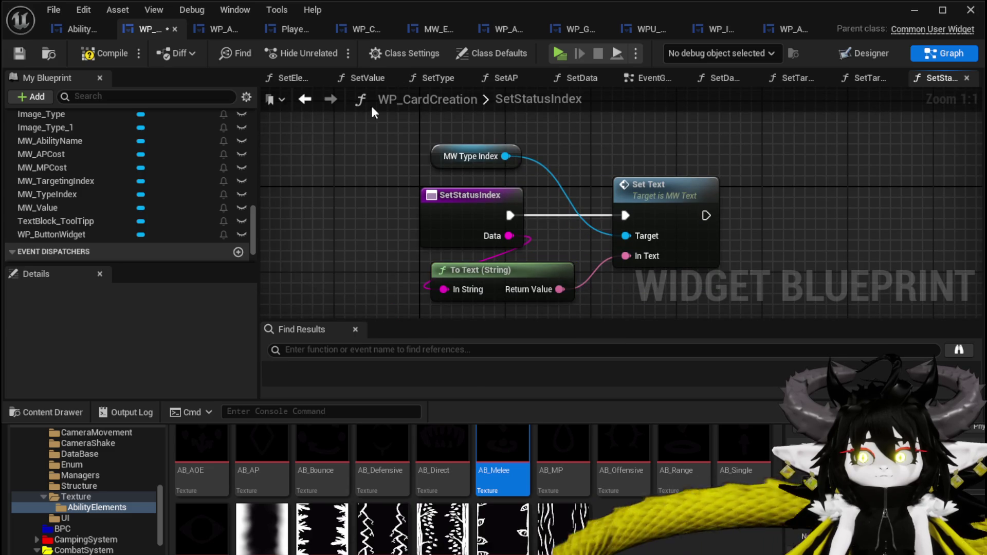
left_click(90, 57)
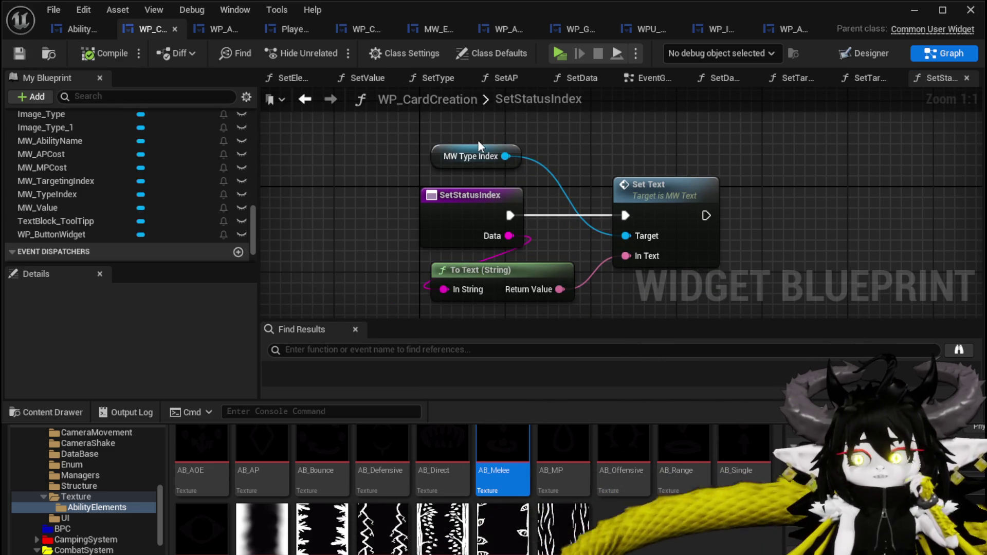
left_click(76, 23)
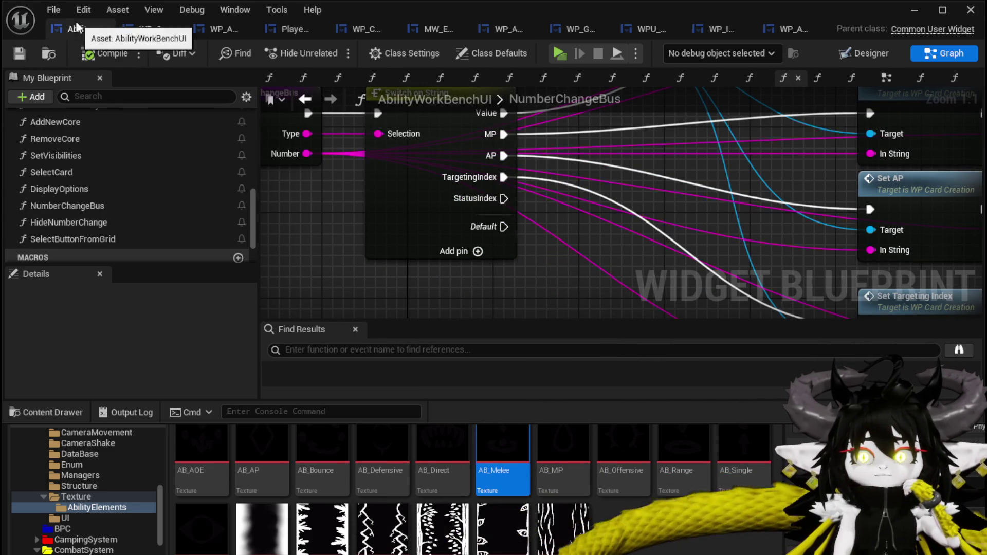
Step: Add Set Status Index on the card reference, wiring the StatusIndex case and number value into Data
scroll(533, 221, "down", 1)
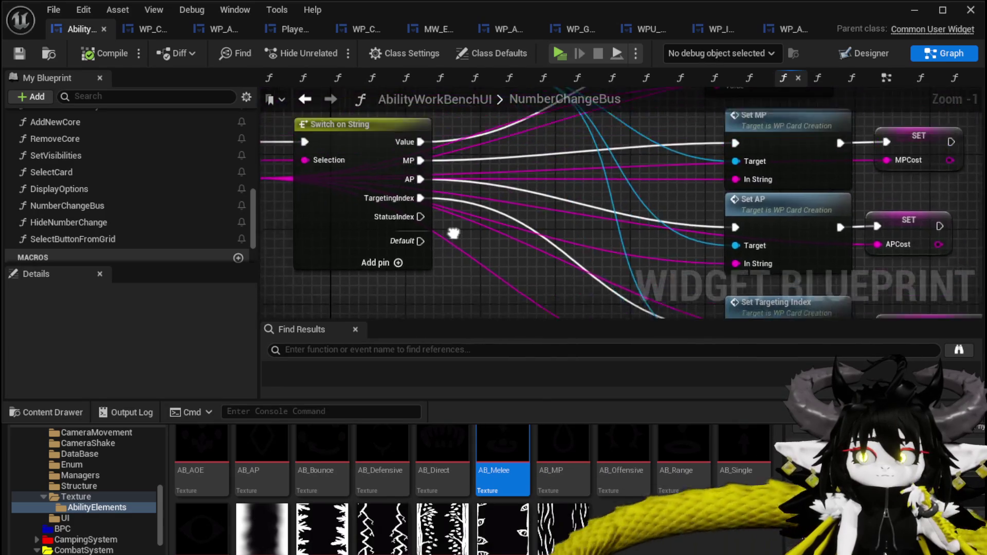
left_click_drag(512, 151, 560, 189)
type("Set S")
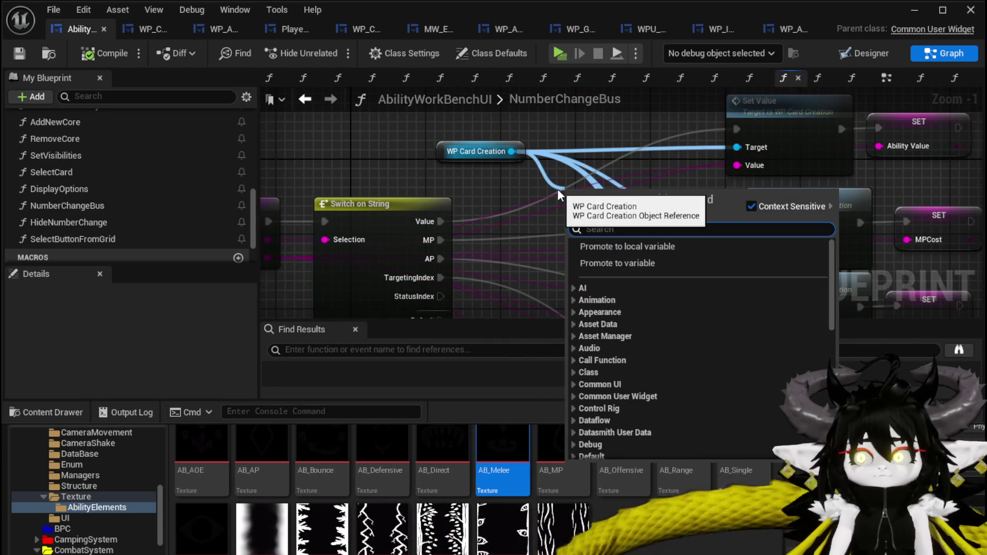
type("tatus")
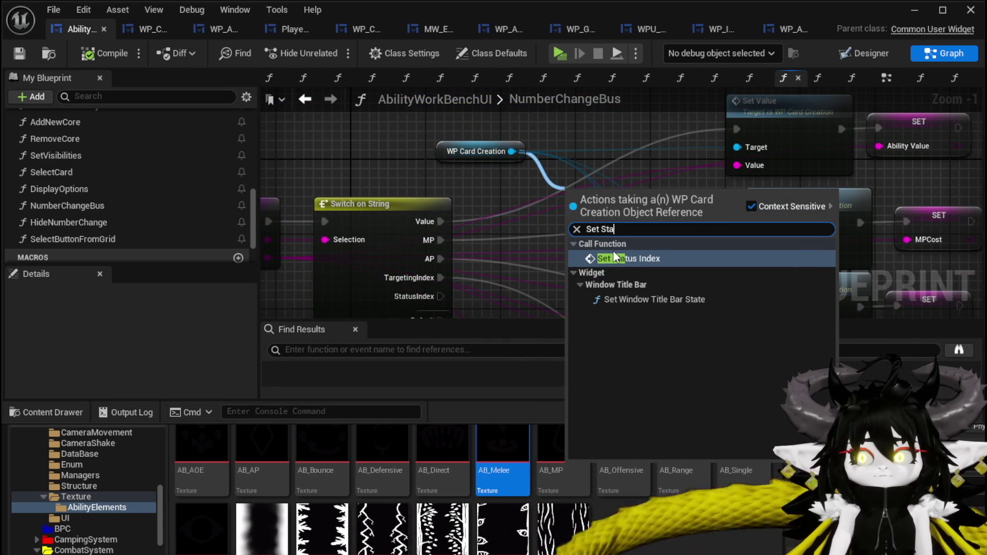
left_click(613, 252)
scroll(551, 223, "down", 1)
mouse_move(587, 221)
left_mouse_down()
mouse_move(643, 319)
mouse_move(764, 268)
left_mouse_up()
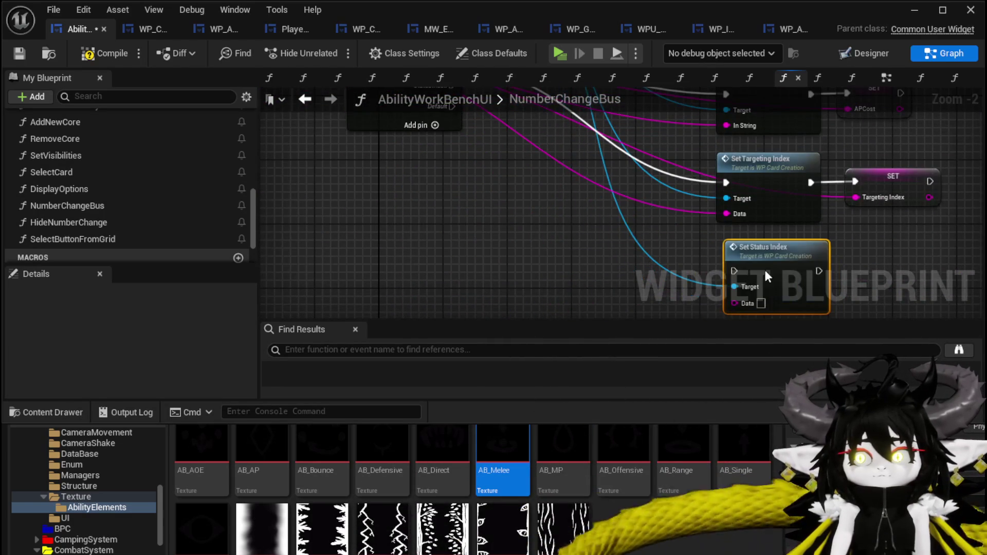
mouse_move(454, 172)
left_mouse_down()
mouse_move(686, 337)
mouse_move(731, 195)
mouse_move(744, 243)
left_mouse_up()
left_click_drag(656, 175, 676, 267)
left_click_drag(696, 234, 671, 234)
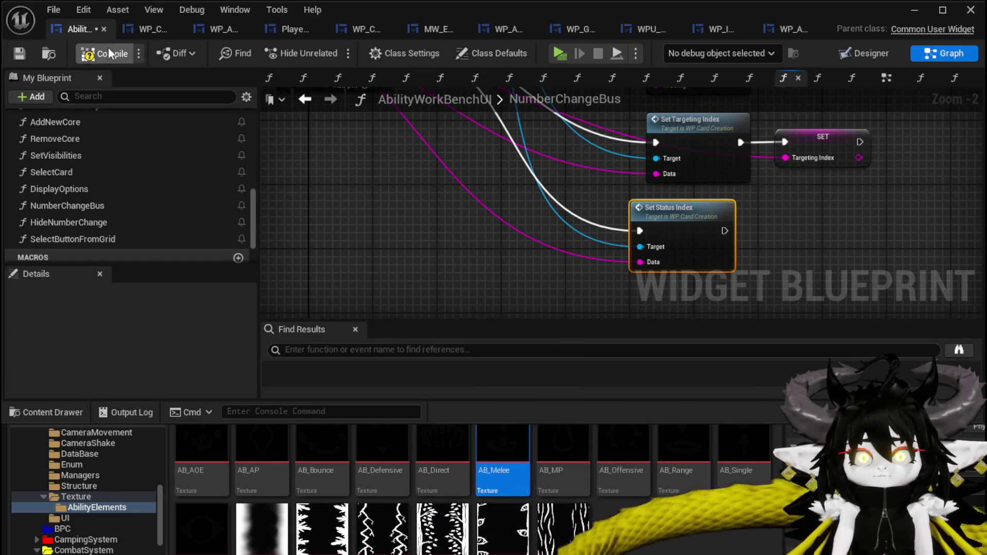
left_click(19, 53)
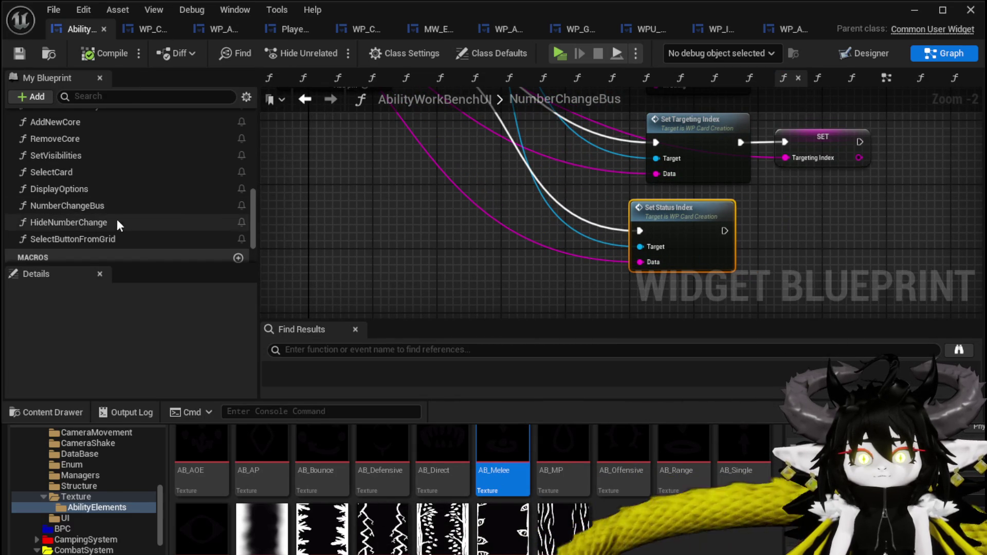
Step: Add a setter for the StatusDuration variable and rename the variable to StatusIndex
left_click(123, 98)
type("Stat")
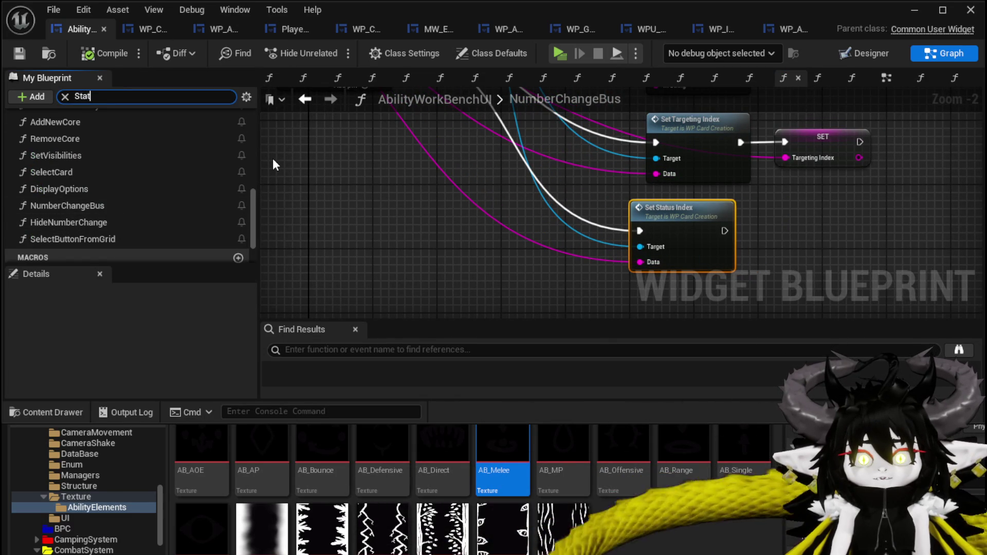
left_click_drag(51, 200, 824, 265)
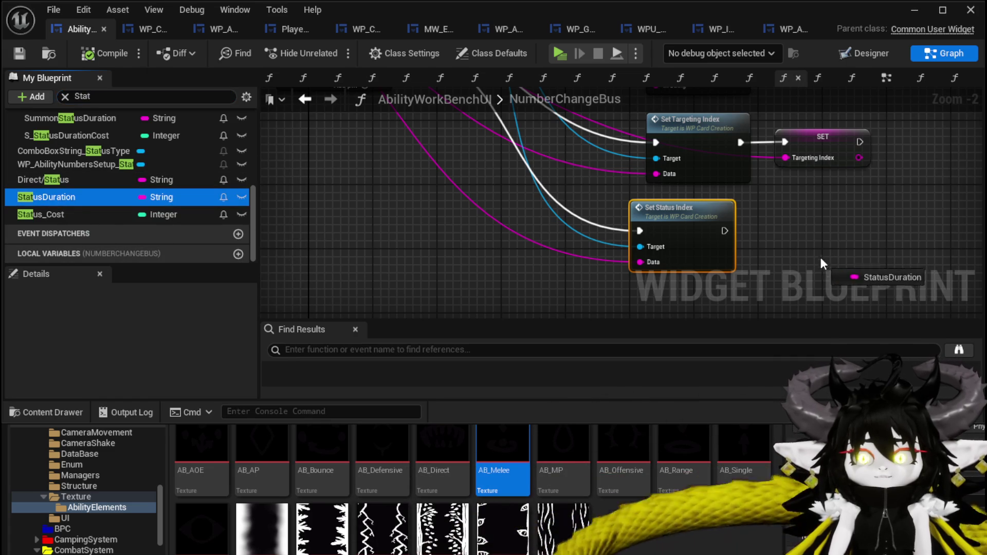
left_click_drag(779, 219, 779, 222)
left_click(799, 261)
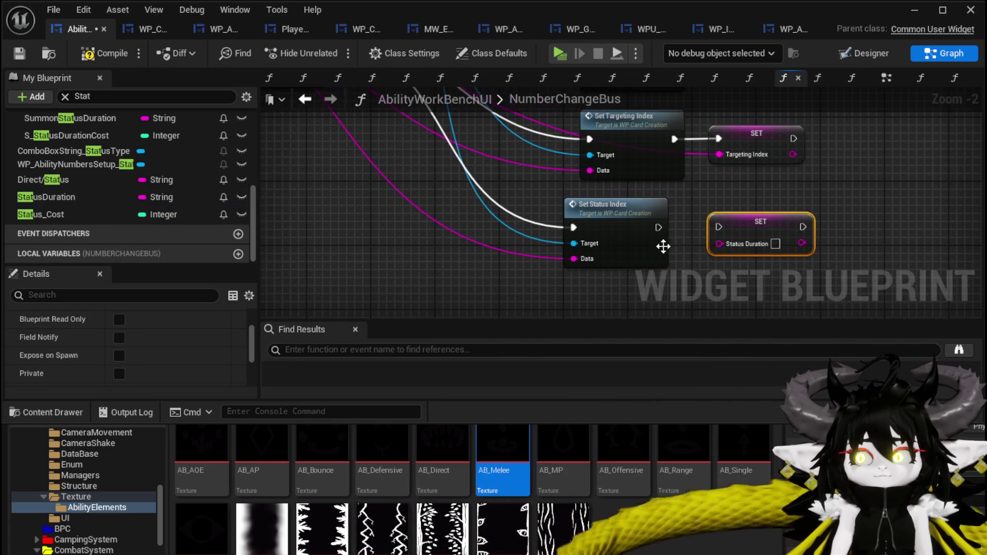
right_click(54, 198)
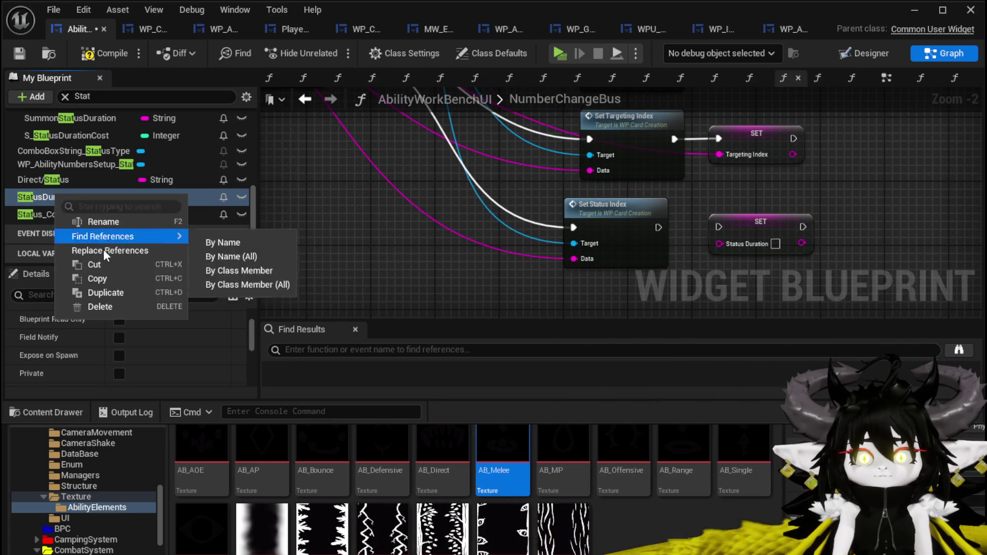
left_click(106, 222)
key("ctrl+shift+Left")
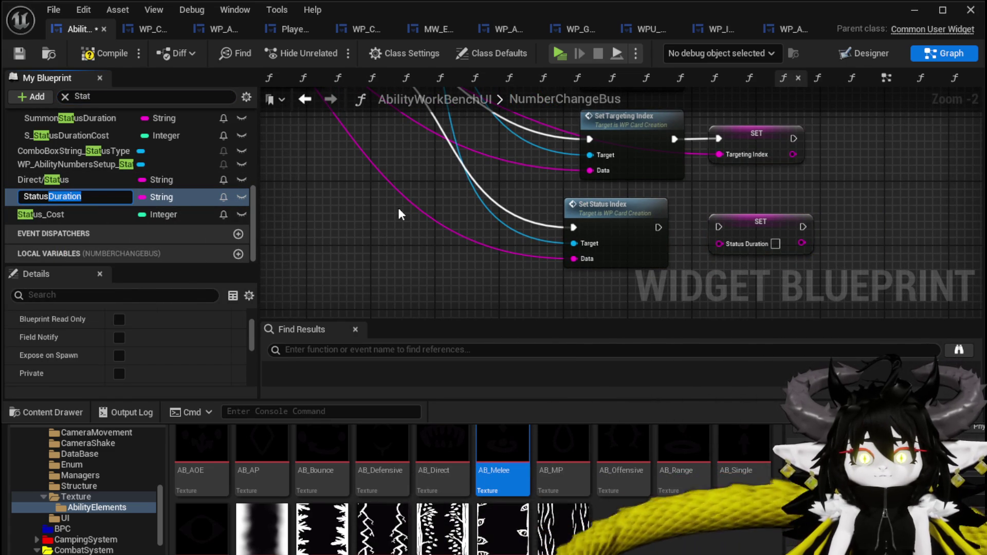
type("Index")
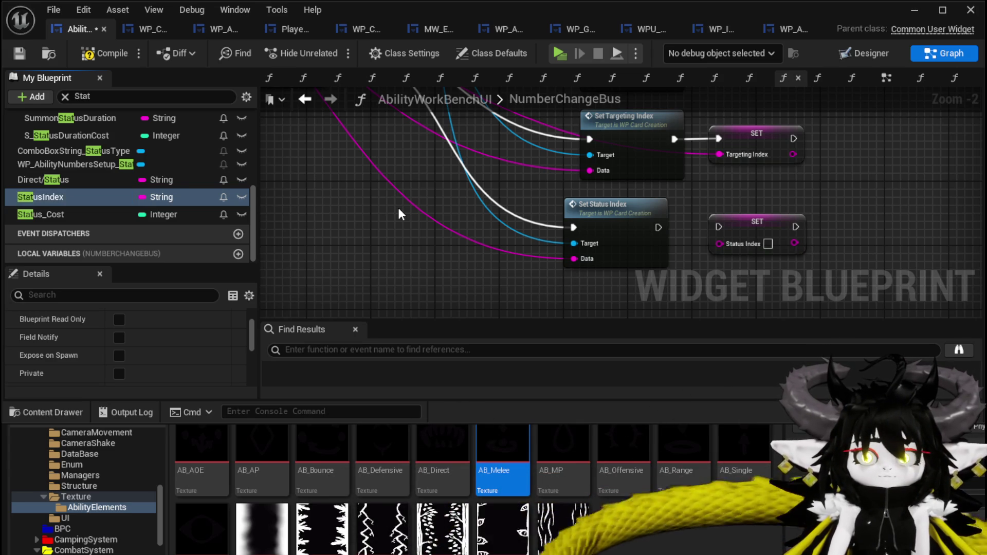
Step: Run the StatusIndex setter after Set Status Index with the status value, then compile and save
left_click_drag(658, 228, 718, 227)
left_click_drag(582, 255, 720, 243)
scroll(680, 188, "down", 1)
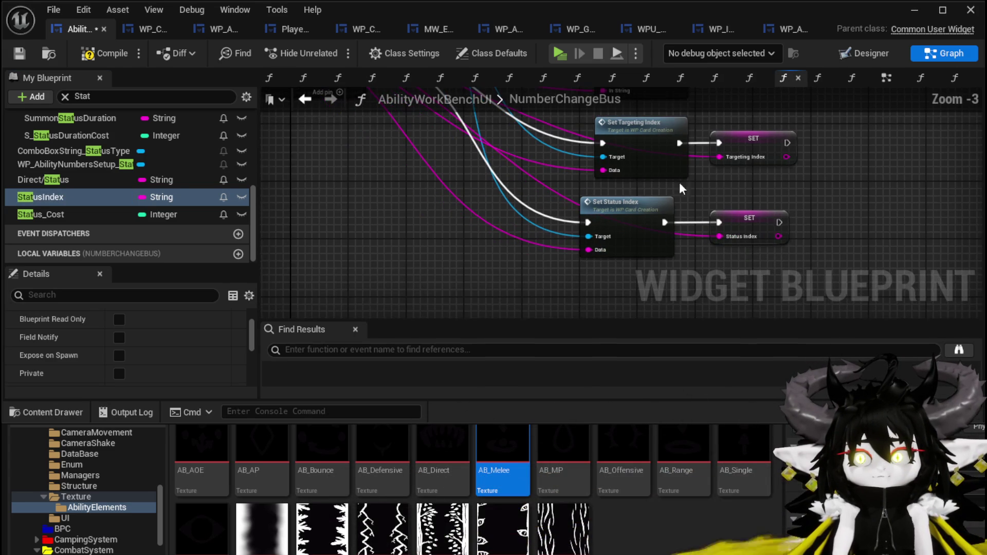
left_click(19, 54)
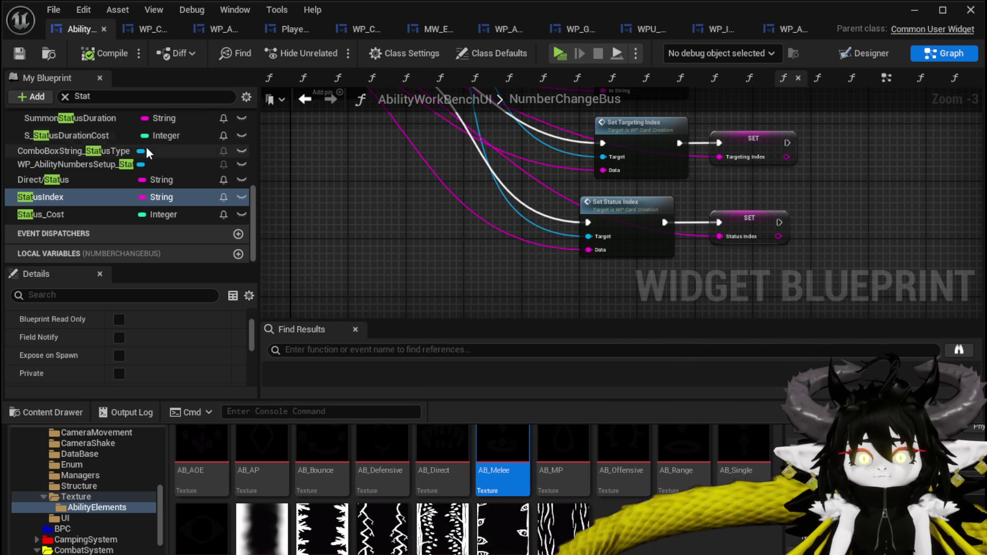
scroll(146, 146, "up", 3)
scroll(148, 147, "up", 3)
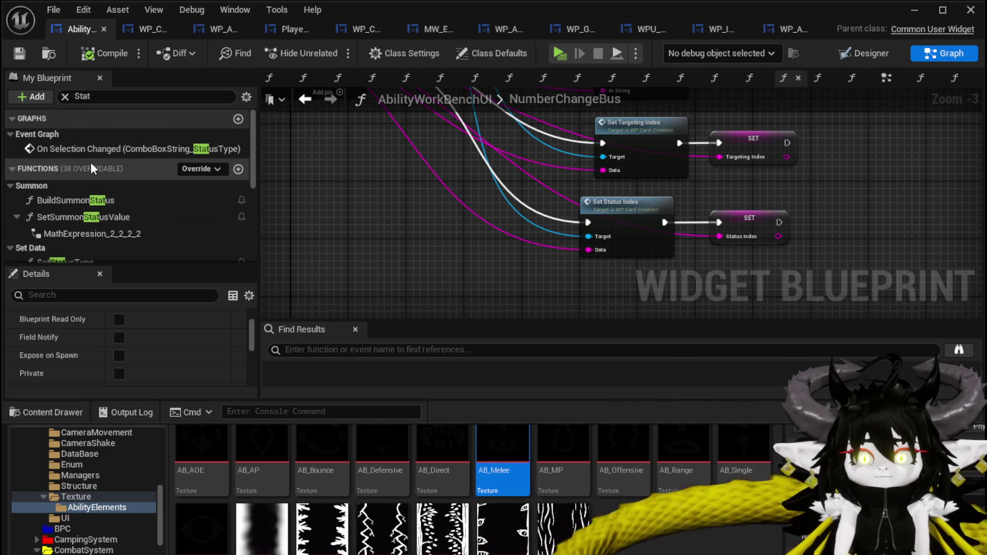
scroll(49, 177, "down", 3)
left_click(64, 96)
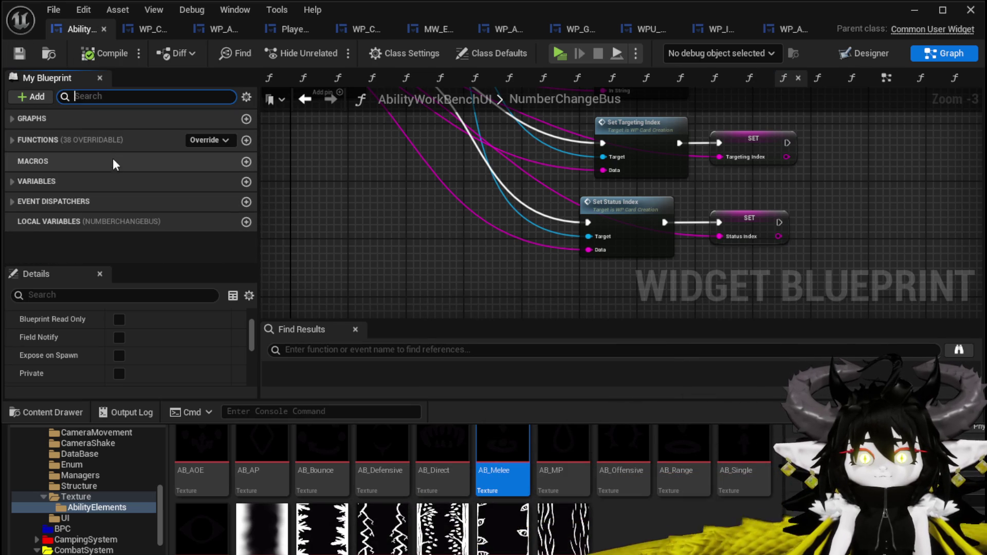
Step: Open the SelectCard function graph at its Set Data and SET nodes
left_click(15, 140)
scroll(102, 180, "down", 5)
scroll(102, 185, "down", 2)
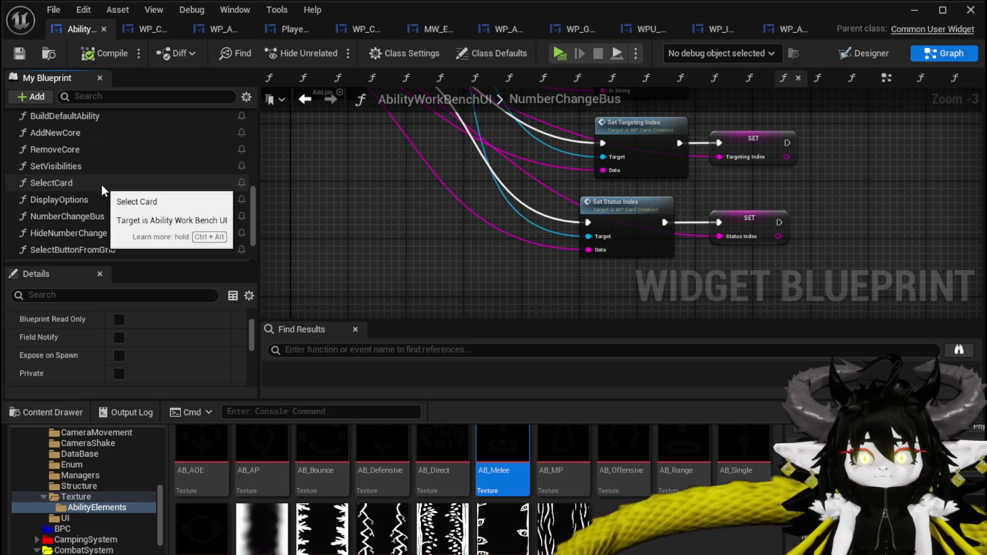
double_click(101, 186)
mouse_move(520, 176)
left_mouse_down()
mouse_move(601, 264)
mouse_move(521, 211)
mouse_move(849, 224)
left_mouse_up()
scroll(616, 236, "up", 3)
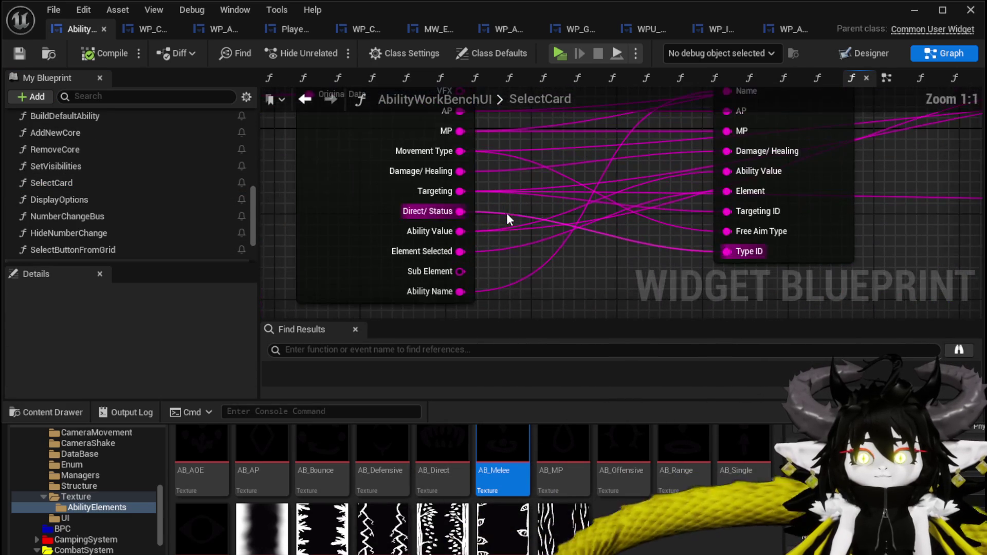
mouse_move(463, 212)
left_mouse_down()
mouse_move(967, 282)
mouse_move(966, 257)
mouse_move(780, 258)
left_mouse_up()
key("Escape")
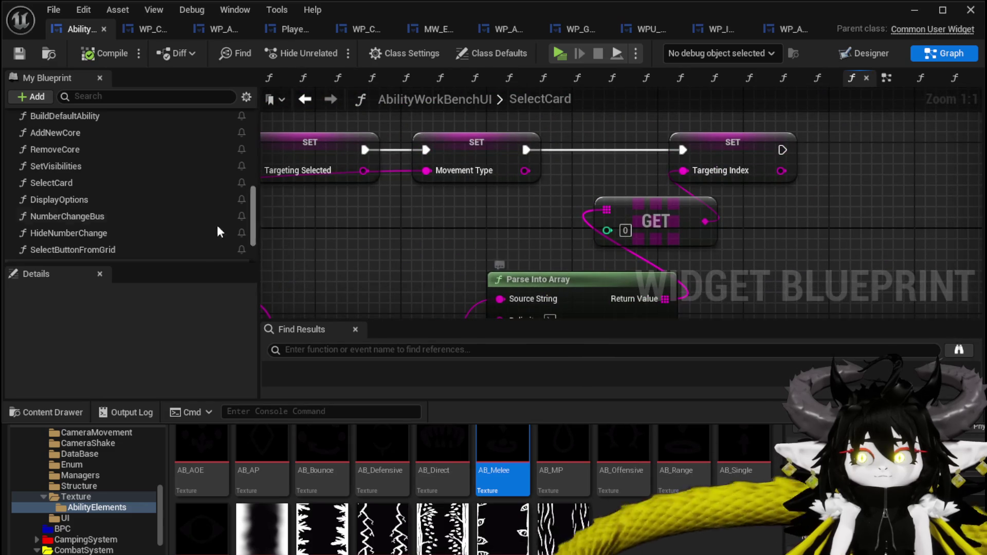
Step: Add a Direct/Status setter and chain it after the Targeting Index assignment
scroll(184, 199, "down", 3)
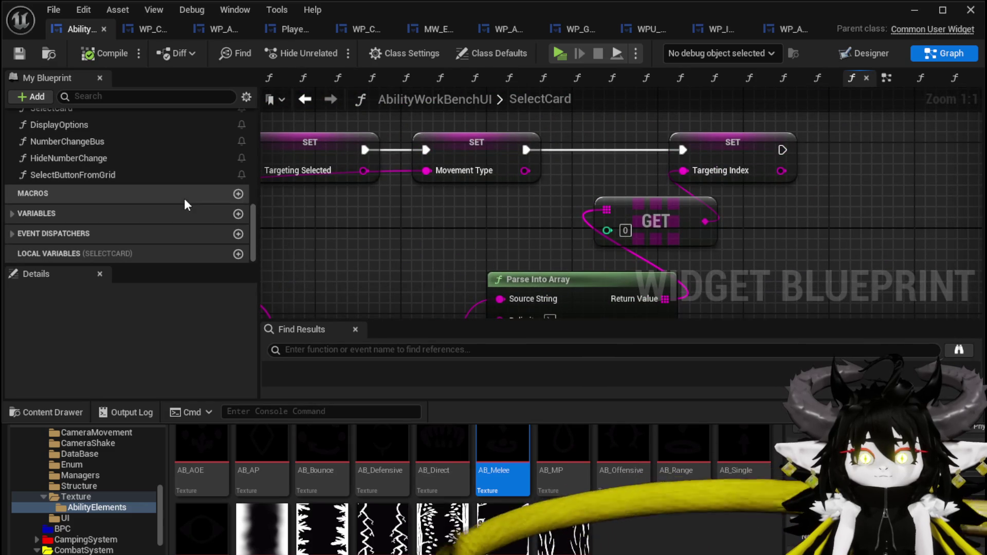
left_click(10, 217)
scroll(103, 236, "down", 10)
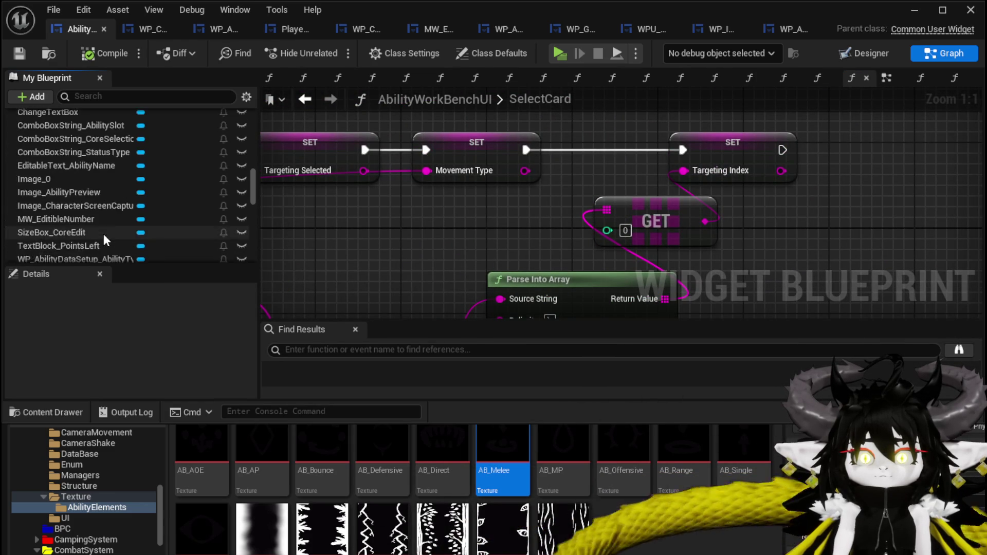
scroll(103, 237, "down", 5)
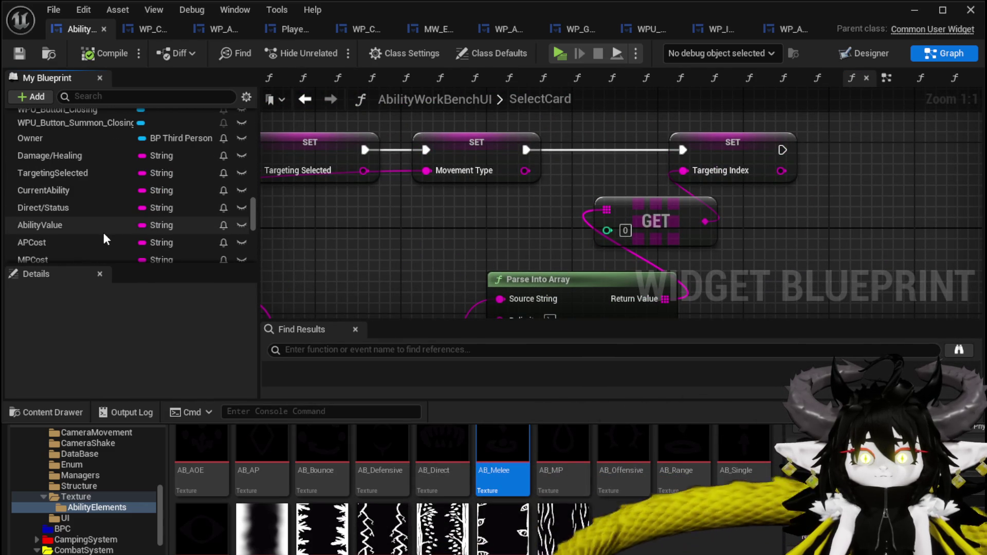
scroll(104, 233, "down", 3)
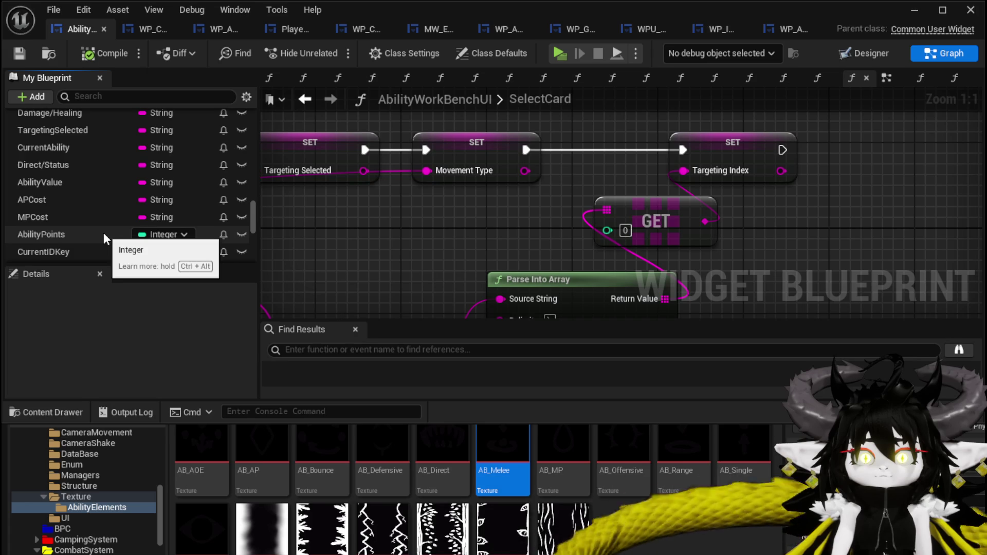
scroll(104, 232, "down", 1)
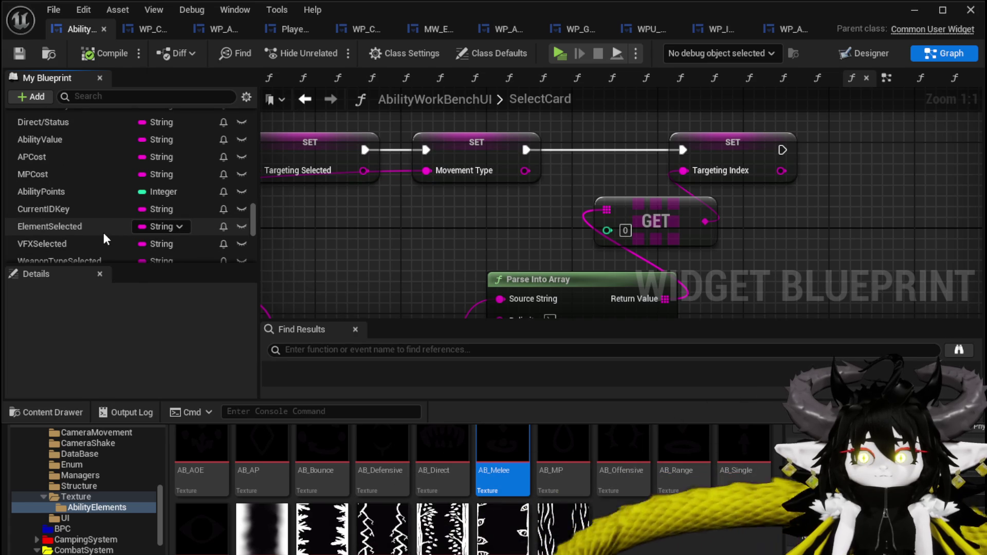
scroll(104, 233, "up", 3)
mouse_move(441, 260)
left_mouse_down()
mouse_move(660, 250)
mouse_move(913, 279)
mouse_move(453, 267)
left_mouse_up()
mouse_move(70, 183)
left_mouse_down()
mouse_move(834, 193)
mouse_move(859, 235)
mouse_move(746, 229)
mouse_move(810, 176)
left_mouse_up()
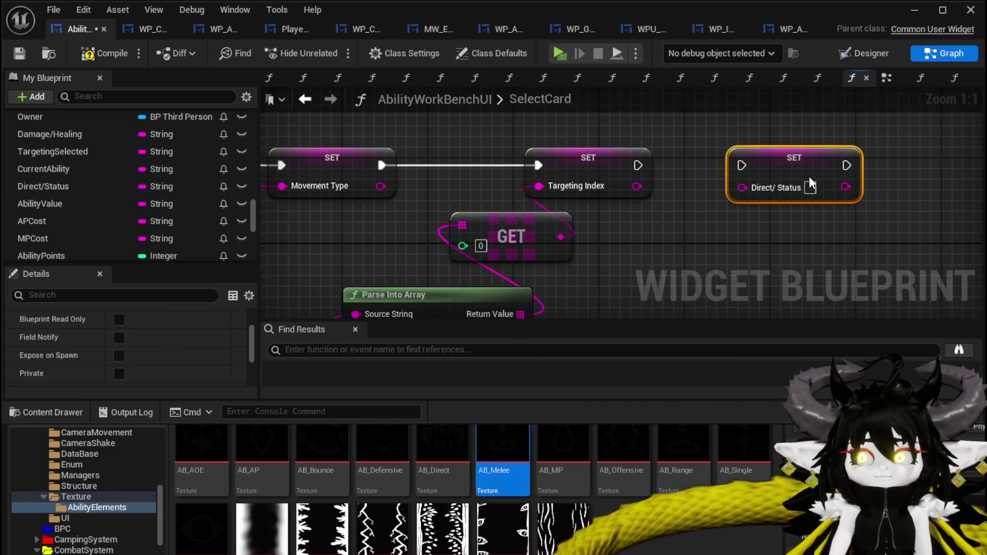
left_click_drag(639, 166, 723, 166)
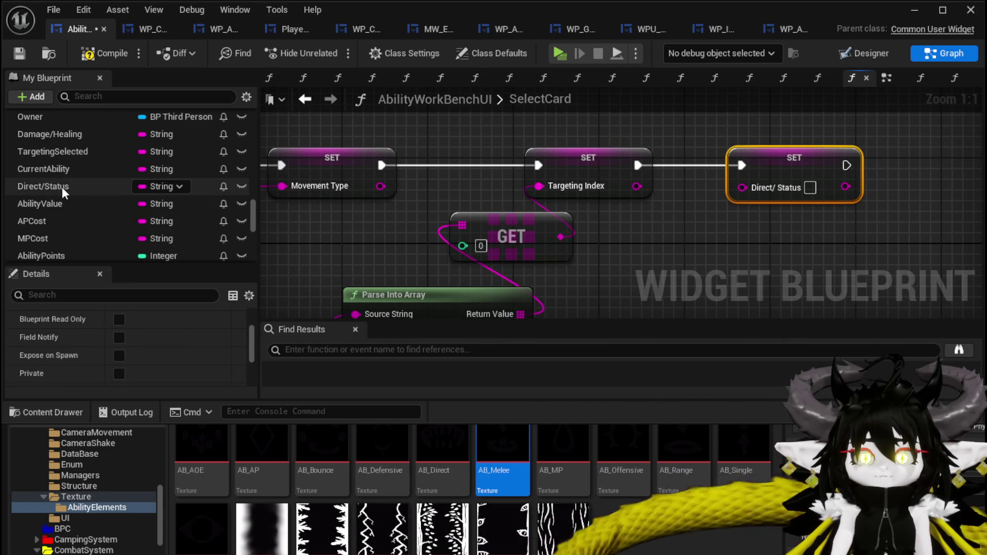
Step: Feed a Get element from the Parse Into Array result into Targeting Selected
left_click_drag(271, 218, 627, 218)
scroll(627, 218, "down", 2)
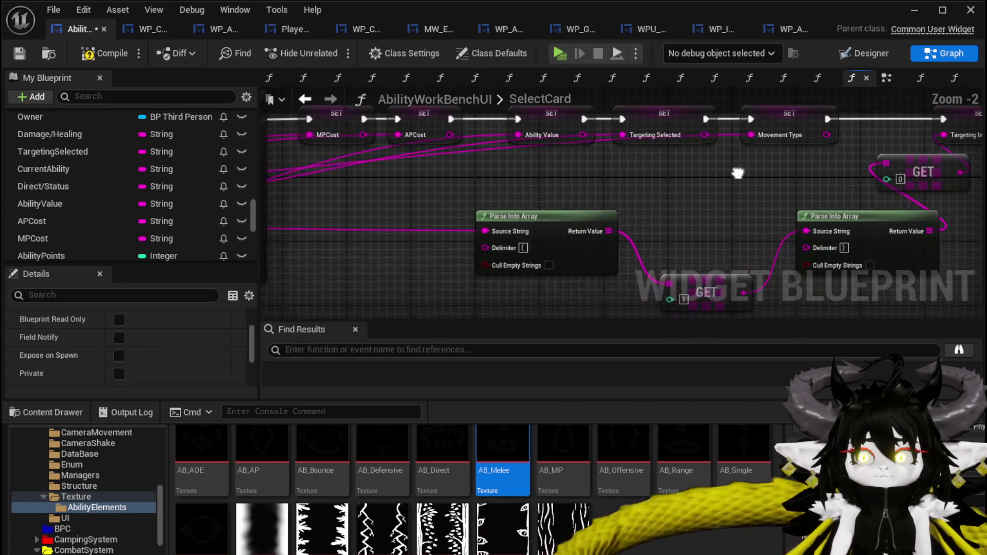
mouse_move(699, 145)
left_mouse_down()
mouse_move(715, 169)
mouse_move(708, 183)
left_mouse_up()
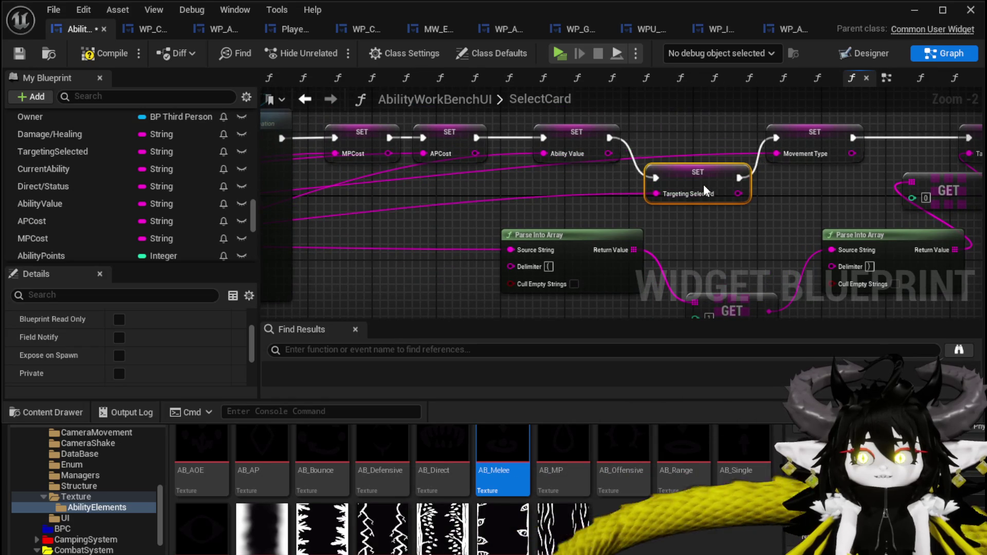
left_click_drag(800, 215, 656, 211)
mouse_move(544, 189)
left_mouse_down()
mouse_move(526, 175)
mouse_move(370, 196)
left_mouse_up()
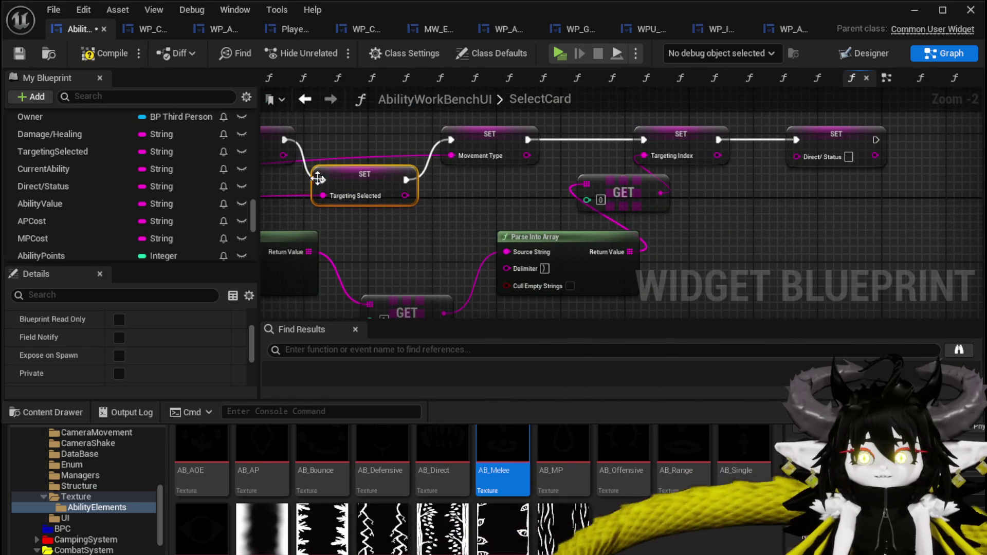
left_click_drag(446, 246, 620, 197)
left_click_drag(407, 197, 426, 197)
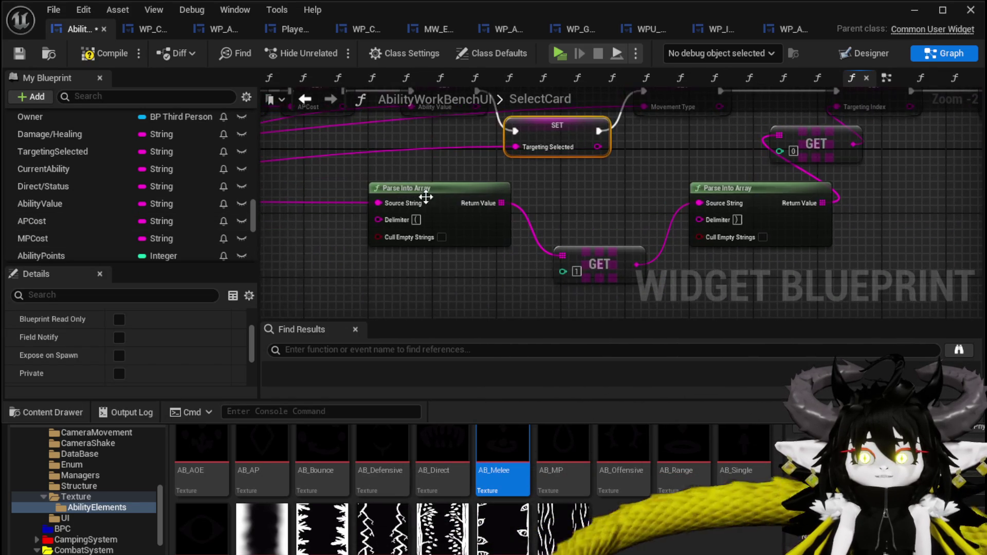
left_click_drag(501, 203, 537, 204)
type("get")
left_click(607, 303)
left_click_drag(605, 297, 506, 341)
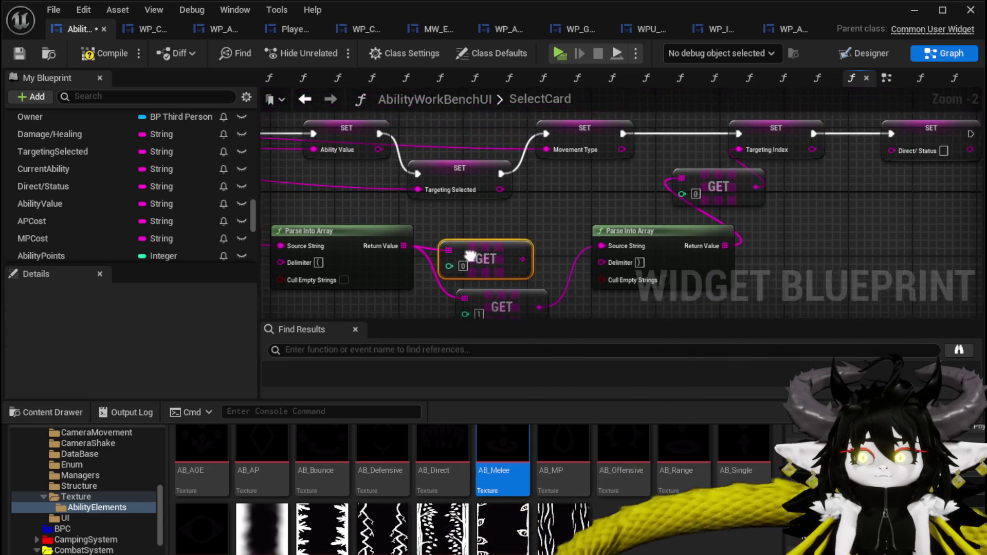
left_click_drag(521, 261, 417, 192)
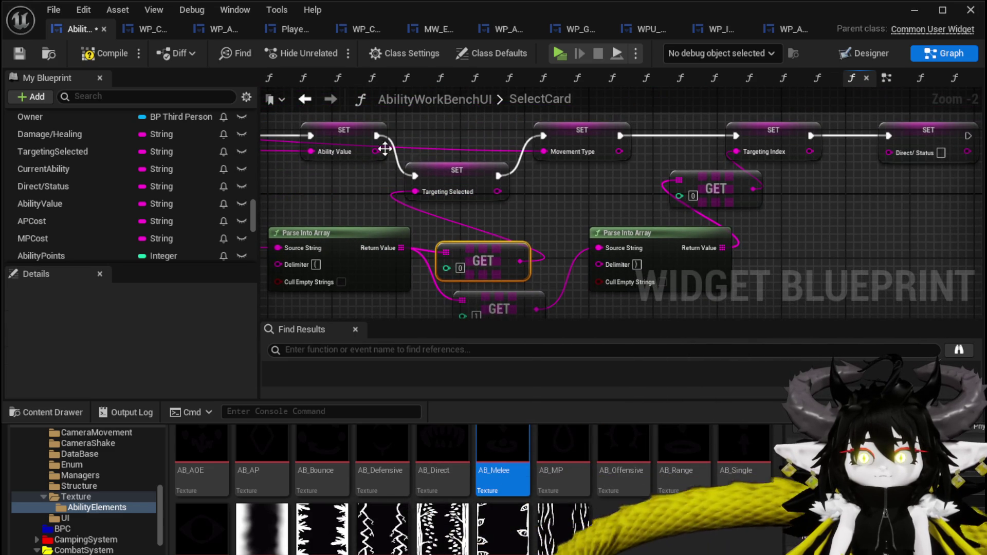
Step: Chain execution Ability Value → Movement Type → Targeting Selected → Targeting Index, then compile and save
left_click_drag(386, 137, 543, 136)
mouse_move(591, 131)
left_mouse_down()
mouse_move(464, 130)
mouse_move(464, 140)
mouse_move(600, 159)
mouse_move(624, 134)
mouse_move(527, 137)
mouse_move(578, 135)
left_mouse_up()
left_click_drag(662, 137, 736, 136)
left_click_drag(690, 160, 583, 167)
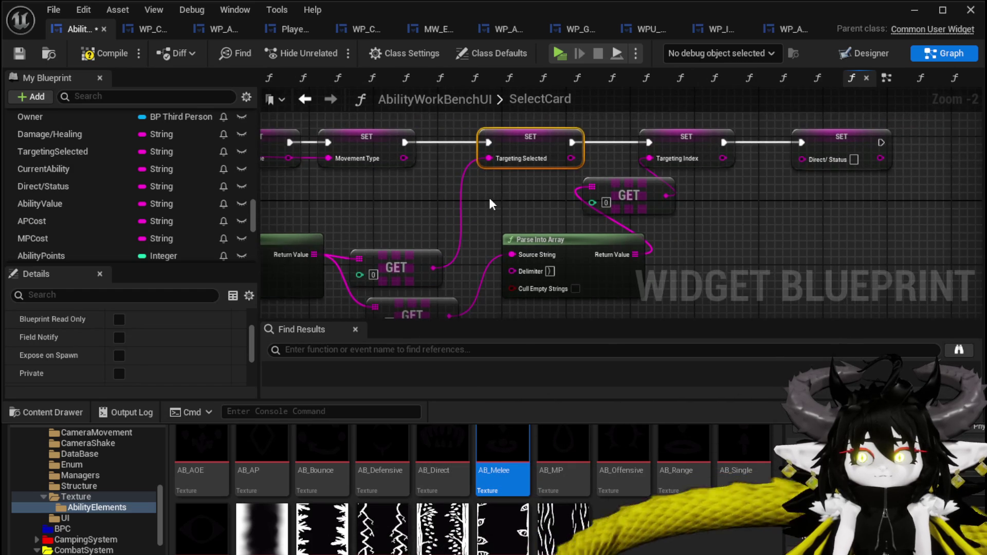
left_click_drag(380, 187, 473, 272)
left_click_drag(458, 221, 496, 214)
left_click(545, 173)
left_click_drag(545, 173, 319, 209)
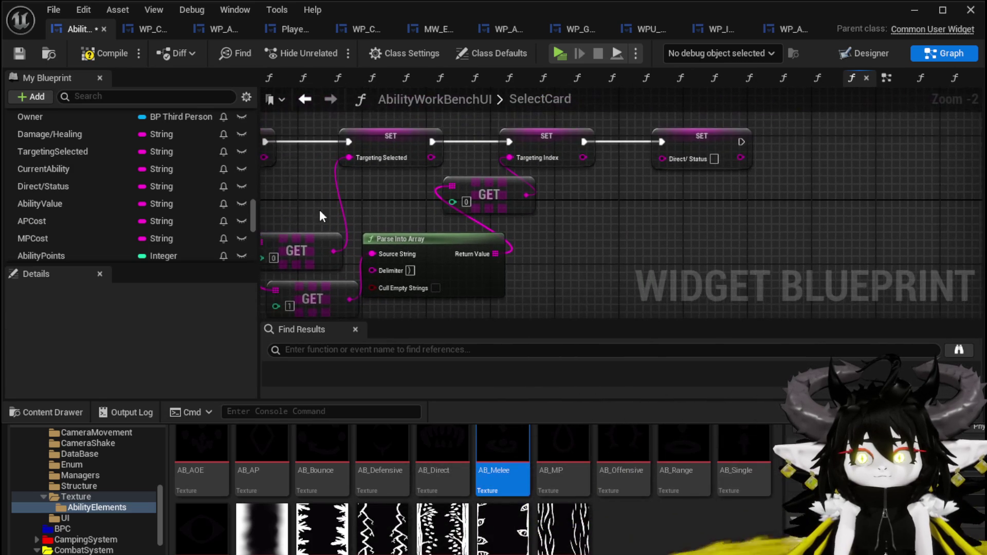
left_click(15, 50)
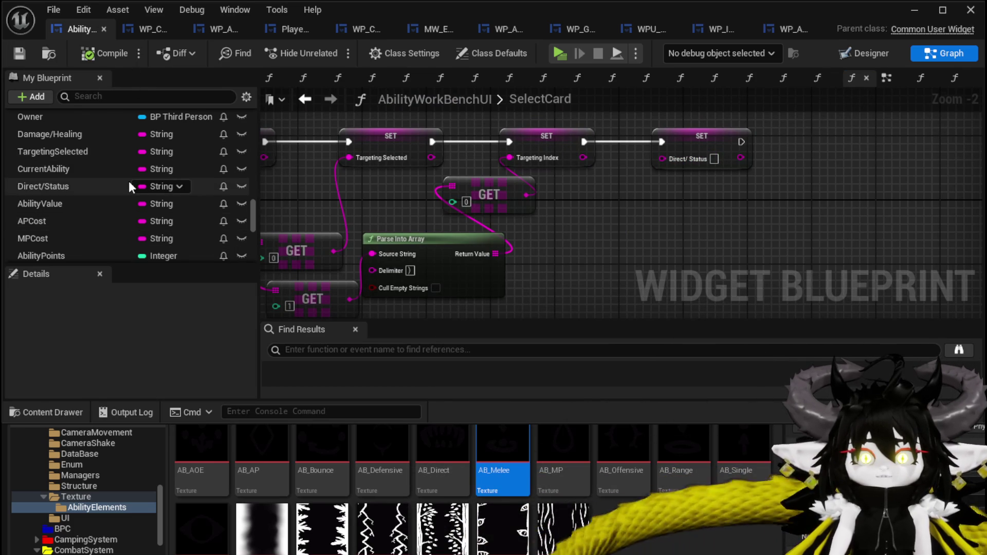
Step: Add a SET Status Index node running after the Direct/Status assignment
scroll(127, 184, "down", 2)
scroll(134, 184, "down", 2)
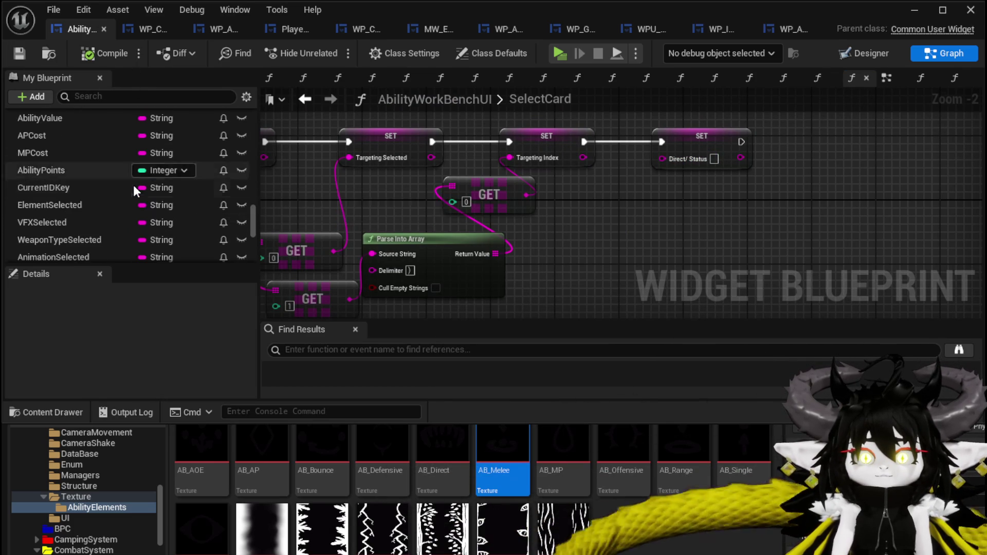
scroll(133, 185, "down", 3)
mouse_move(102, 228)
left_mouse_down()
mouse_move(845, 153)
mouse_move(799, 129)
left_mouse_up()
left_click(825, 165)
mouse_move(742, 142)
left_mouse_down()
mouse_move(805, 147)
mouse_move(652, 212)
left_mouse_up()
Step: Feed parsed array elements into the Direct/Status and Status Index assignments
left_click_drag(553, 174, 628, 144)
left_click_drag(589, 211, 710, 211)
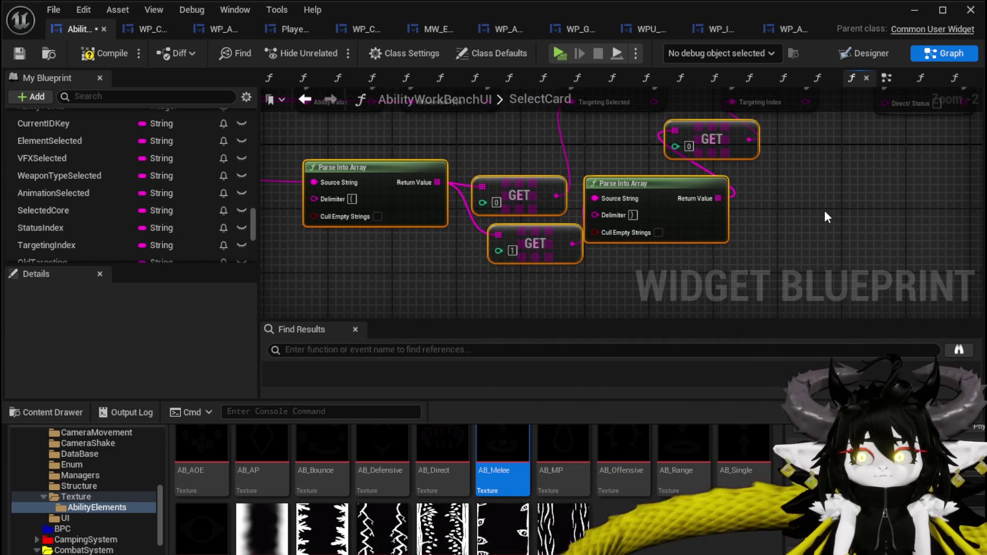
left_click_drag(568, 170, 686, 189)
mouse_move(554, 202)
left_mouse_down()
mouse_move(603, 238)
mouse_move(578, 248)
mouse_move(589, 219)
left_mouse_up()
left_click_drag(730, 239, 586, 121)
left_click_drag(920, 183, 754, 125)
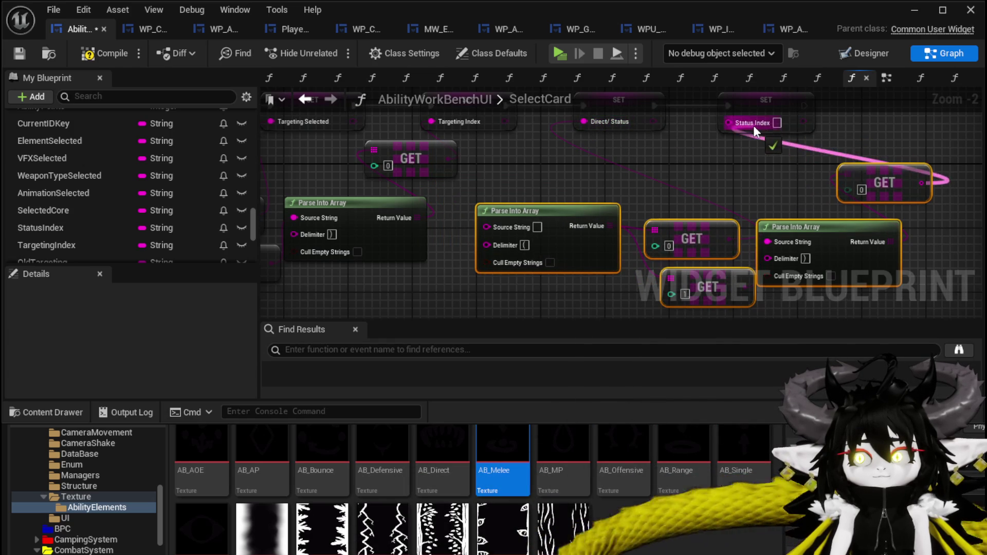
scroll(666, 159, "down", 3)
scroll(421, 206, "up", 3)
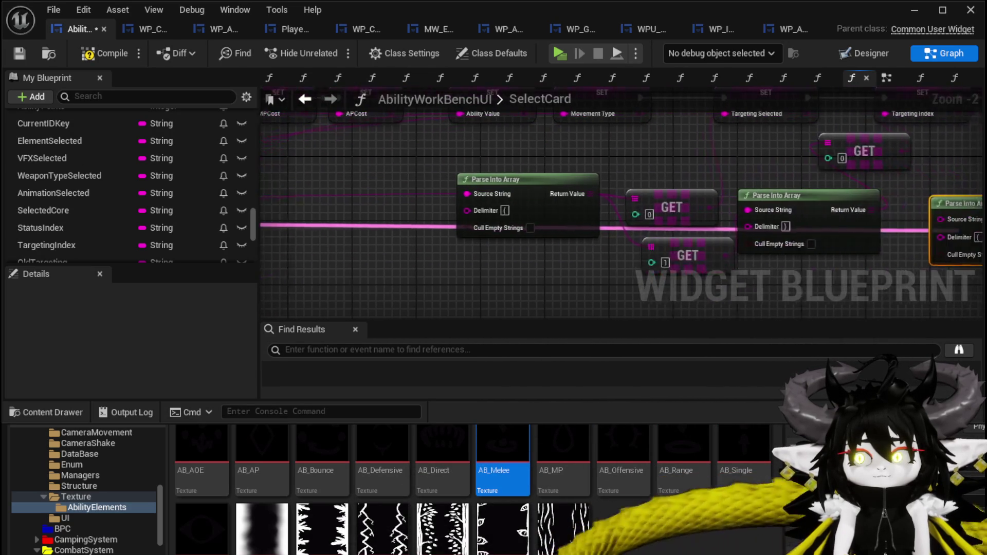
scroll(529, 169, "down", 1)
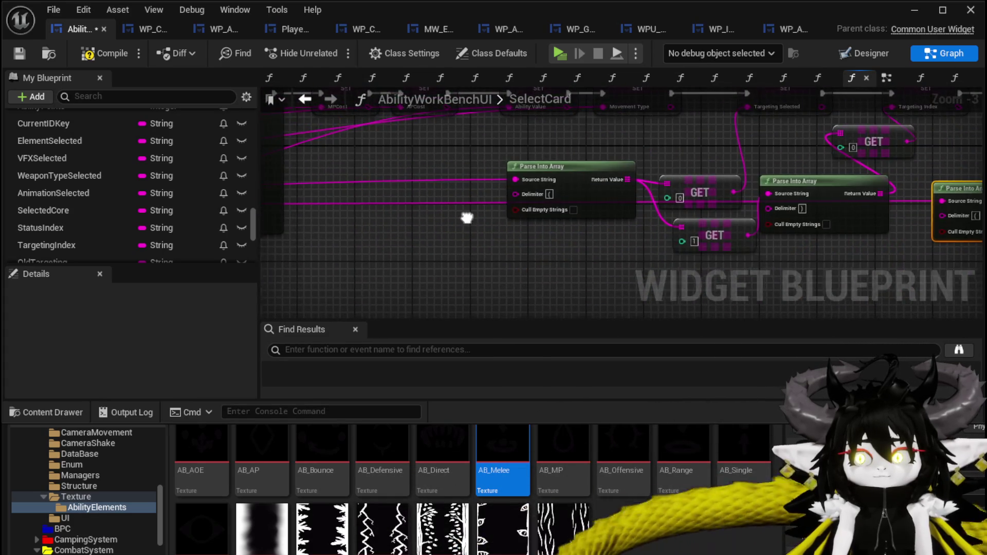
Step: Compile and save AbilityWorkBenchUI, then open the card widget's SetData function
left_click_drag(468, 224, 677, 230)
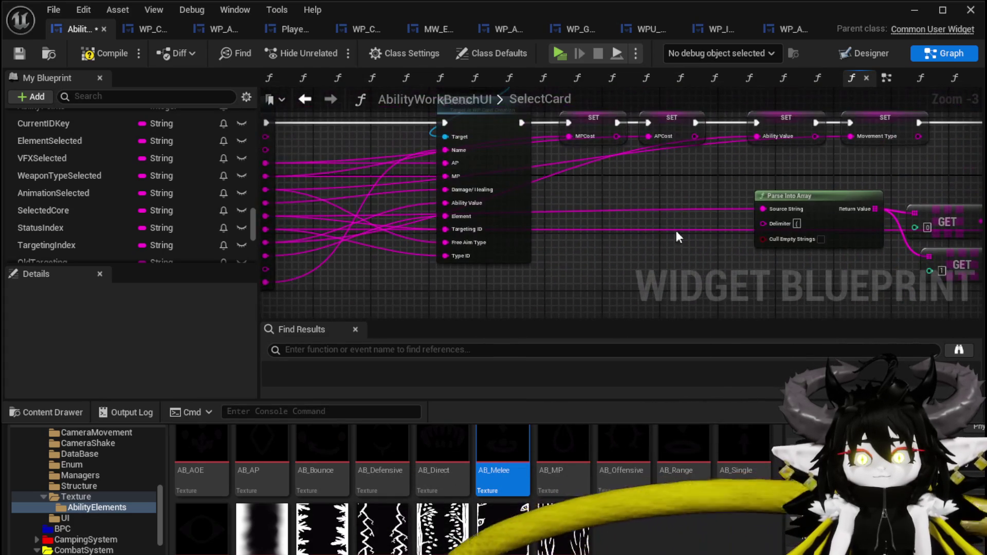
left_click(22, 54)
left_click_drag(615, 176, 657, 183)
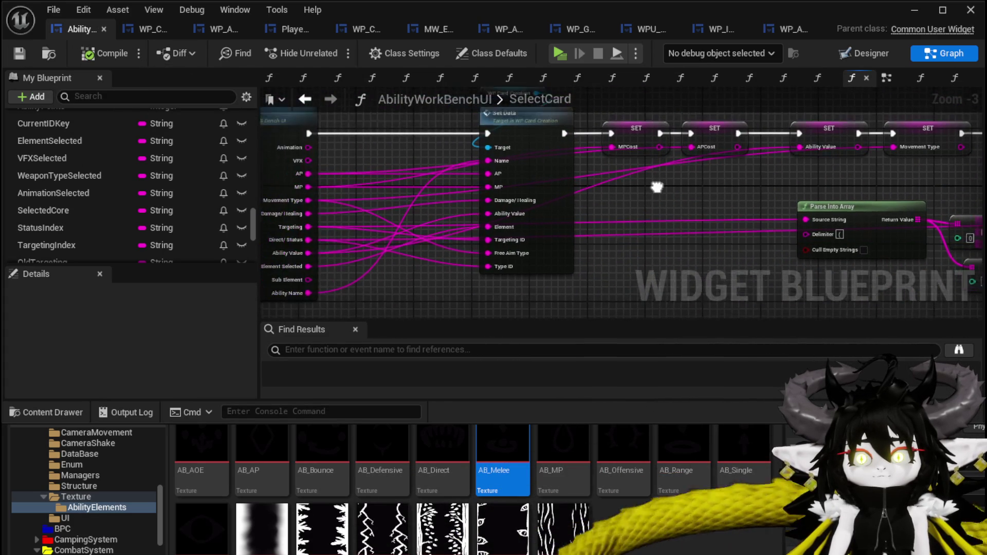
double_click(525, 162)
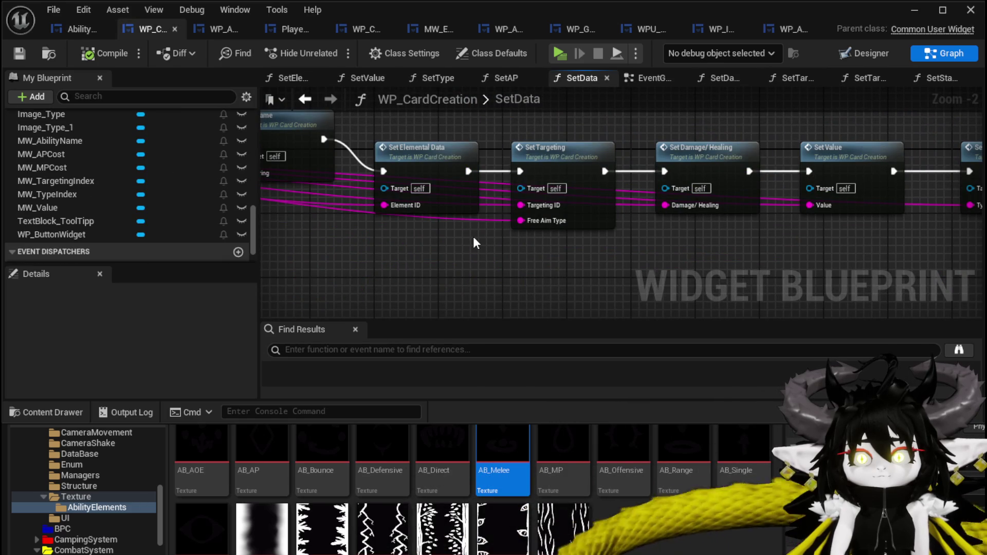
Step: Open the SetType function and arrange its getter, To Text and SetText nodes
mouse_move(684, 129)
left_mouse_down()
mouse_move(915, 157)
mouse_move(474, 159)
left_mouse_up()
left_click_drag(674, 149, 561, 152)
double_click(672, 170)
mouse_move(452, 257)
left_mouse_down()
mouse_move(479, 271)
mouse_move(447, 186)
mouse_move(543, 140)
mouse_move(540, 198)
mouse_move(558, 132)
left_mouse_up()
left_click_drag(716, 202, 428, 260)
left_click_drag(832, 151, 749, 215)
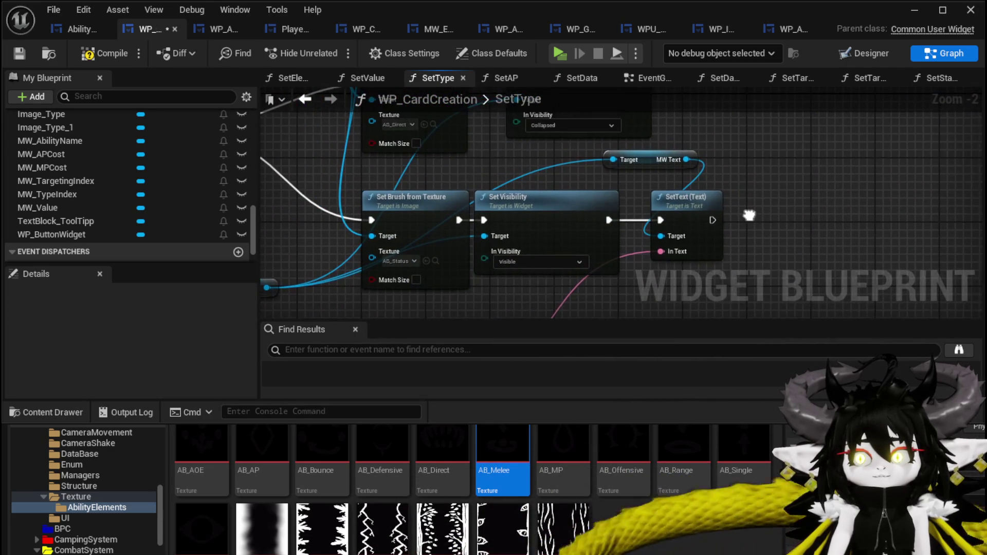
left_click_drag(687, 197, 743, 197)
mouse_move(668, 288)
left_mouse_down()
mouse_move(679, 222)
mouse_move(773, 133)
left_mouse_up()
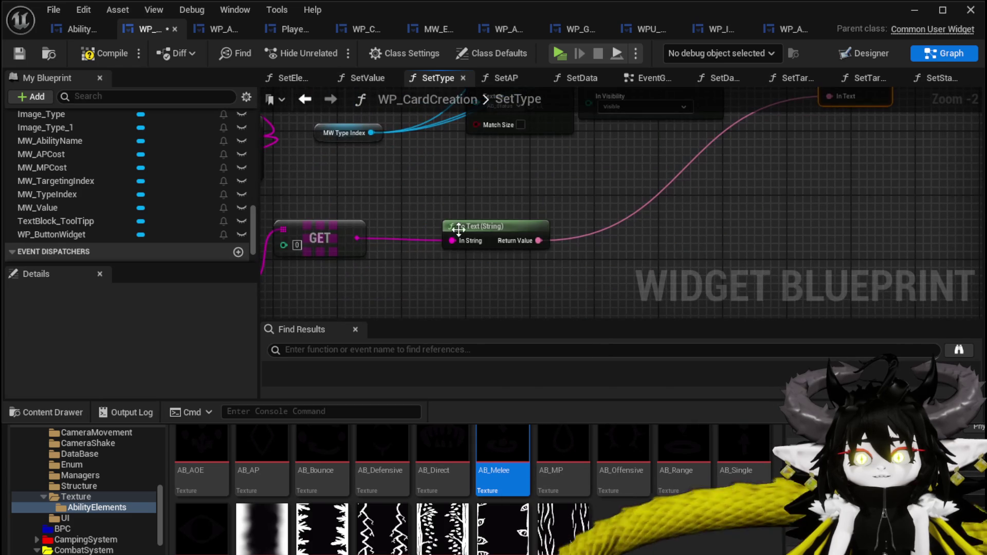
mouse_move(475, 236)
left_mouse_down()
mouse_move(779, 170)
mouse_move(579, 225)
mouse_move(582, 190)
left_mouse_up()
Step: Add Set Text on MW Text fed by the converted array element, deleting the duplicate conversion and old SetText
left_click_drag(580, 151, 666, 152)
type("Set Text")
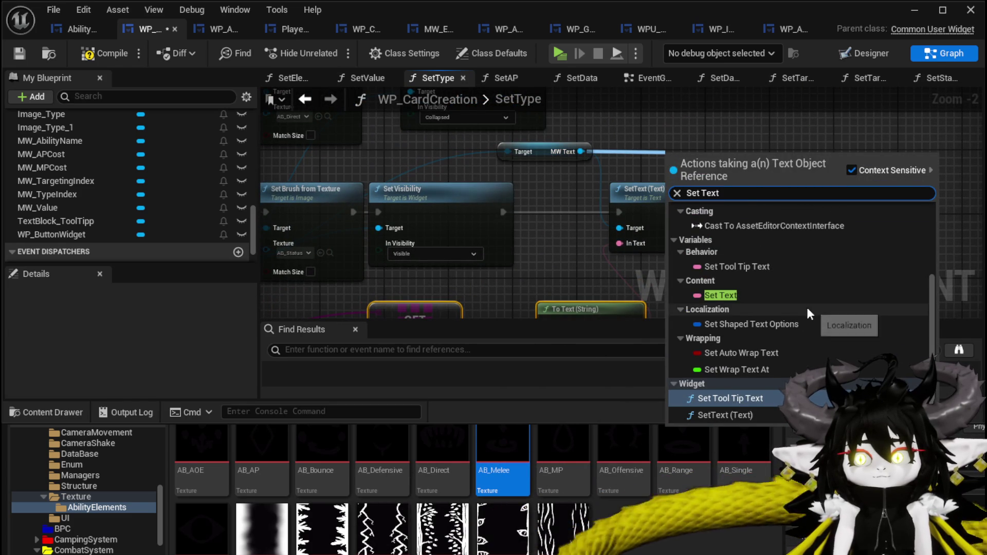
scroll(810, 303, "up", 5)
left_click_drag(474, 251, 737, 232)
mouse_move(425, 264)
left_mouse_down()
mouse_move(920, 258)
mouse_move(825, 244)
left_mouse_up()
type("Set Text")
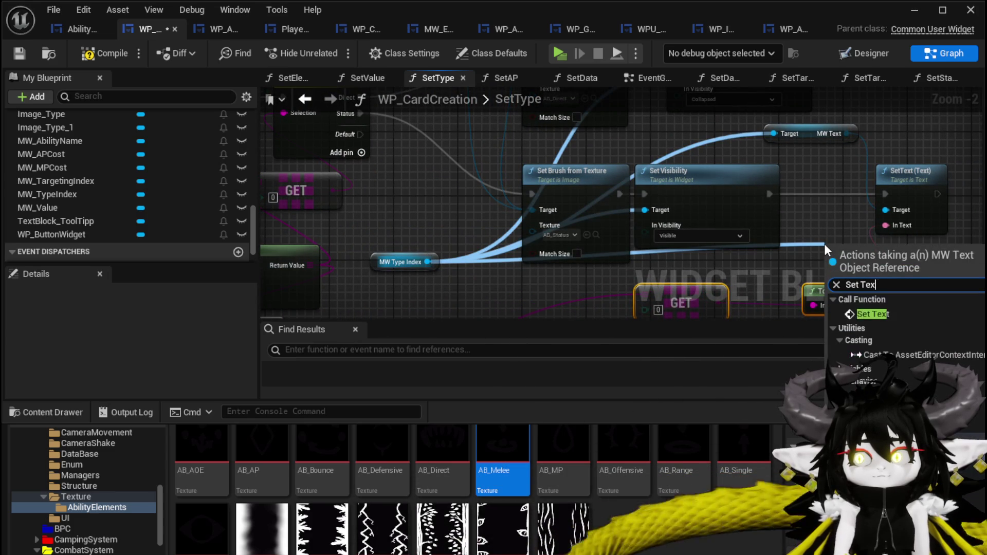
left_click(900, 313)
left_click_drag(689, 213, 873, 226)
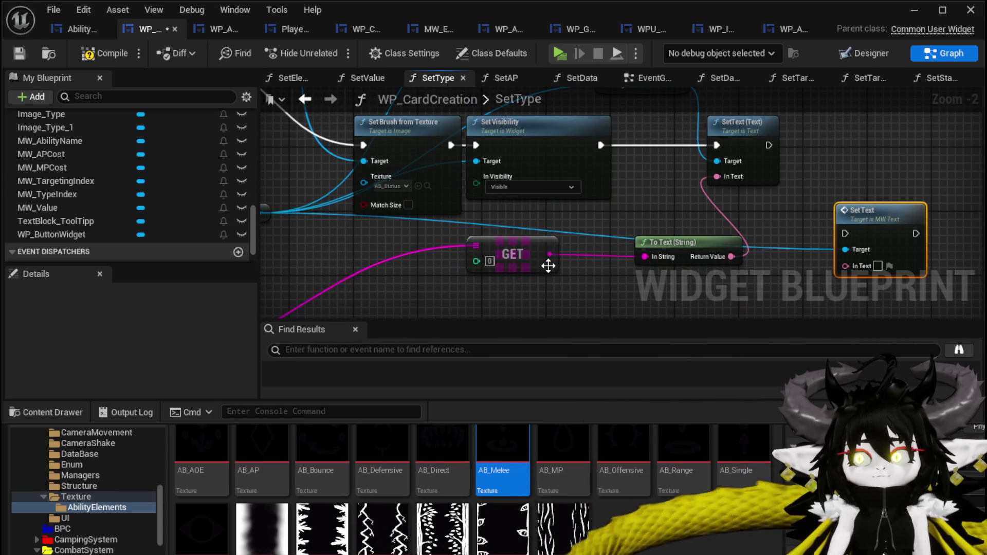
left_click_drag(549, 255, 863, 267)
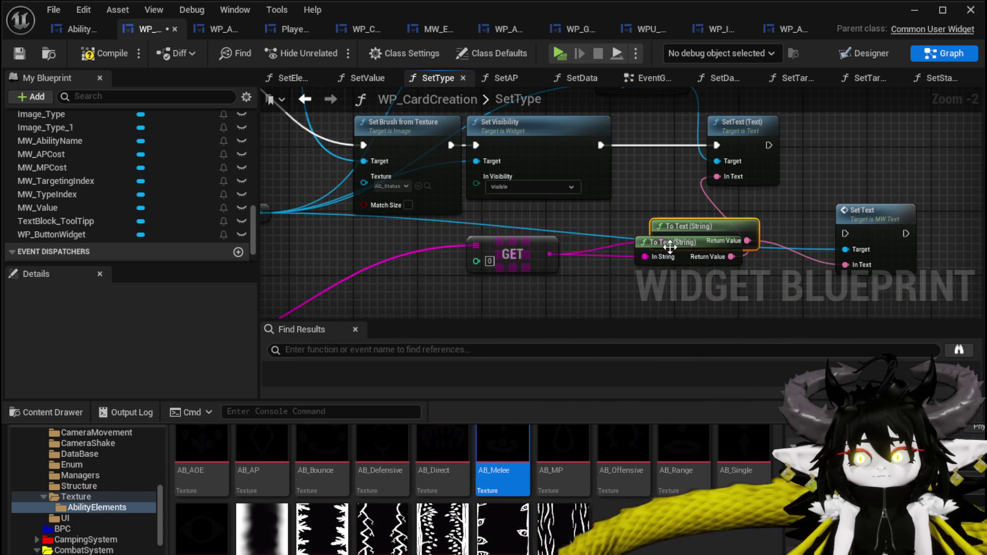
left_click_drag(612, 274, 645, 195)
key("Delete")
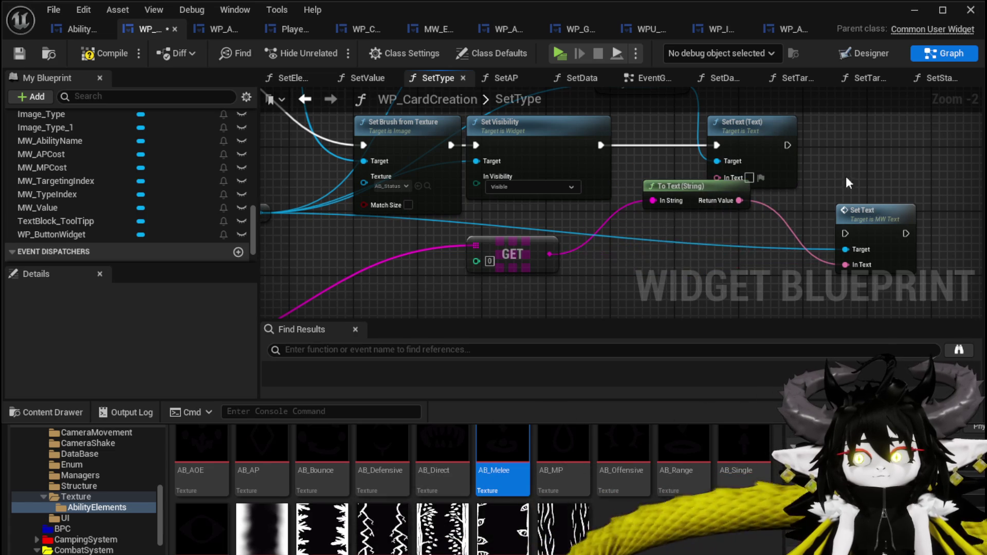
mouse_move(866, 255)
left_mouse_down()
mouse_move(848, 156)
mouse_move(785, 175)
mouse_move(699, 176)
left_mouse_up()
key("Delete")
Step: Connect Set Visibility's execution to the new Set Text, then compile and save WP_CardCreation
left_click_drag(575, 189, 636, 182)
left_click(622, 177)
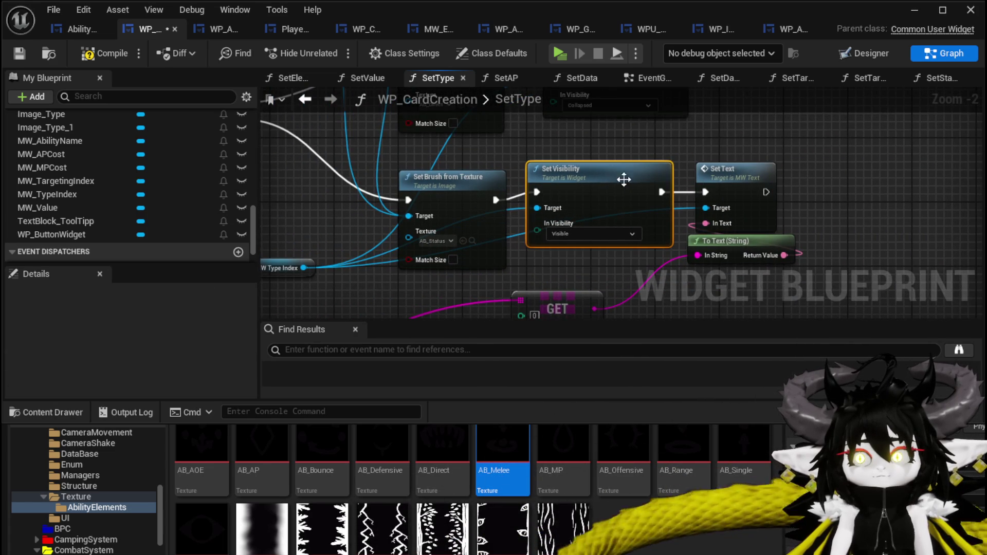
left_click(691, 211)
scroll(720, 216, "down", 2)
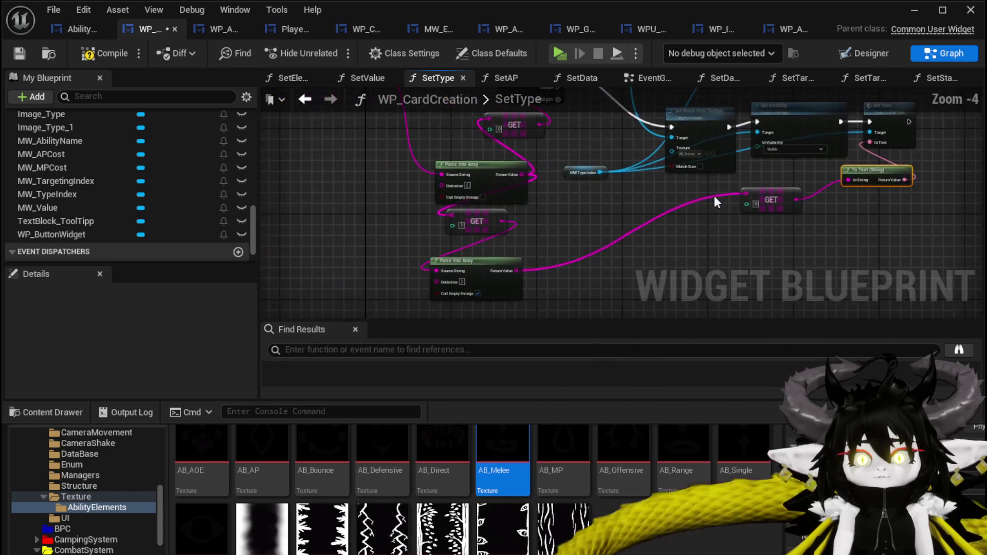
left_click(110, 57)
left_click(19, 54)
left_click_drag(615, 208, 458, 277)
scroll(621, 203, "up", 3)
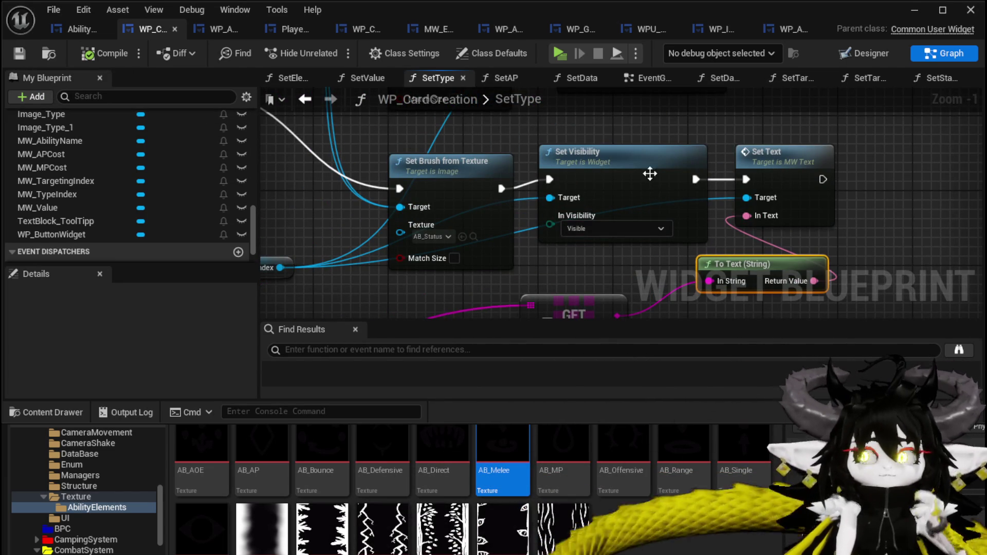
Step: Open AbilityWorkBenchUI's DisplayOptions graph and select its Switch on String node
left_click(87, 35)
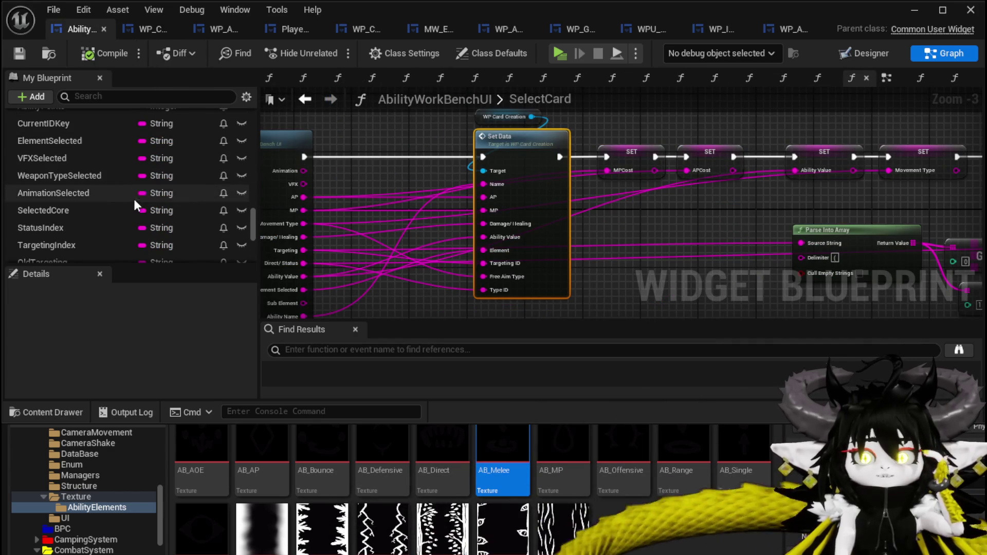
scroll(104, 163, "up", 10)
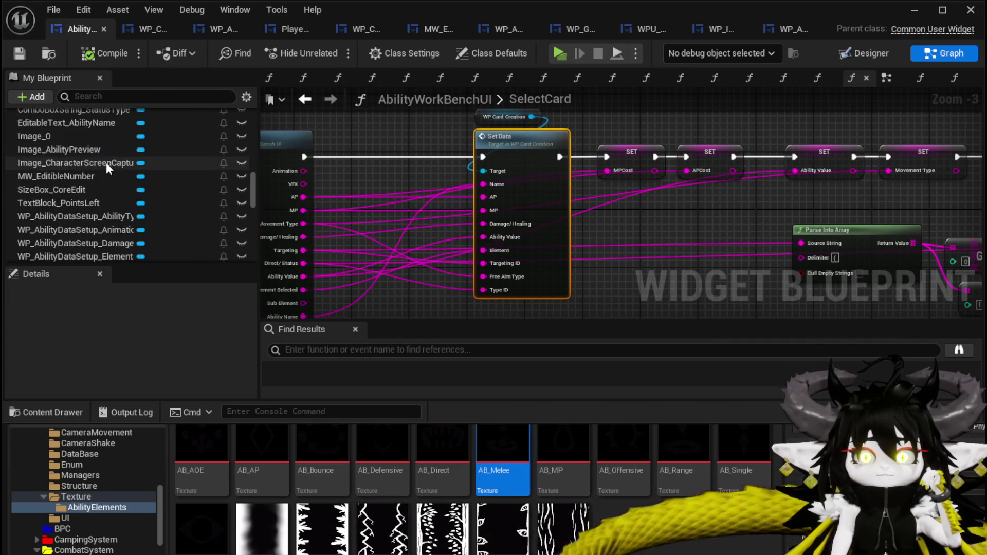
scroll(149, 193, "up", 15)
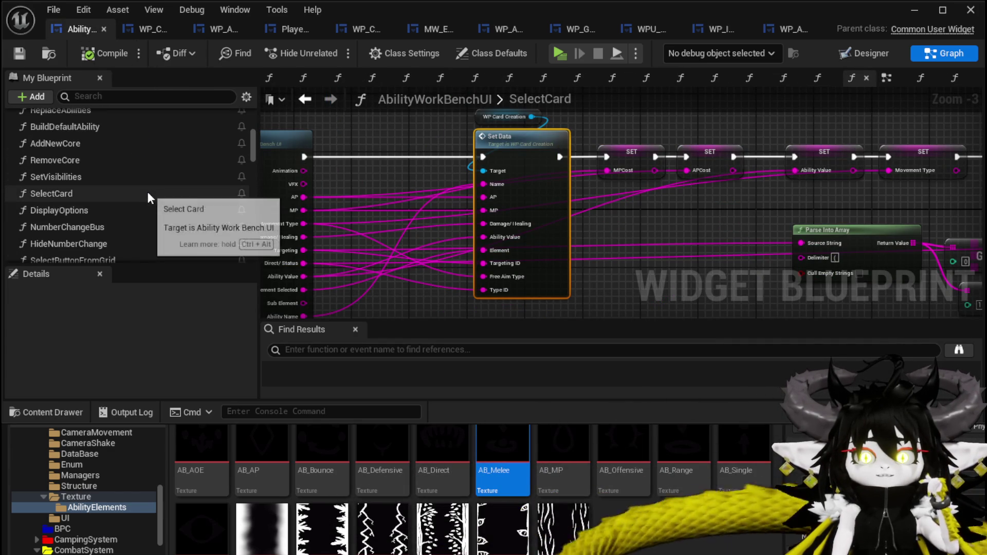
scroll(132, 194, "down", 1)
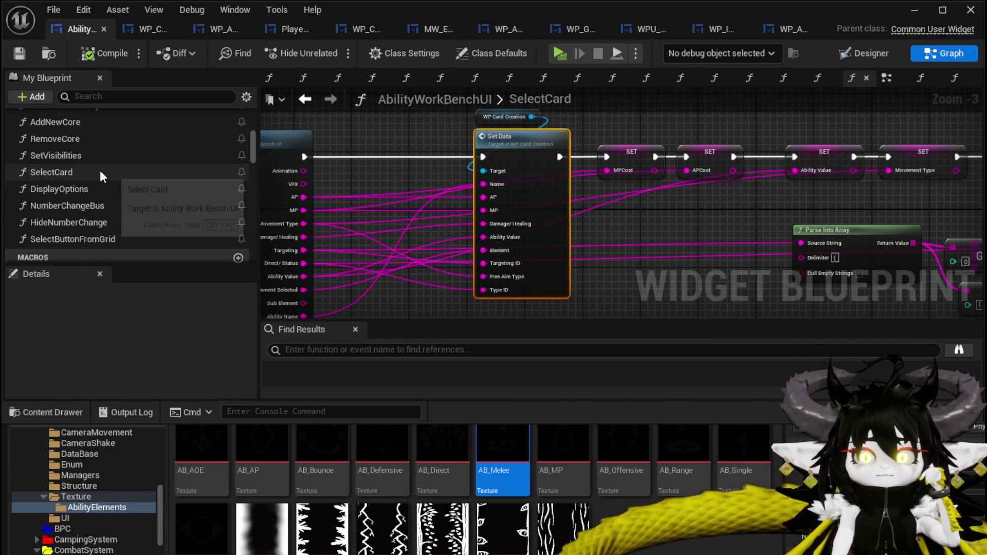
double_click(102, 189)
scroll(672, 247, "down", 4)
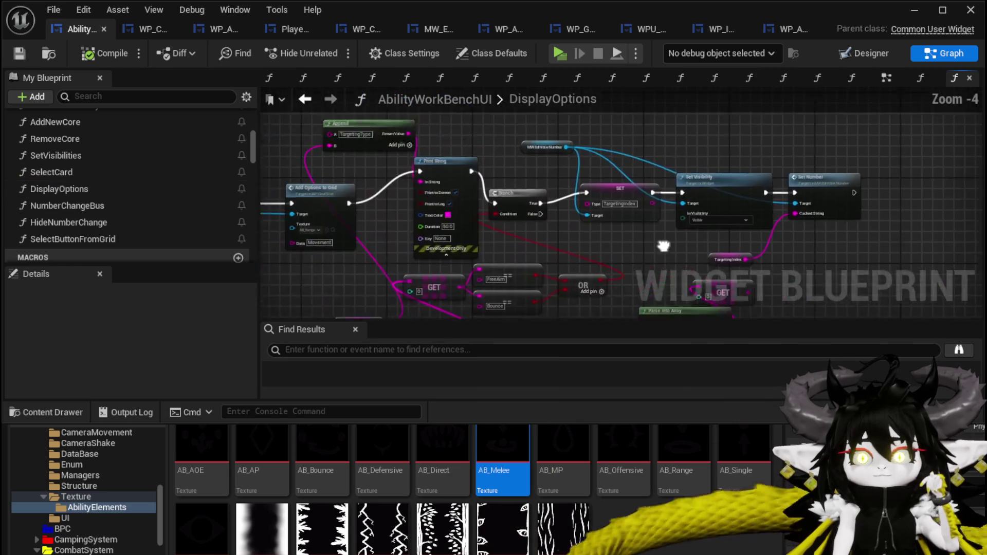
scroll(451, 211, "up", 8)
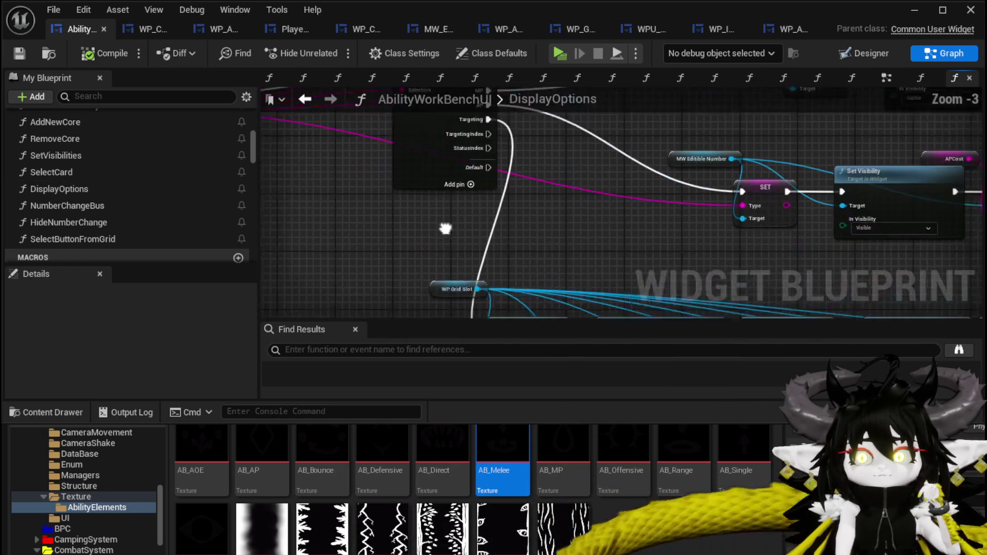
left_click(420, 216)
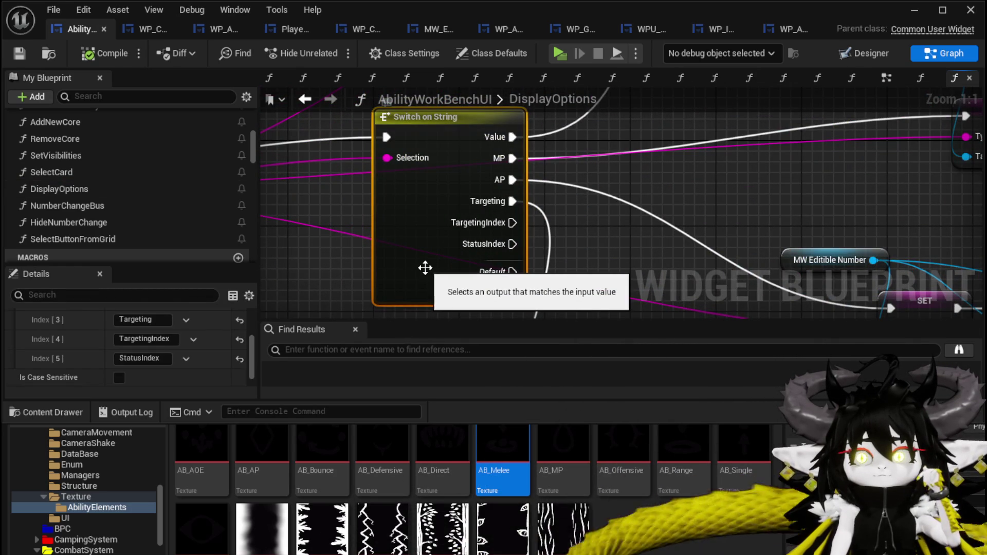
Step: Add a seventh switch case named Direct/Status
scroll(185, 344, "up", 3)
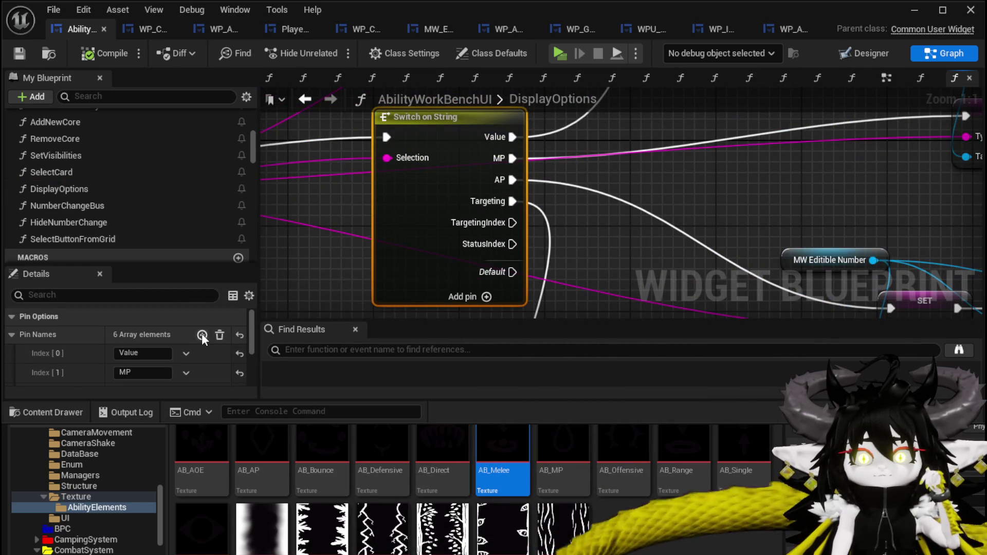
left_click(202, 335)
scroll(379, 285, "down", 2)
left_click_drag(380, 282, 334, 253)
scroll(129, 355, "down", 3)
left_click(143, 339)
type("Direct")
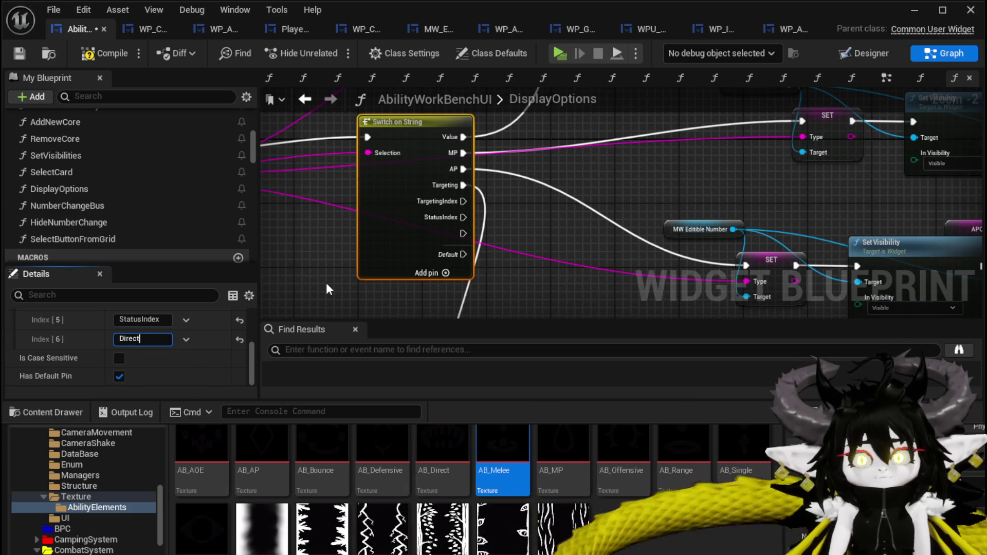
type("/Status")
key("Return")
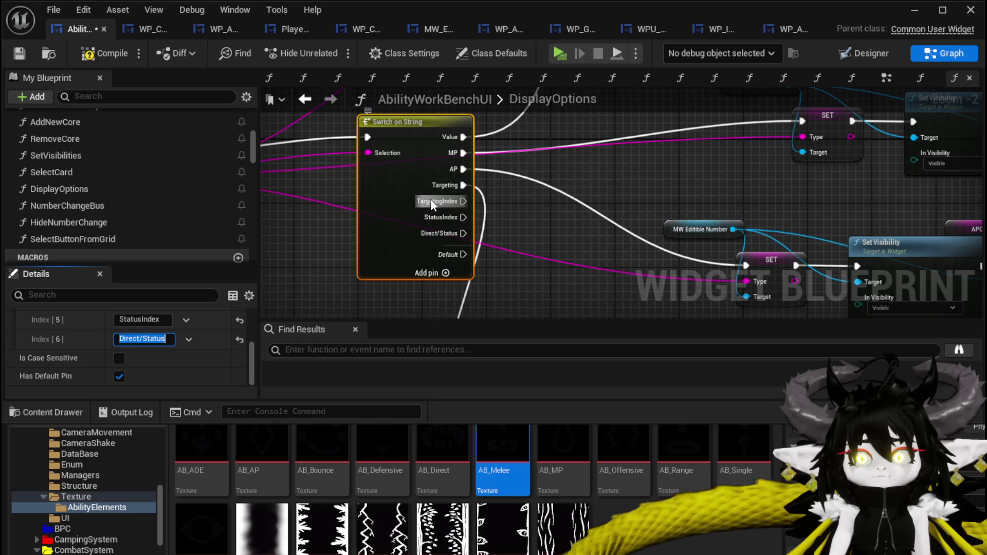
Step: Delete the TargetingIndex and StatusIndex cases and compile the blueprint
scroll(154, 360, "up", 3)
left_click(193, 365)
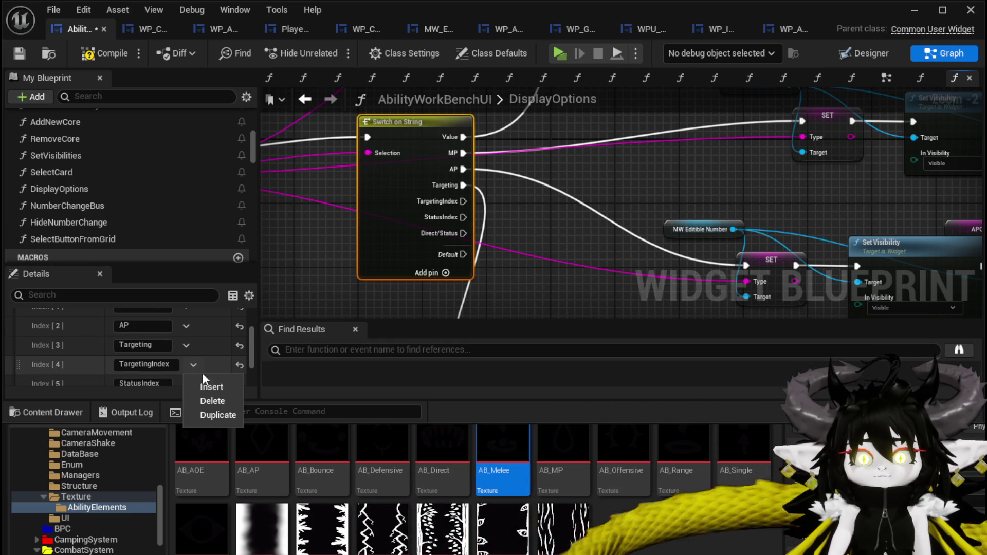
left_click(211, 398)
left_click(188, 364)
left_click(208, 397)
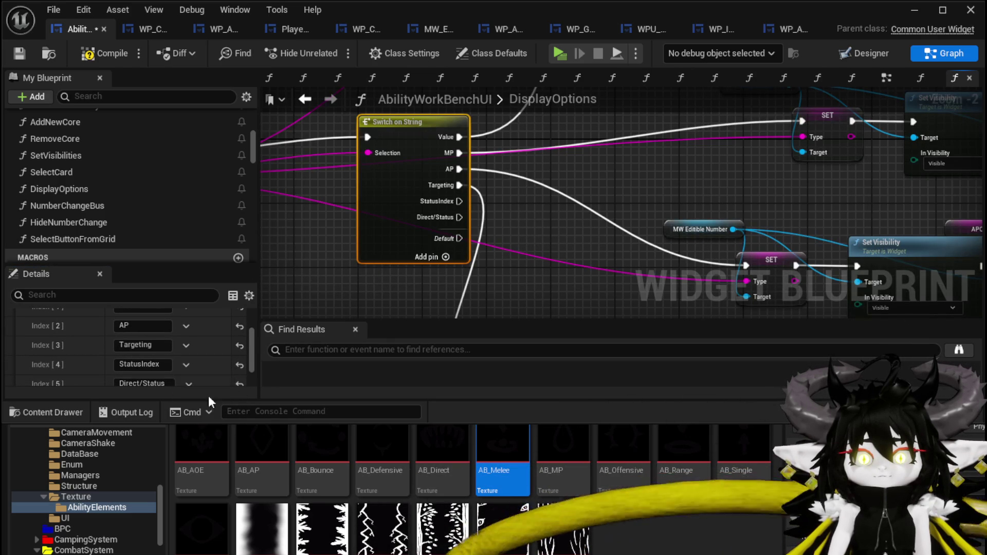
left_click(18, 56)
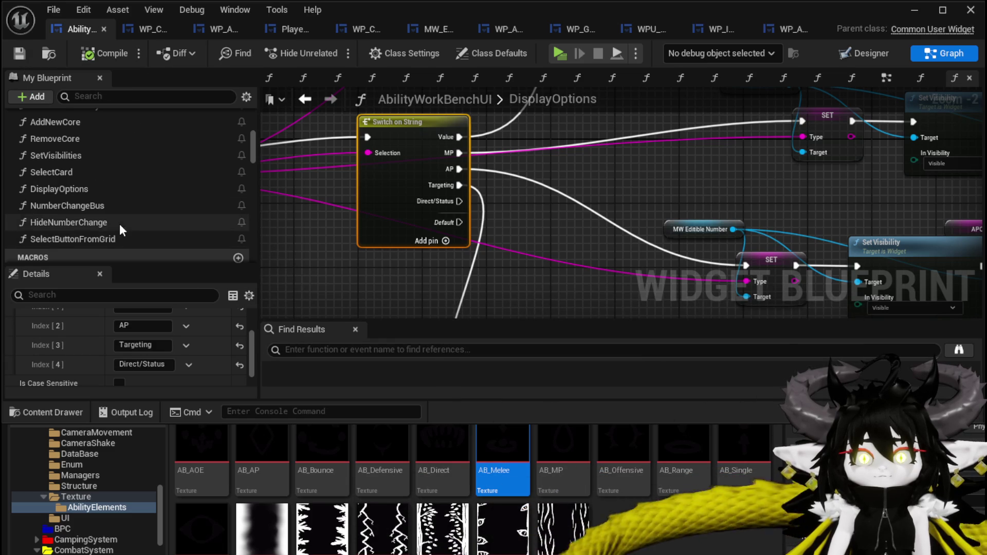
Step: Move the WP Grid Slot node aside and frame the row of Add Options to Grid nodes
scroll(122, 226, "down", 3)
left_click_drag(579, 297, 512, 154)
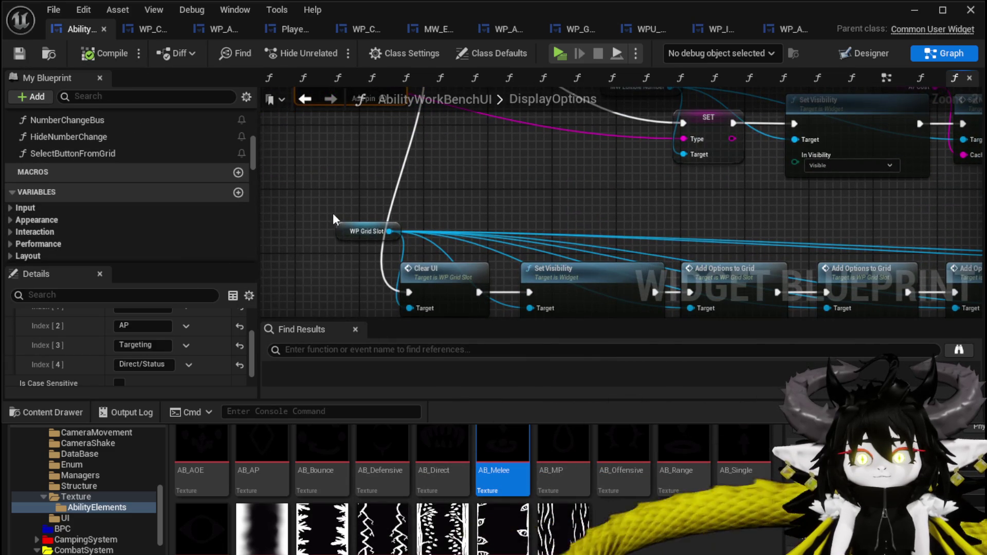
left_click_drag(360, 231, 445, 222)
left_click_drag(375, 270, 303, 165)
scroll(360, 270, "down", 1)
scroll(348, 270, "down", 1)
mouse_move(348, 270)
left_mouse_down()
mouse_move(368, 243)
mouse_move(599, 164)
mouse_move(414, 187)
mouse_move(709, 175)
left_mouse_up()
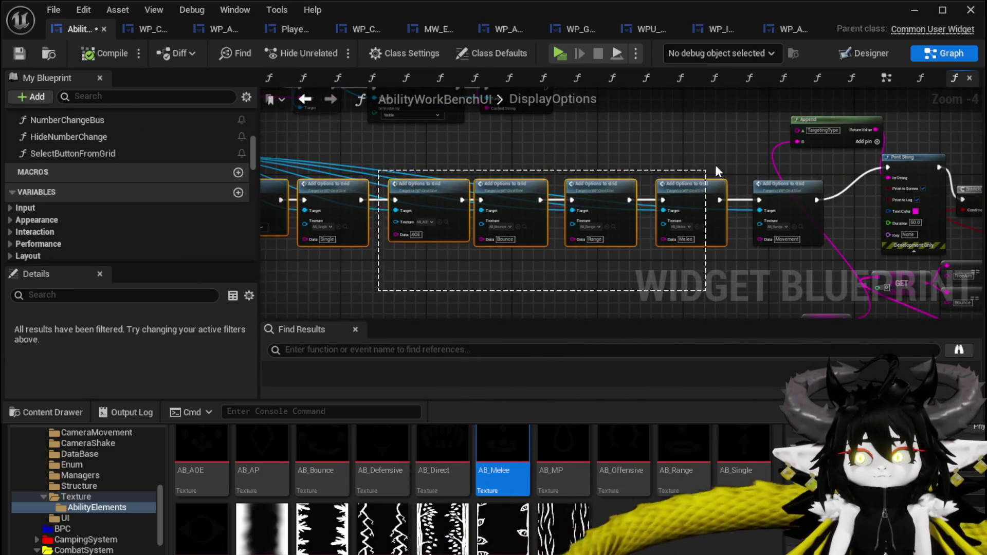
scroll(519, 179, "down", 1)
scroll(501, 288, "down", 1)
left_click_drag(497, 304, 790, 122)
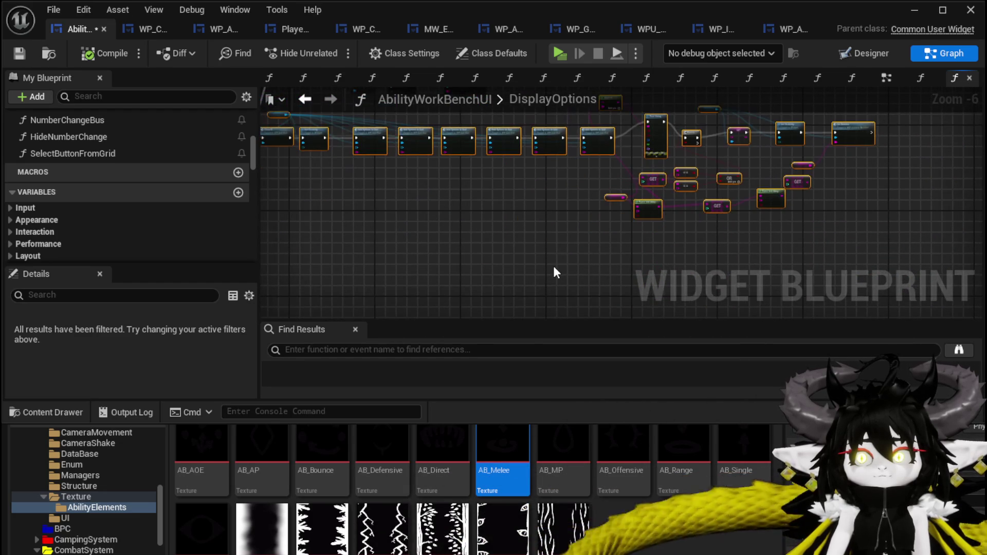
mouse_move(553, 266)
left_mouse_down()
mouse_move(571, 262)
mouse_move(526, 248)
left_mouse_up()
scroll(417, 227, "up", 2)
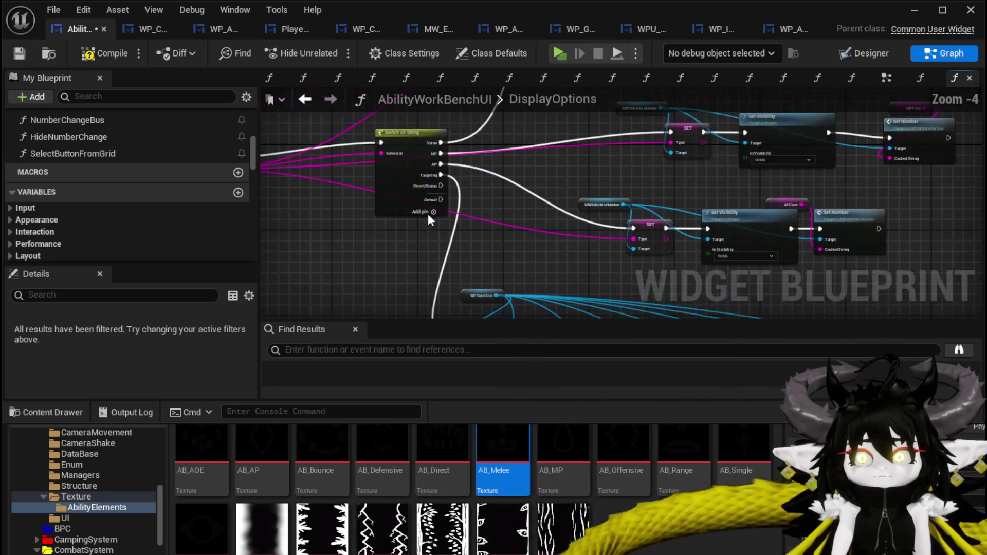
mouse_move(422, 378)
left_mouse_down()
mouse_move(410, 325)
mouse_move(339, 239)
left_mouse_up()
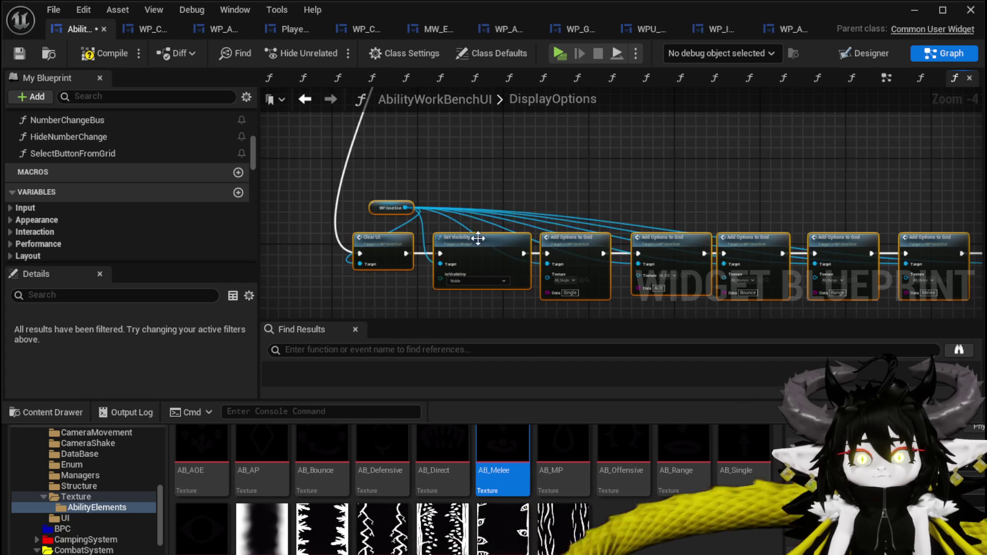
scroll(426, 133, "up", 2)
scroll(510, 264, "up", 2)
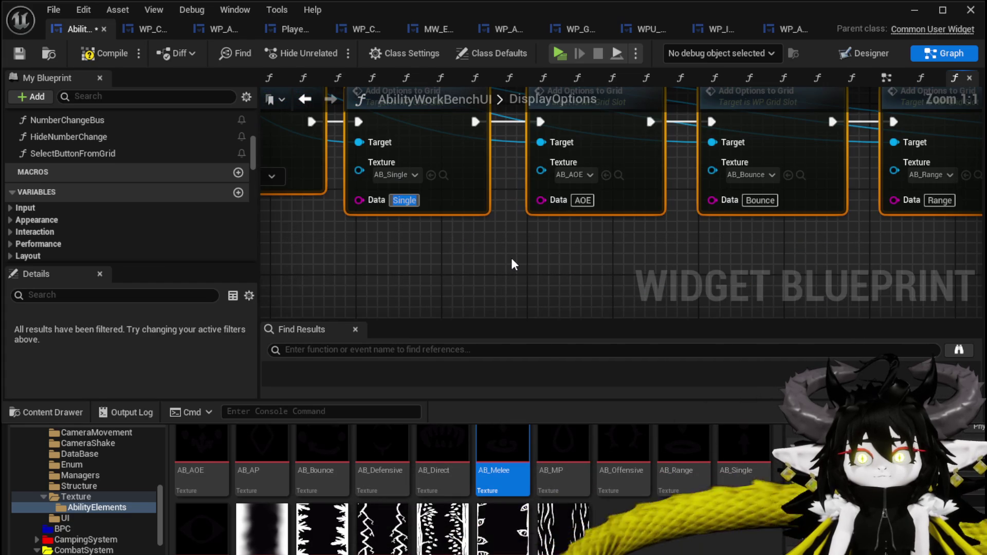
Step: Set the first option's data to Direct with AB_Direct texture and the second's texture to AB_Status
type("Direct")
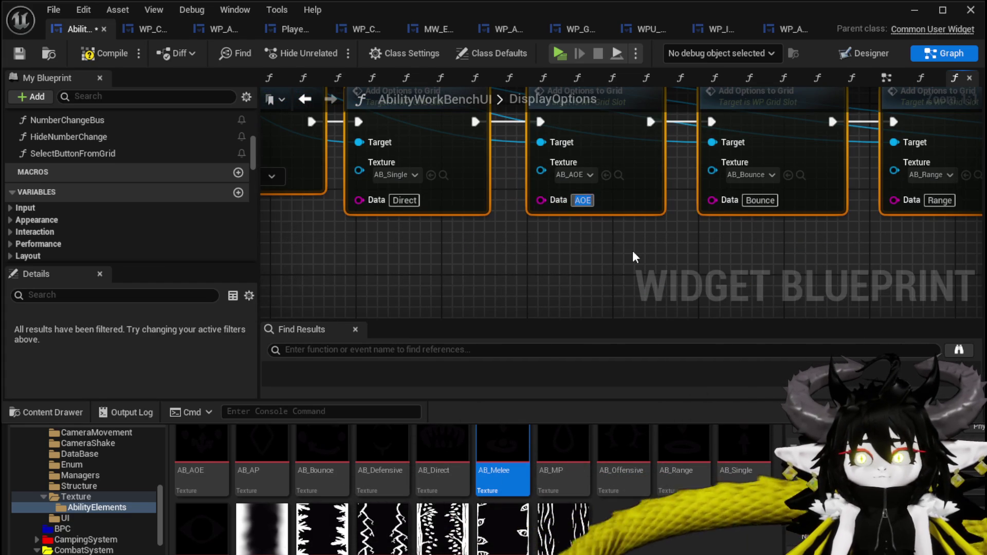
type("a")
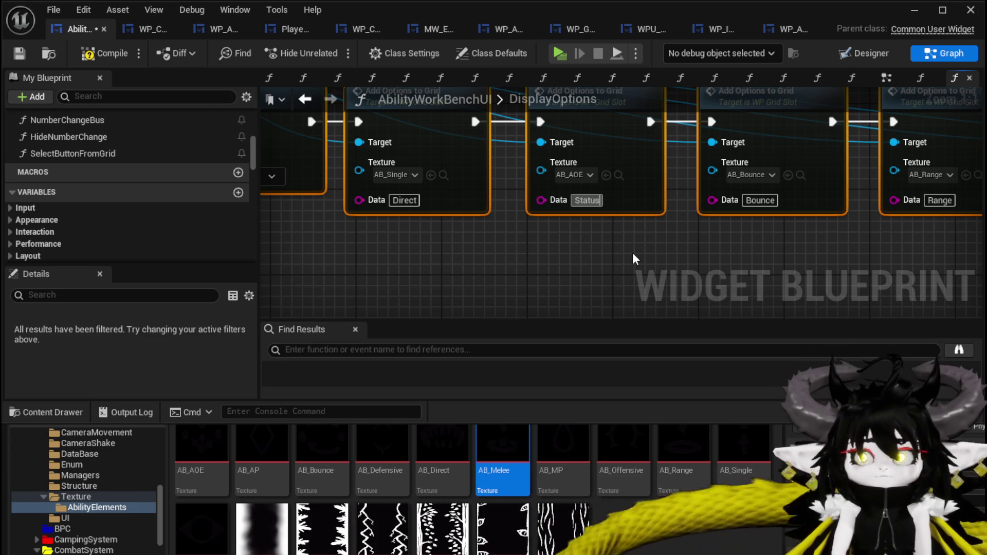
mouse_move(439, 406)
left_mouse_down()
mouse_move(441, 214)
mouse_move(484, 247)
left_mouse_up()
left_click_drag(438, 449, 362, 178)
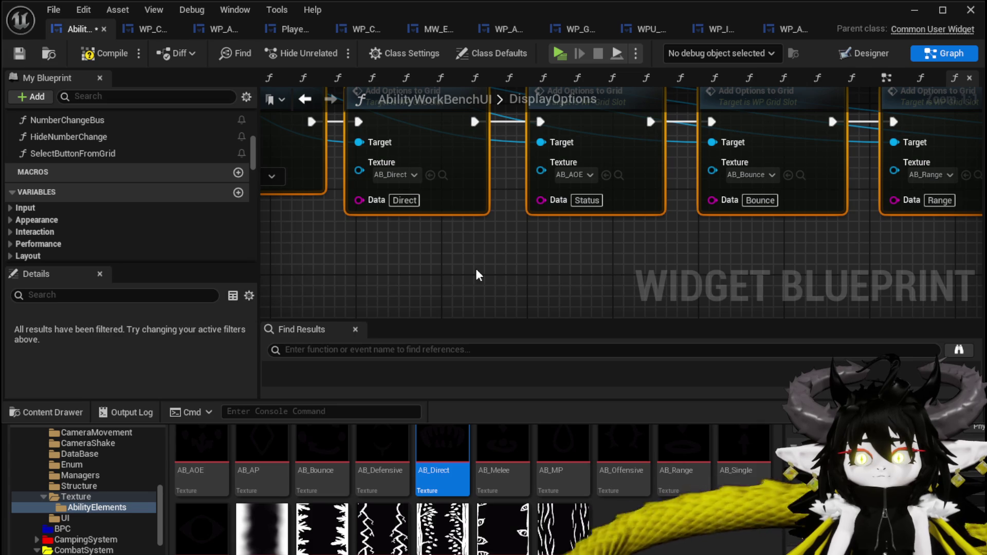
mouse_move(202, 527)
left_mouse_down()
mouse_move(288, 509)
mouse_move(584, 201)
mouse_move(578, 180)
left_mouse_up()
Step: Delete the Bounce, Range, Melee and Movement option nodes
left_click_drag(680, 264, 436, 276)
scroll(452, 271, "down", 1)
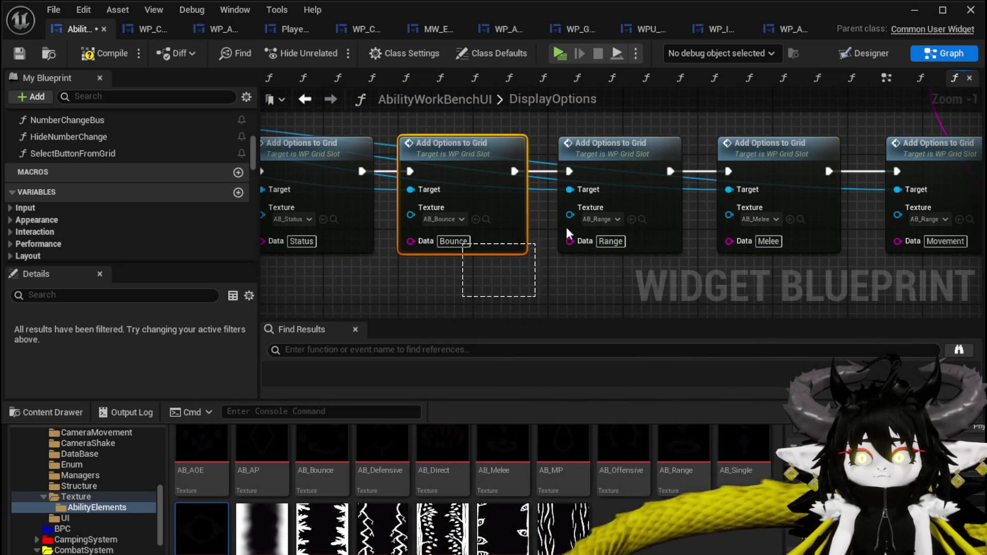
key("Delete")
left_click_drag(506, 276, 761, 189)
key("Delete")
scroll(448, 190, "down", 2)
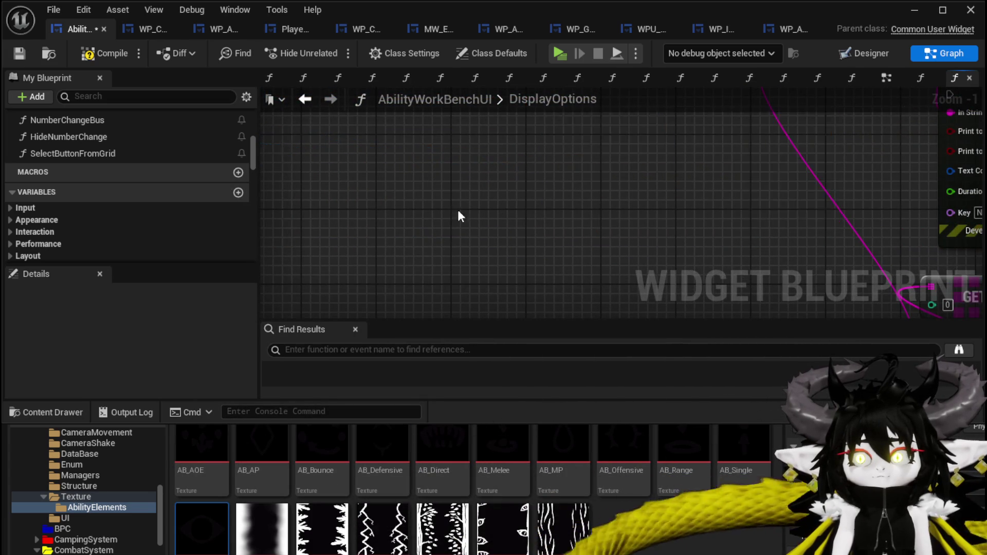
Step: Move the Print String chain beside the Status option and wire Status into the Branch
mouse_move(332, 164)
left_mouse_down()
mouse_move(971, 99)
mouse_move(871, 154)
left_mouse_up()
scroll(871, 154, "down", 2)
mouse_move(397, 286)
left_mouse_down()
mouse_move(800, 120)
mouse_move(909, 212)
left_mouse_up()
left_click_drag(905, 246, 890, 232)
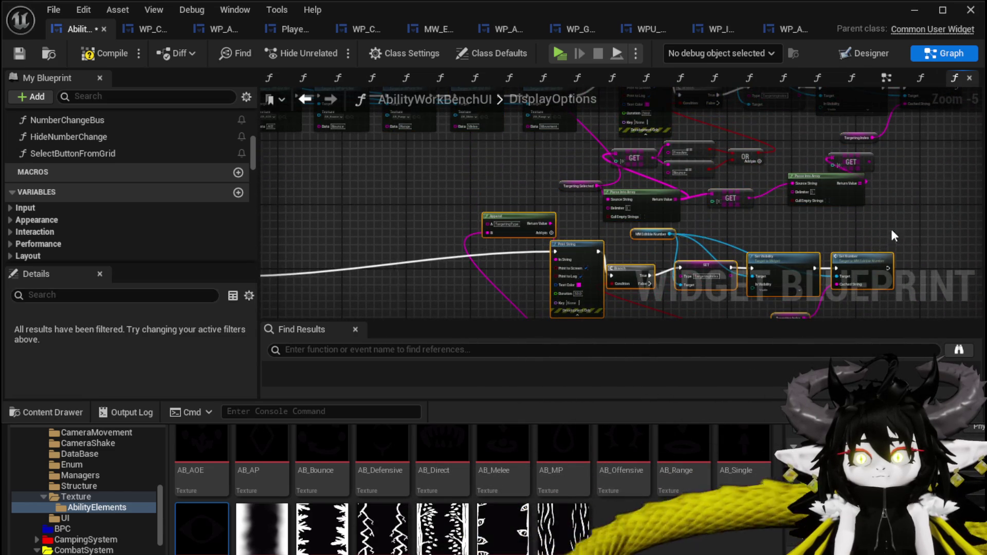
mouse_move(661, 137)
left_mouse_down()
mouse_move(441, 151)
mouse_move(407, 170)
left_mouse_up()
scroll(388, 184, "up", 3)
mouse_move(366, 194)
left_mouse_down()
mouse_move(657, 257)
mouse_move(679, 250)
left_mouse_up()
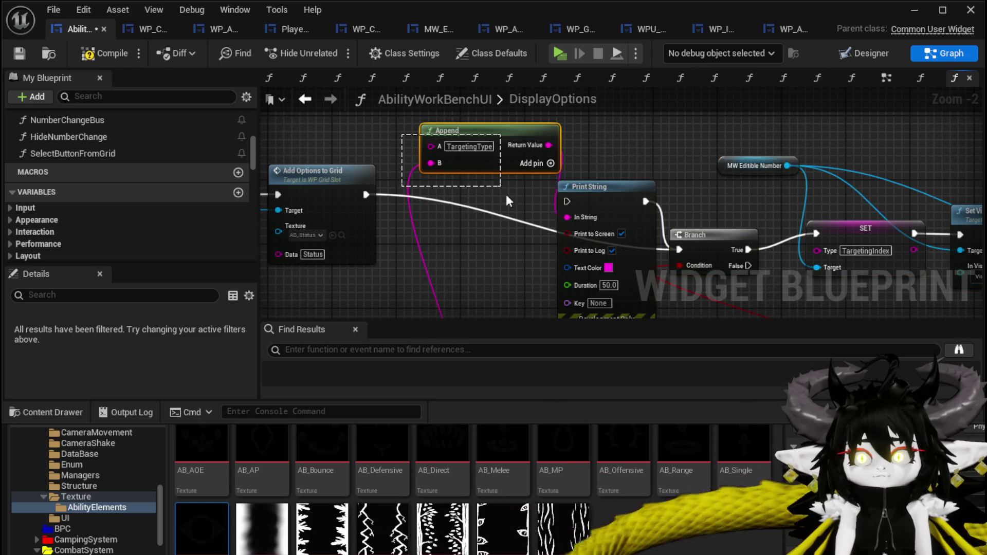
Step: Delete the Append and Print String nodes, rename the SET target to StatusIndex, and save
key("Delete")
mouse_move(604, 257)
left_mouse_down()
mouse_move(514, 158)
mouse_move(511, 211)
mouse_move(499, 213)
left_mouse_up()
scroll(727, 220, "up", 2)
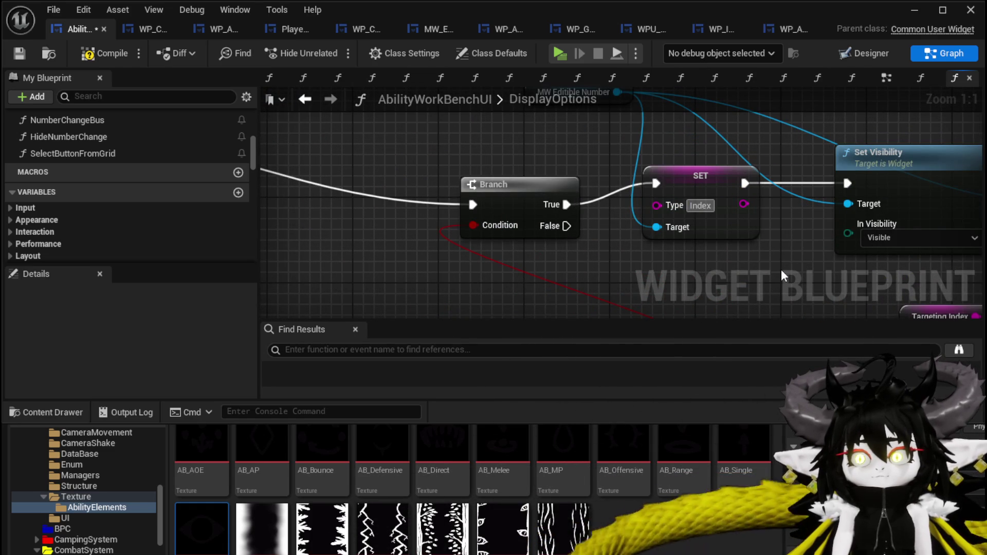
type("Status")
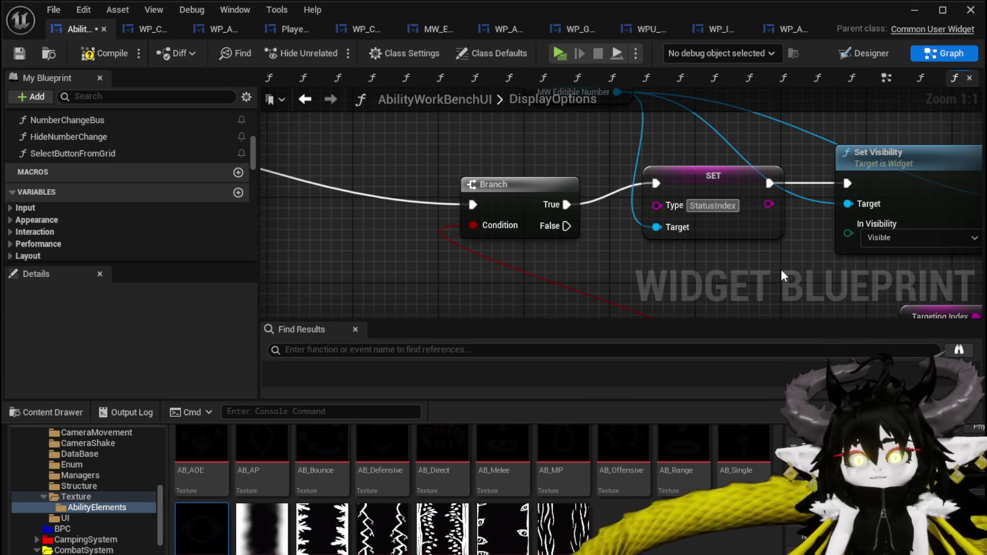
scroll(757, 246, "down", 3)
left_click_drag(415, 232, 445, 159)
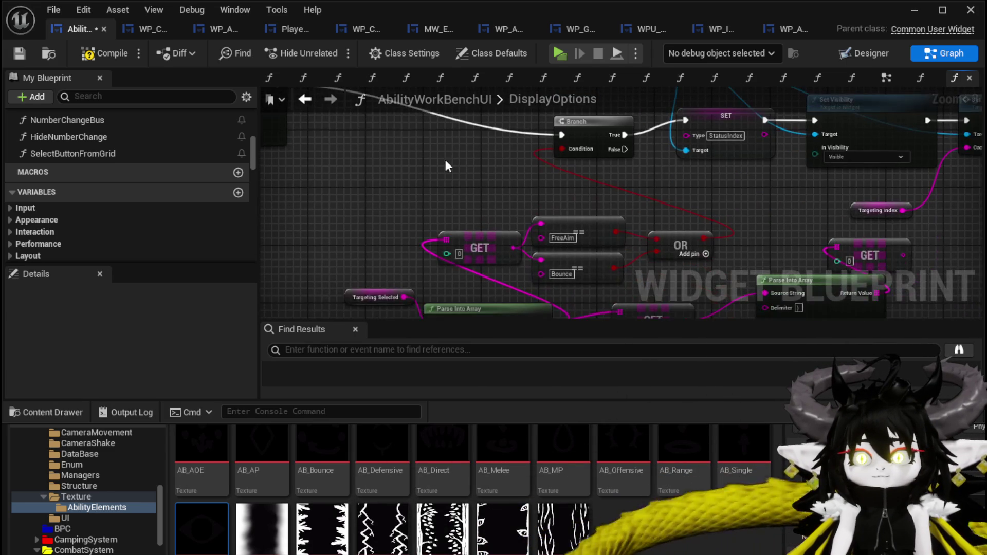
left_click(19, 49)
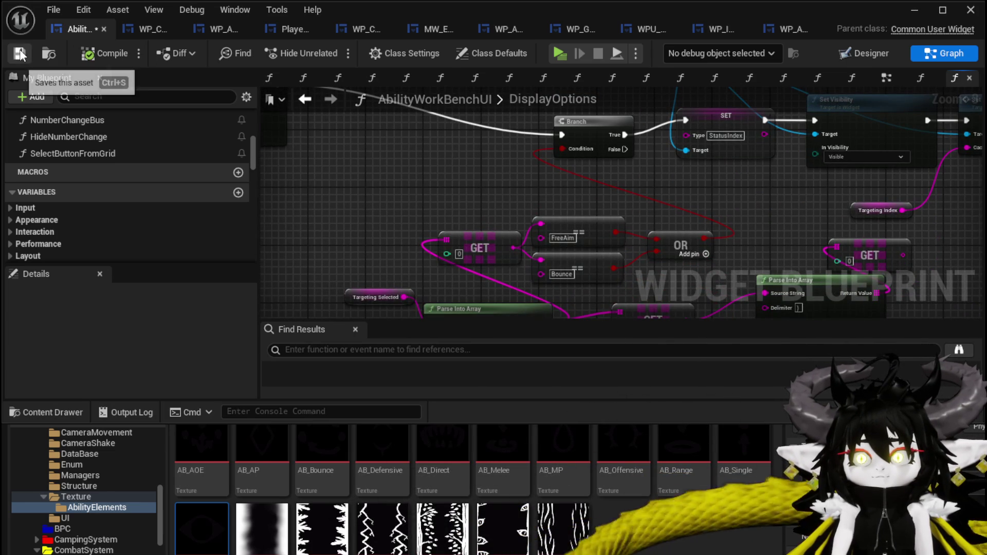
Step: Add a Direct/Status getter feeding an == Status comparison and Parse Into Array's Source String
left_click_drag(452, 140, 466, 98)
mouse_move(479, 156)
left_mouse_down()
mouse_move(581, 263)
mouse_move(554, 219)
mouse_move(421, 183)
left_mouse_up()
scroll(115, 190, "down", 6)
scroll(115, 190, "down", 15)
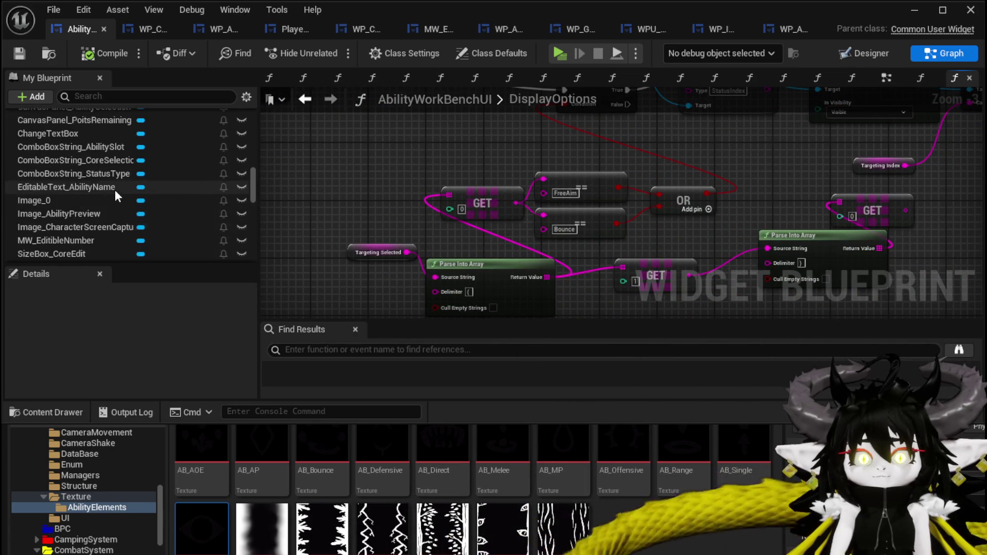
mouse_move(115, 190)
left_mouse_down()
mouse_move(337, 212)
mouse_move(349, 232)
mouse_move(417, 221)
left_mouse_up()
left_click(379, 237)
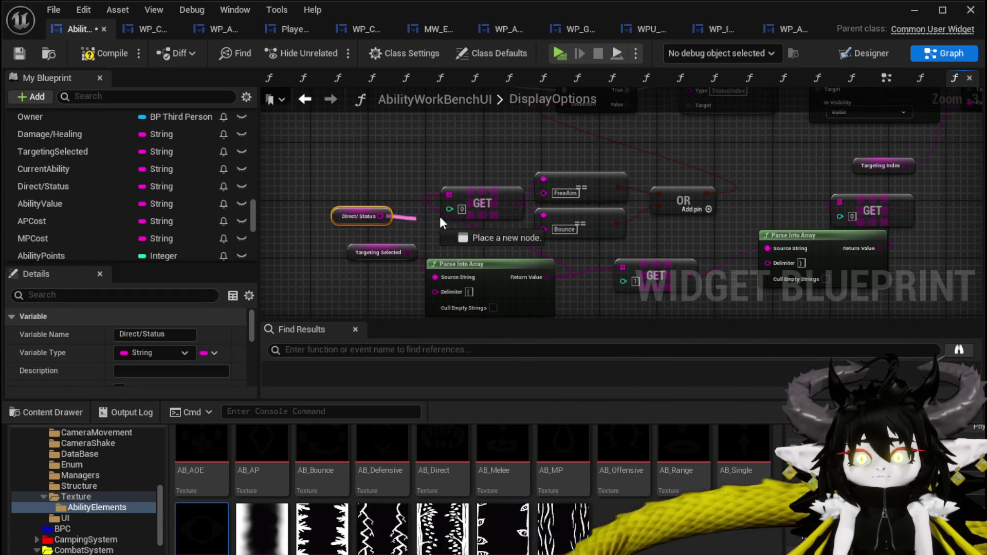
left_click_drag(533, 192, 544, 179)
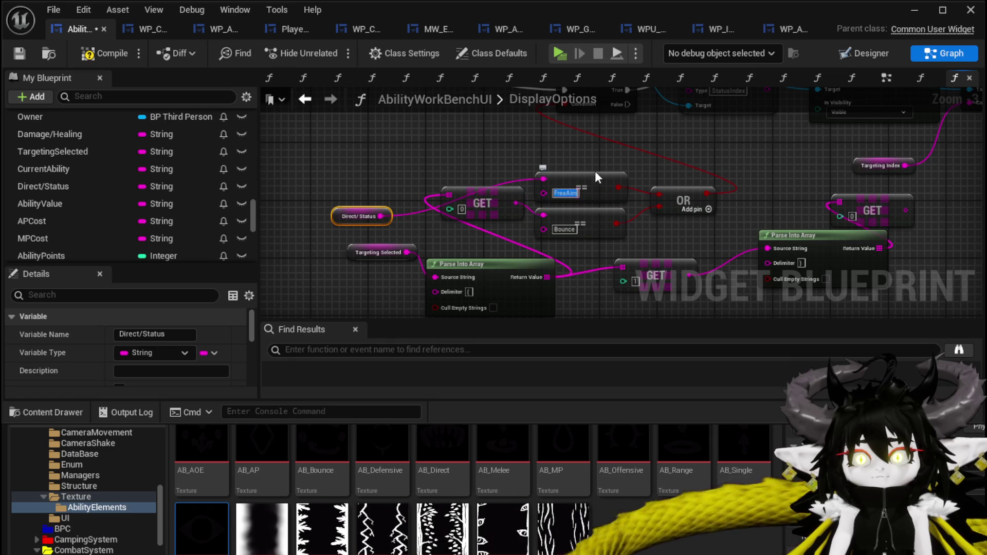
type("Status")
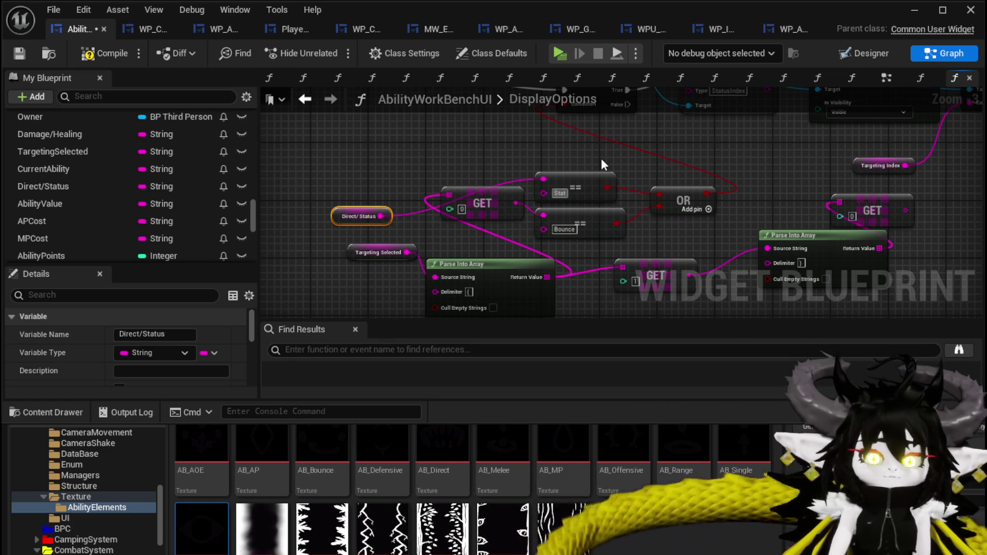
key("Return")
left_click_drag(373, 218, 436, 279)
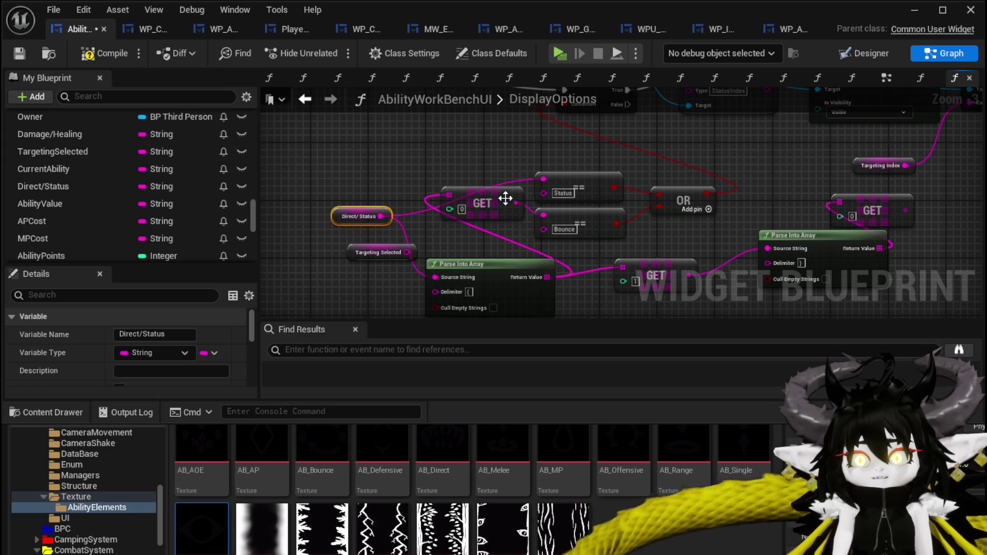
left_click_drag(520, 206, 544, 178)
left_click(581, 219)
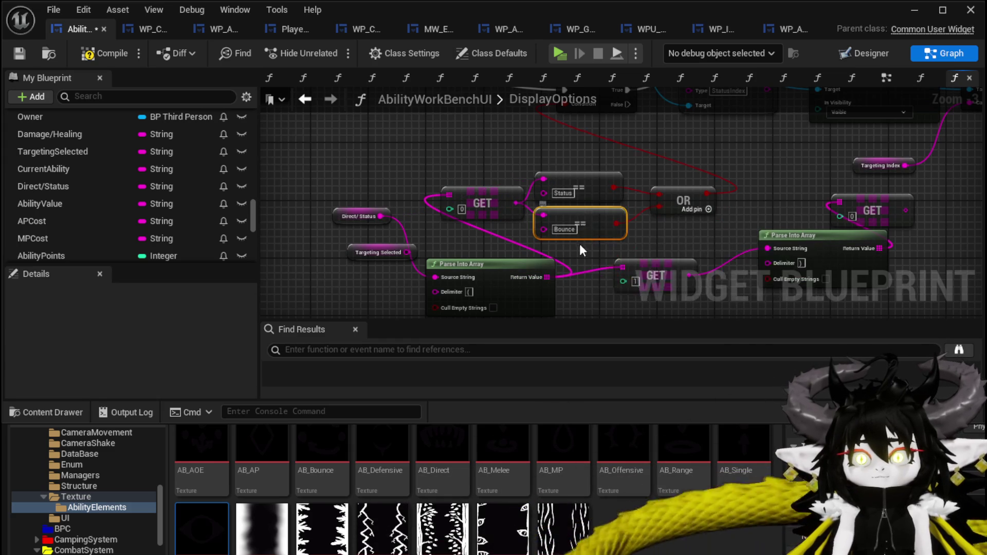